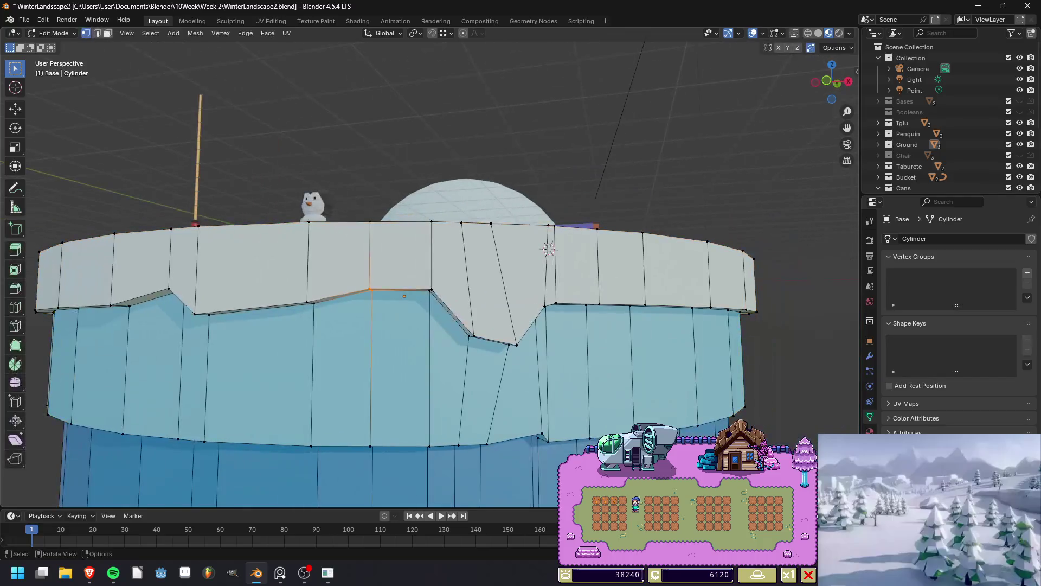
Try a loop cut and a first pair of knife cuts on the ice wall, then cancel them.
key(ctrl+r)
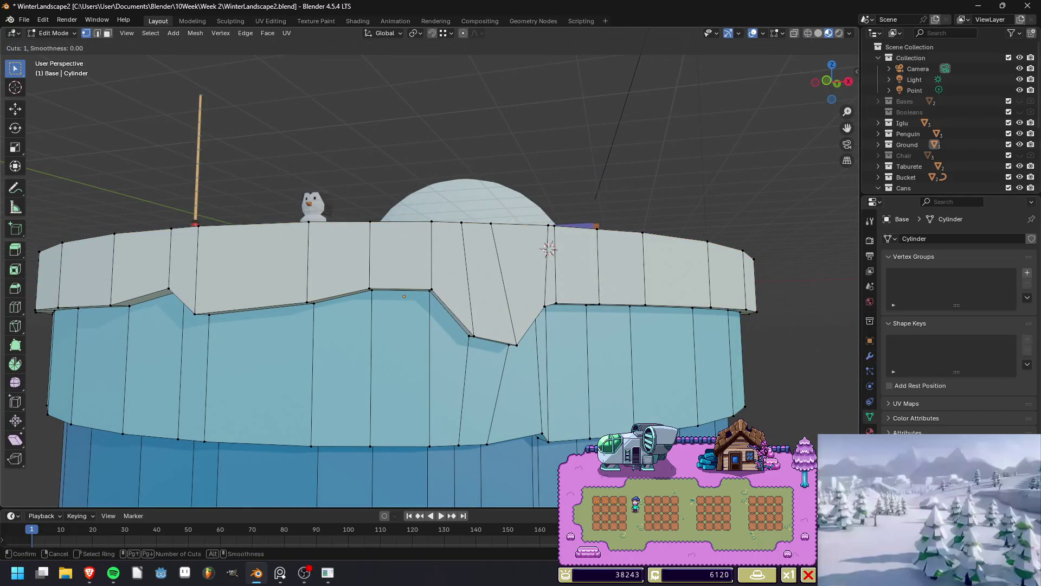
key(Escape)
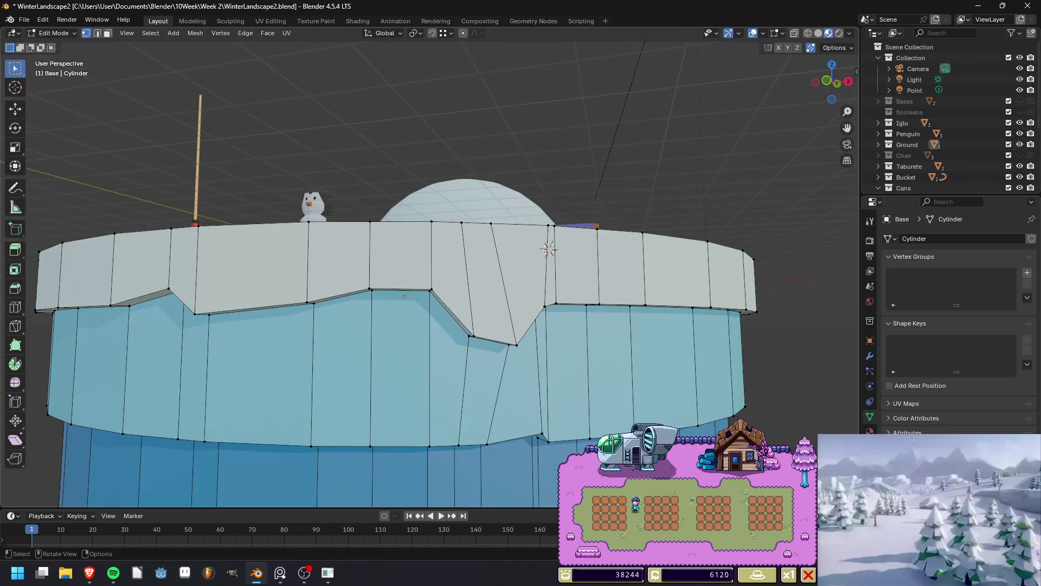
key(k)
click(313, 342)
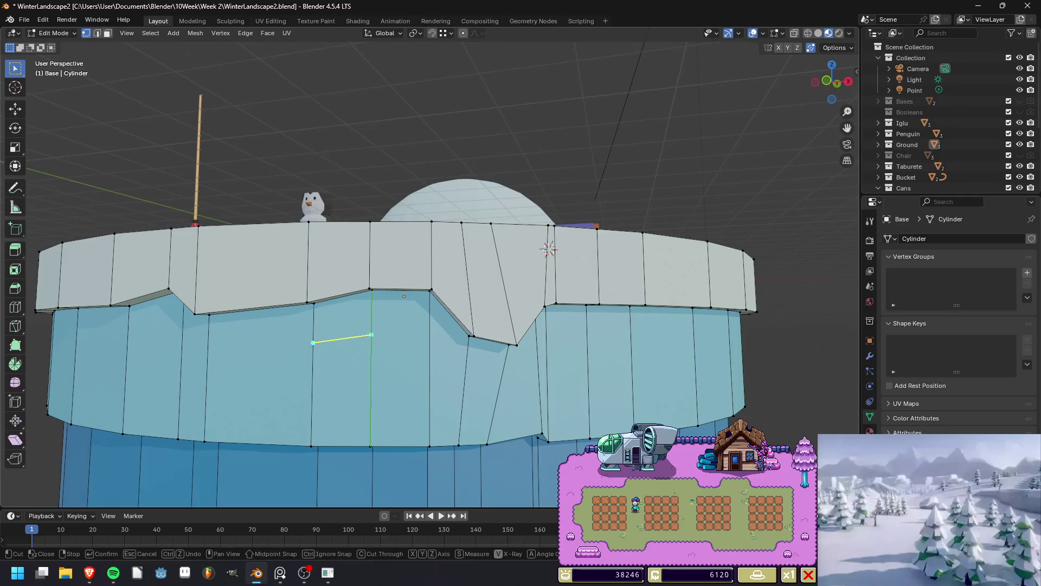
click(372, 334)
click(312, 406)
click(371, 398)
key(Escape)
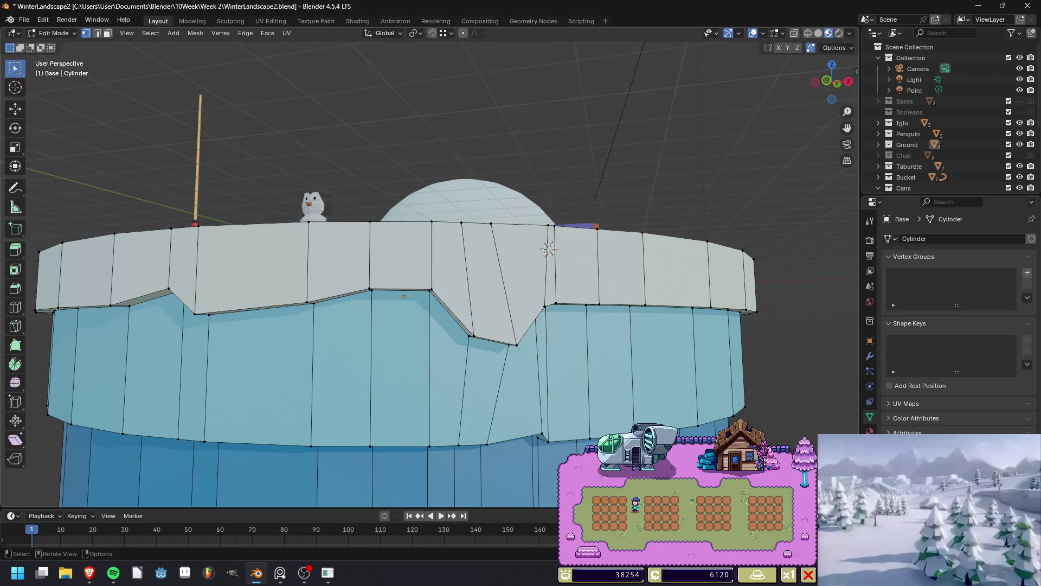
Knife two horizontal cuts across an ice-wall face to outline a rectangular panel.
key(k)
click(313, 344)
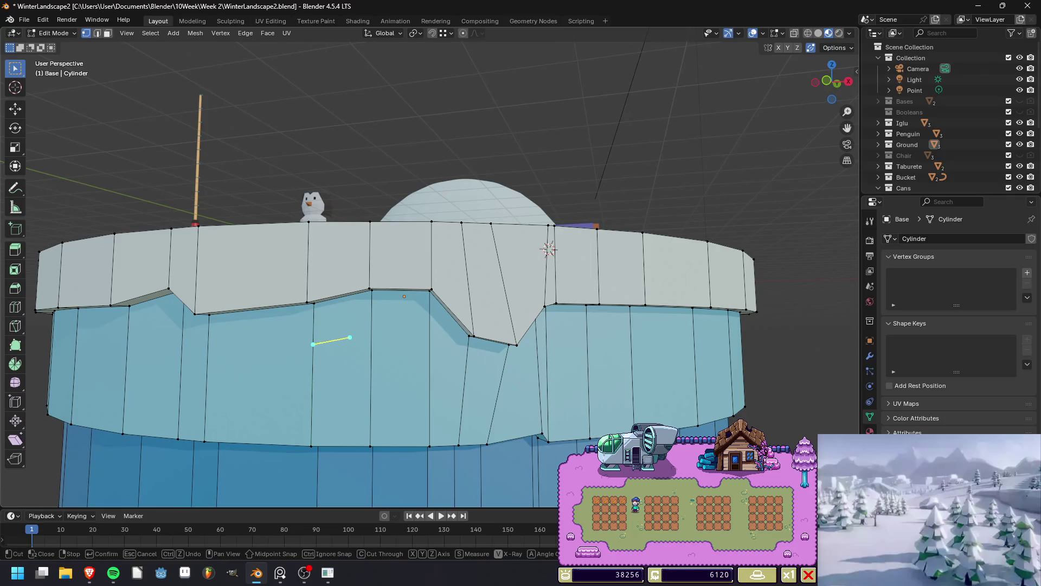
click(371, 335)
click(371, 405)
click(312, 411)
key(Return)
Add a vertical loop cut through the panel and slide it toward the panel's right side.
key(ctrl+r)
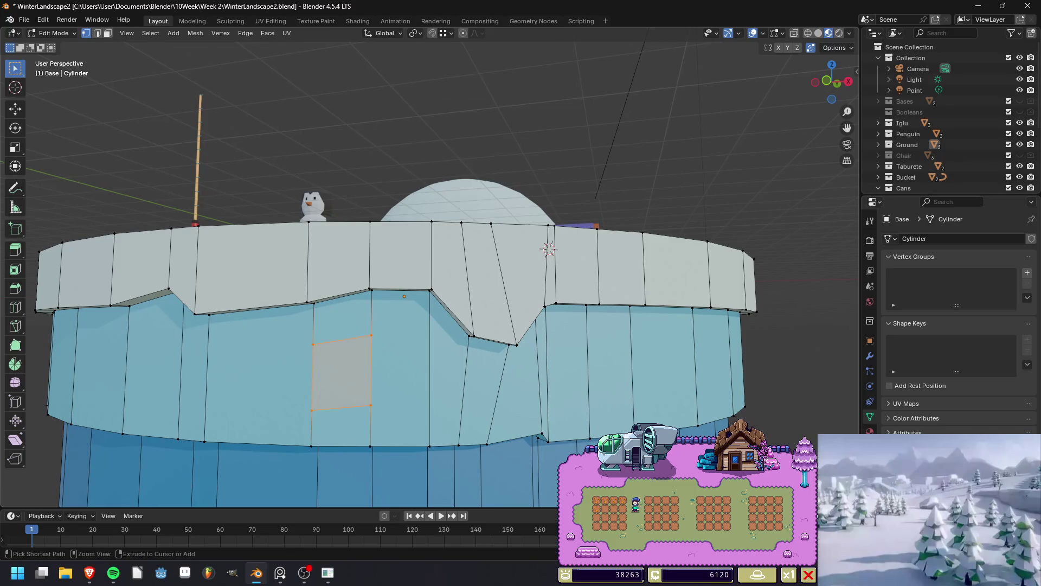
click(332, 353)
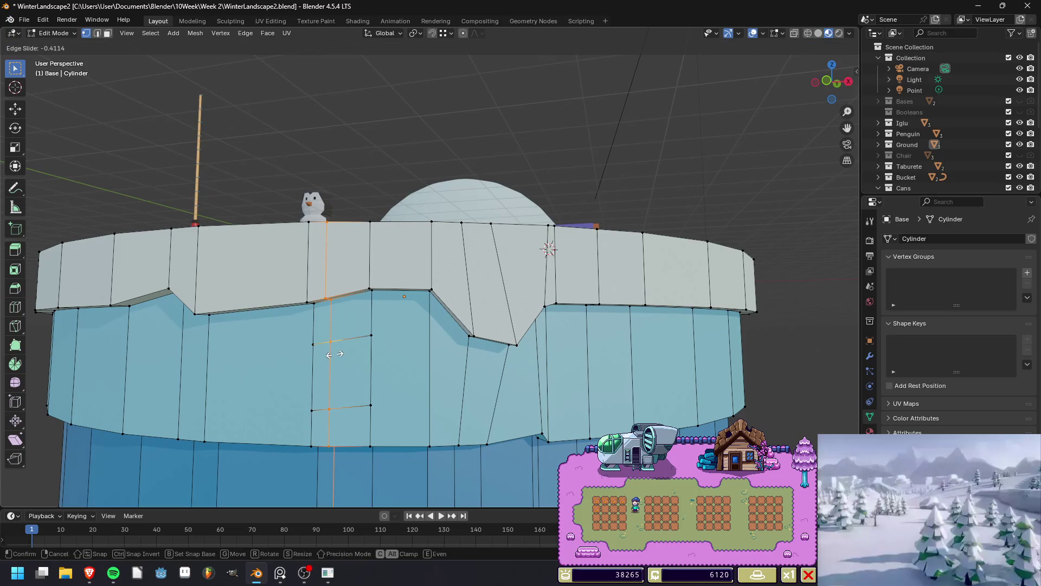
click(335, 354)
key(g)
key(g)
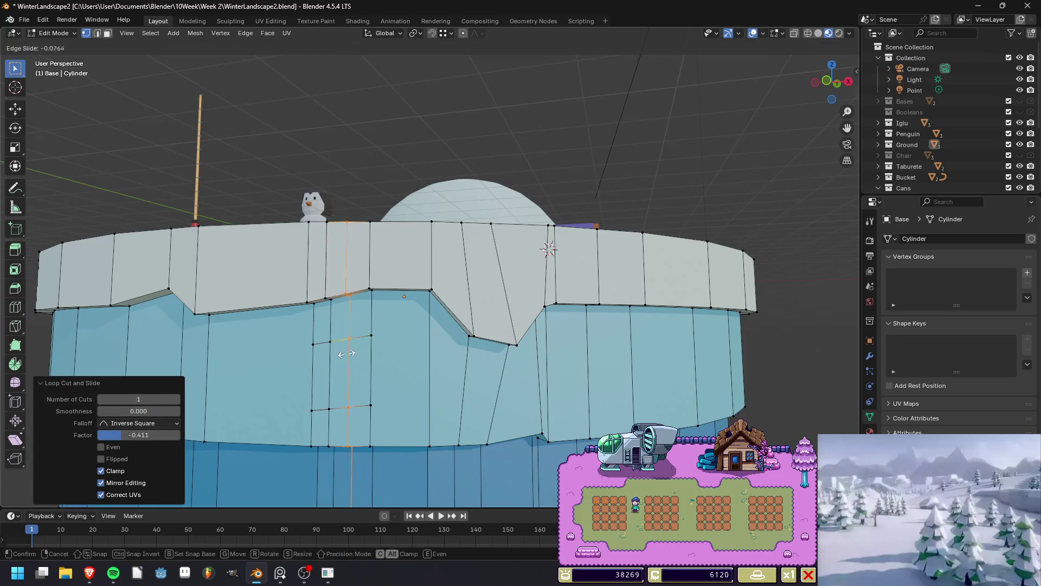
click(349, 355)
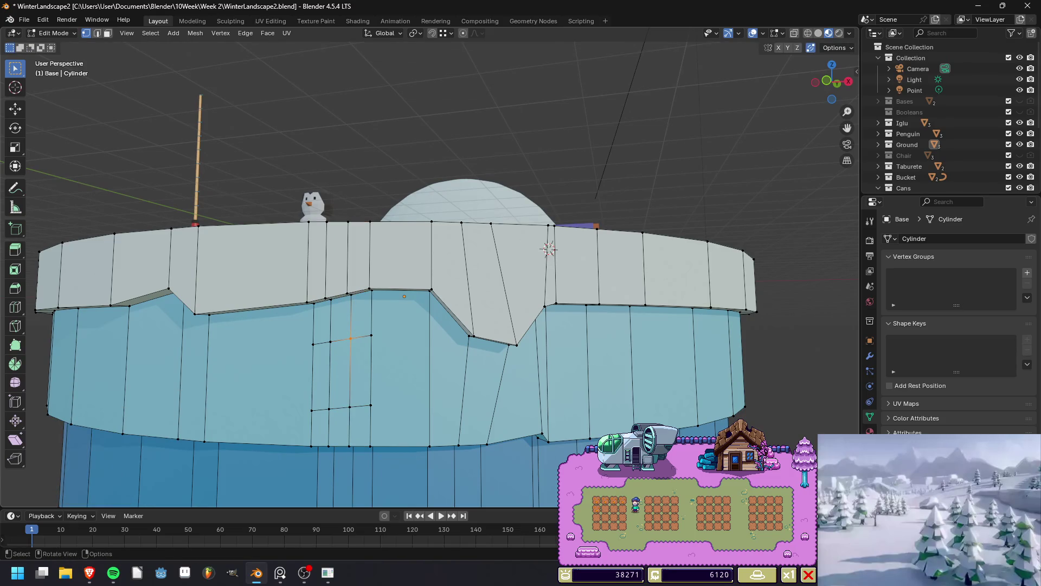
mouse_move(428, 271)
middle_down()
mouse_move(391, 255)
mouse_move(412, 228)
mouse_move(412, 182)
middle_up()
Vertex-slide the panel's upper and lower vertices to skew it into an irregular shape.
scroll(390, 255, up, 5)
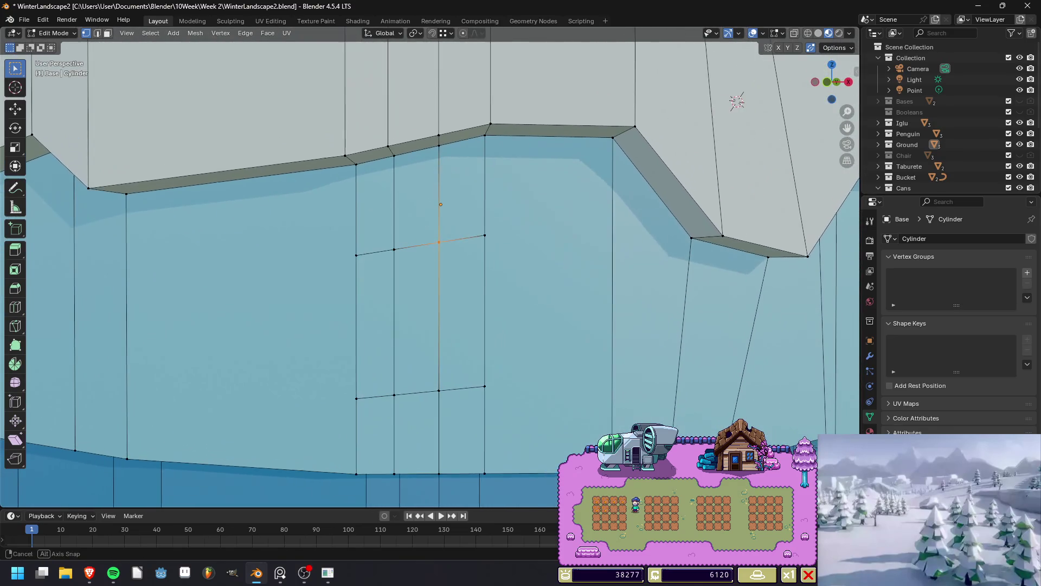
key(shift+v)
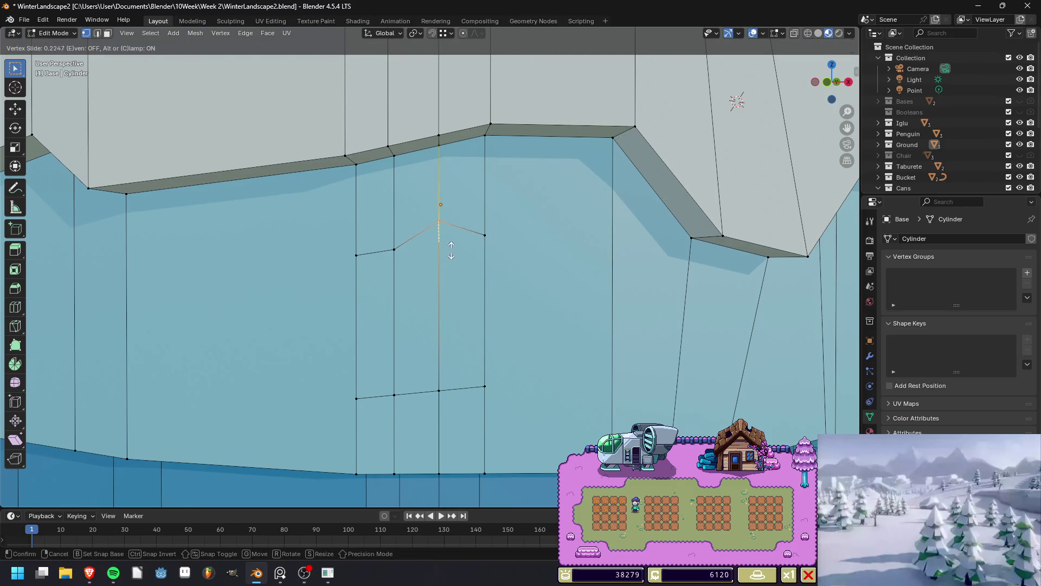
click(461, 258)
key(shift+v)
click(463, 259)
click(395, 395)
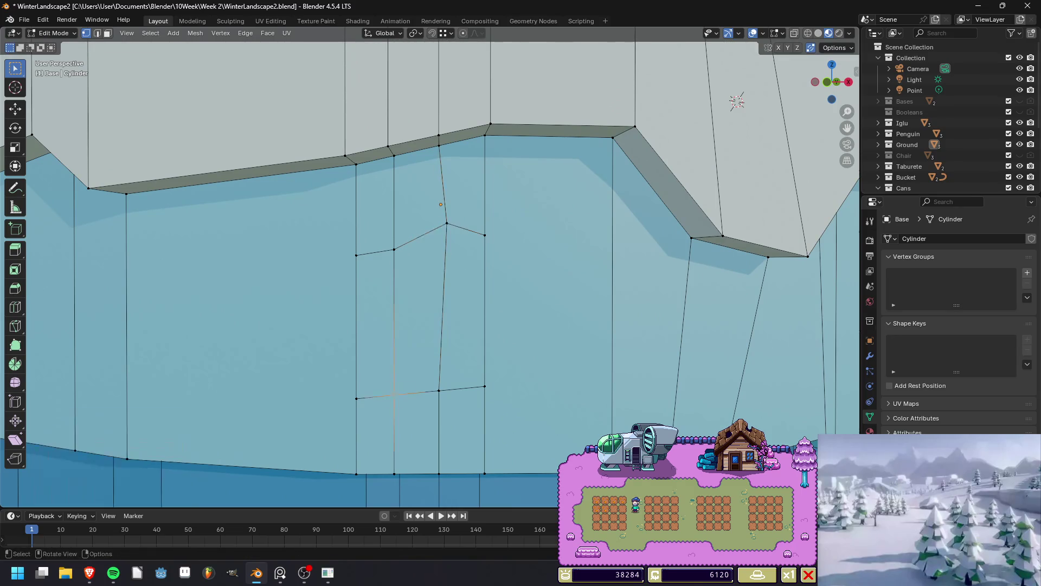
key(shift+v)
click(419, 381)
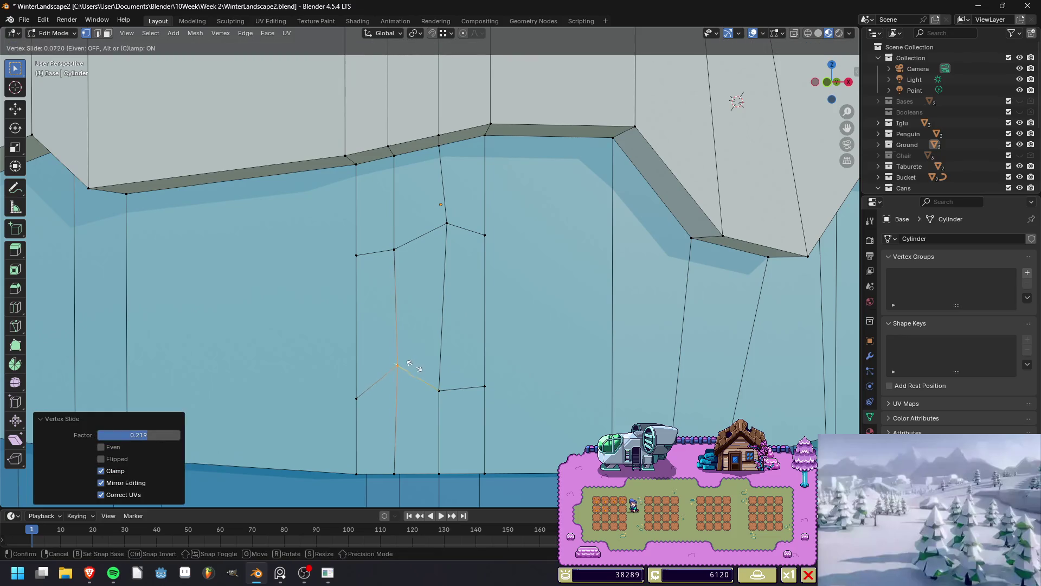
key(alt+a)
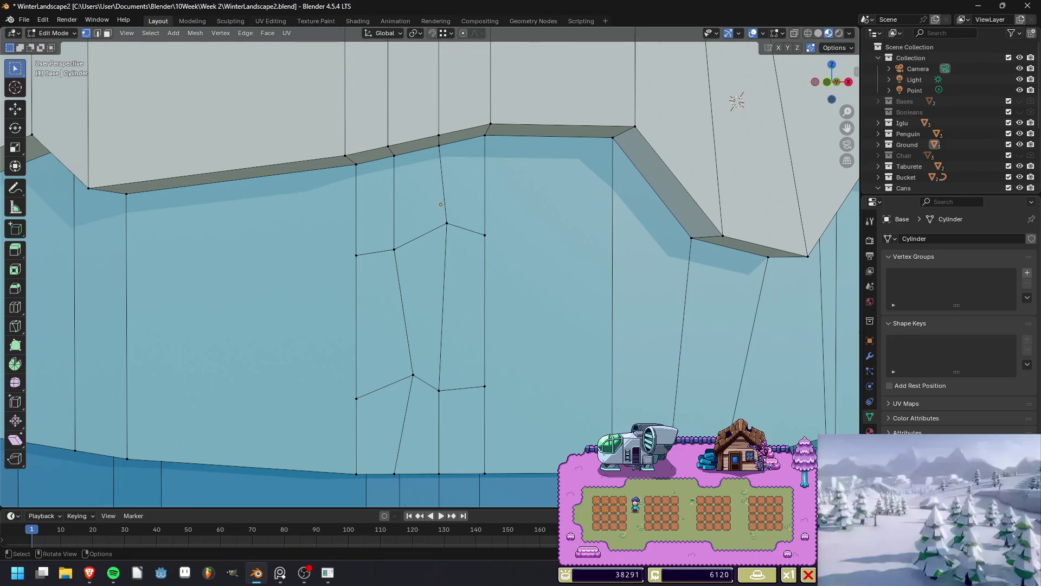
middle_drag(433, 271, 467, 265)
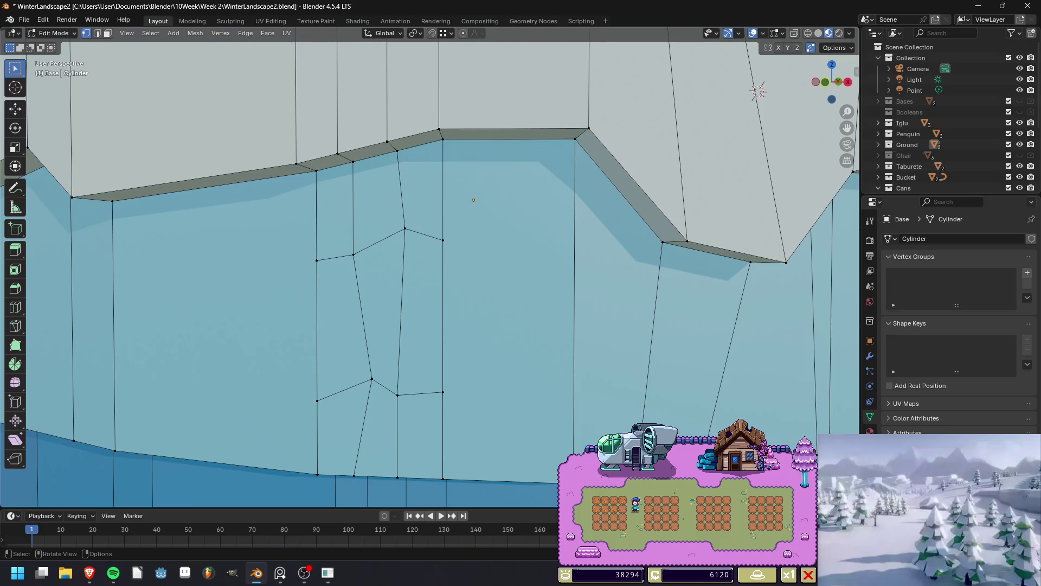
Extrude the inner panel face 0.48414 m out of the ice wall.
key(3)
click(380, 309)
mouse_move(474, 199)
middle_down()
mouse_move(534, 180)
mouse_move(492, 162)
mouse_move(488, 136)
middle_up()
key(e)
click(530, 175)
Save WinterLandscape2, go to the Shading workspace and select the chunk's small end face.
key(ctrl+s)
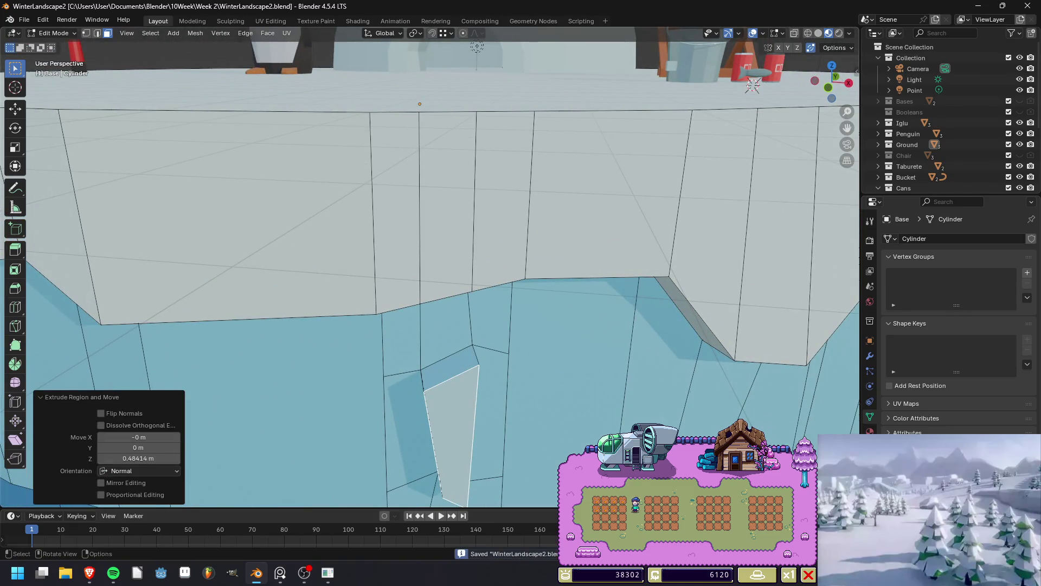
click(357, 21)
scroll(429, 217, up, 5)
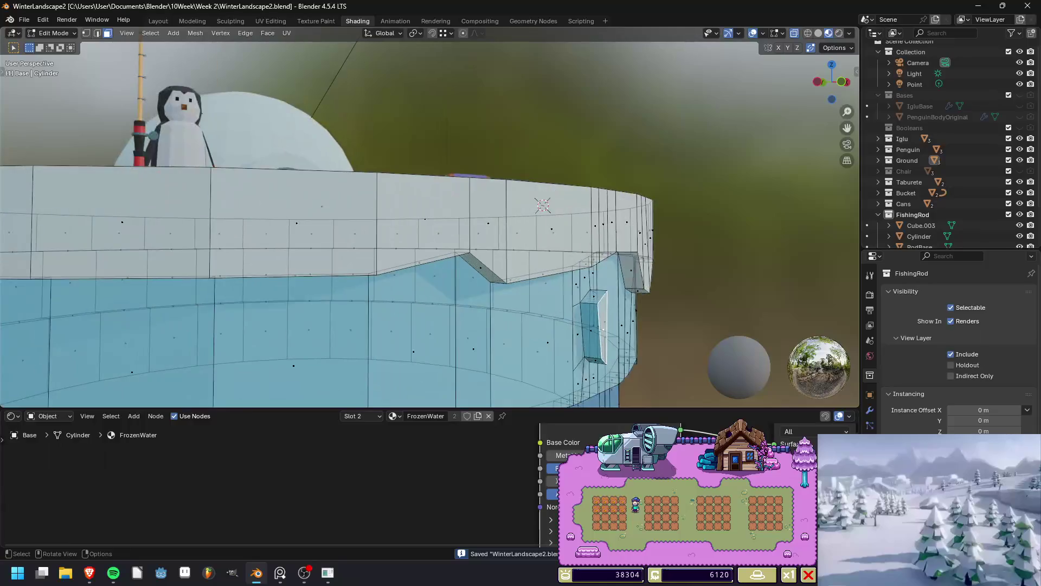
key(Tab)
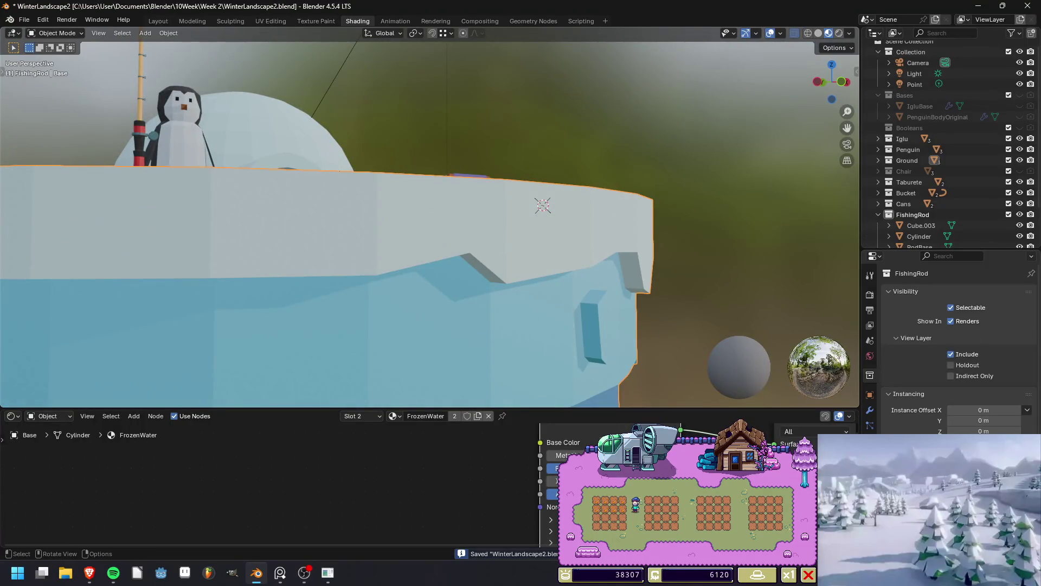
key(Tab)
key(alt+a)
click(594, 326)
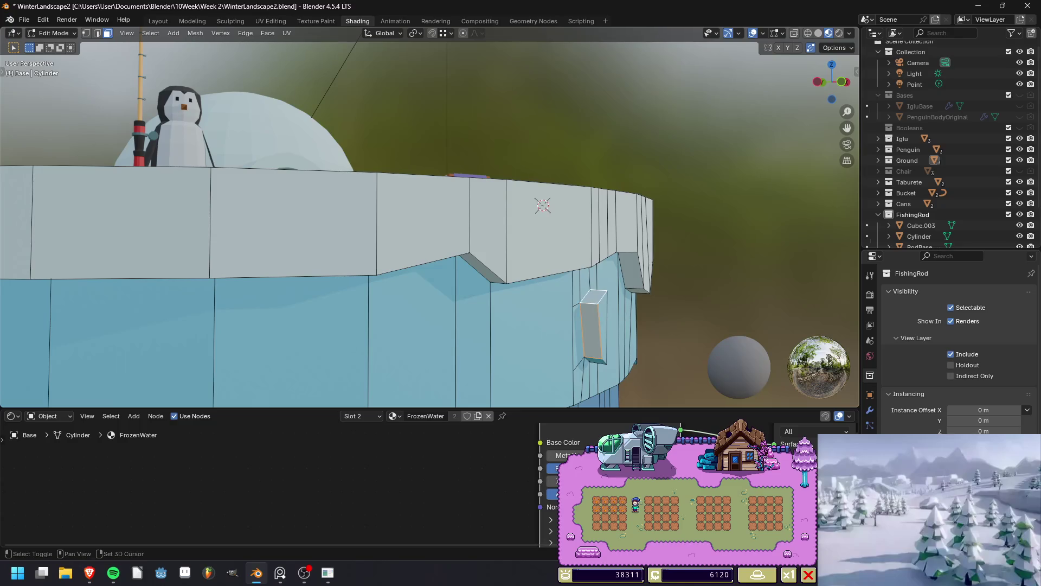
key(KP_Decimal)
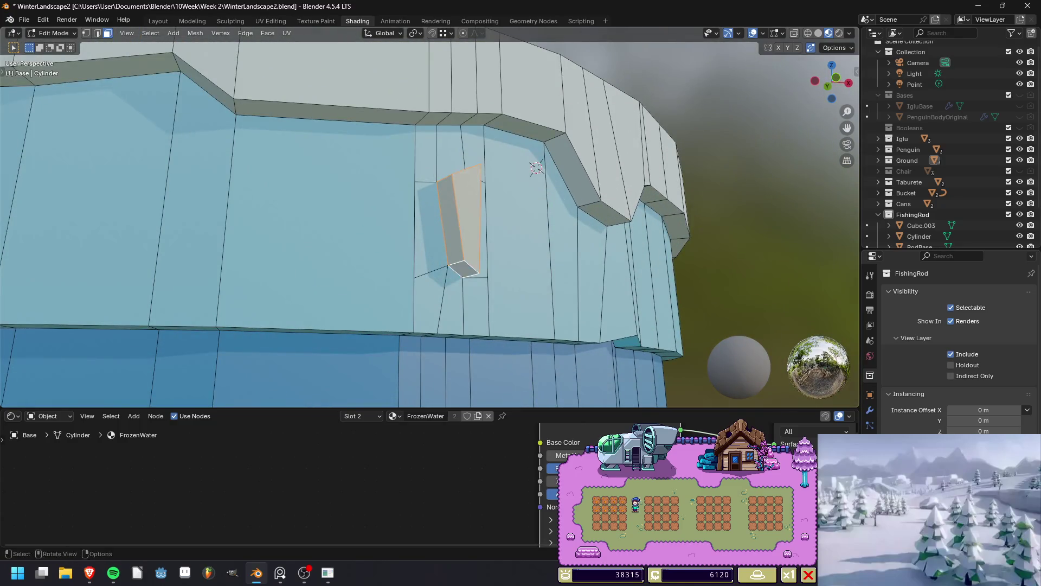
scroll(430, 217, down, 8)
middle_drag(430, 217, 429, 185)
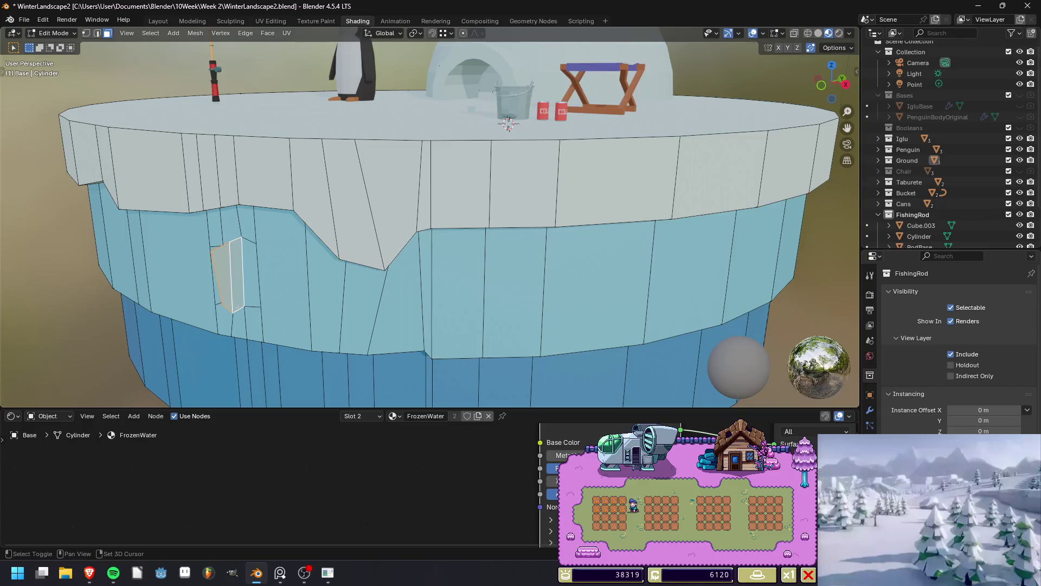
Assign the Snow material from slot 1 to the selected chunk face.
click(362, 416)
click(336, 330)
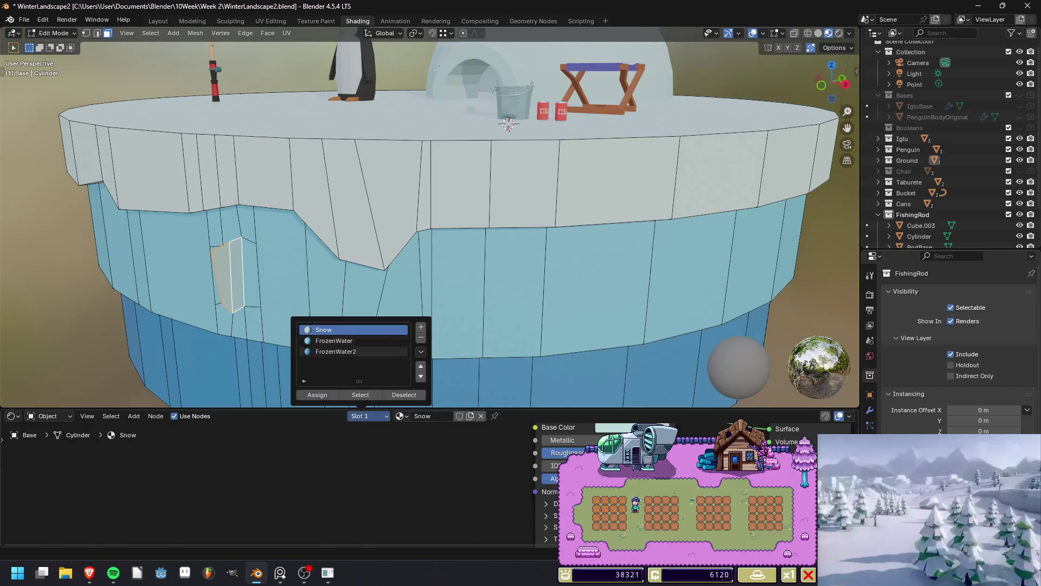
click(318, 394)
scroll(509, 124, down, 5)
key(Tab)
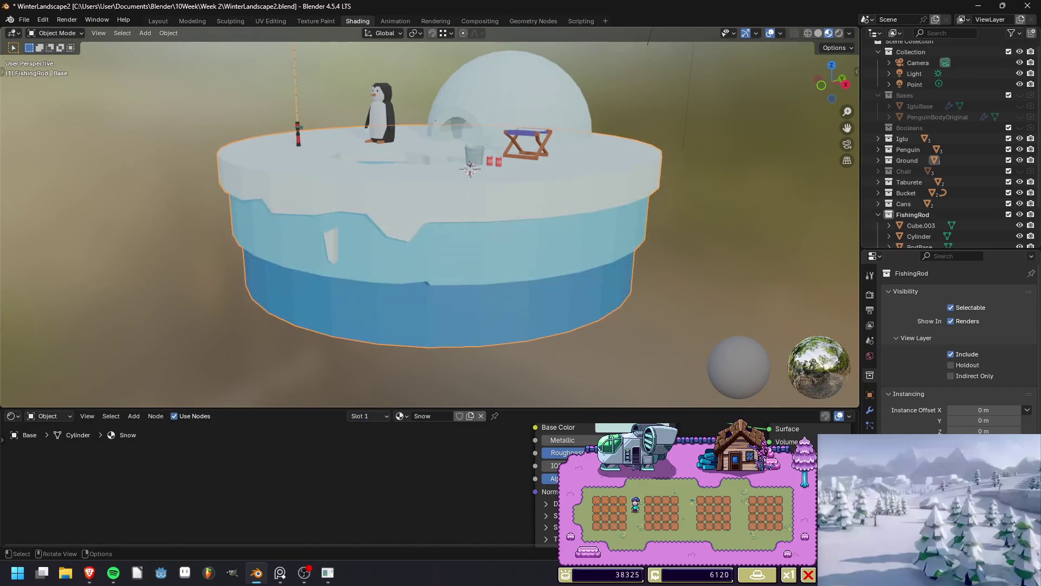
Render the island from a low side view, close the render and re-enter Edit Mode.
mouse_move(461, 163)
middle_down()
mouse_move(458, 151)
mouse_move(497, 158)
middle_up()
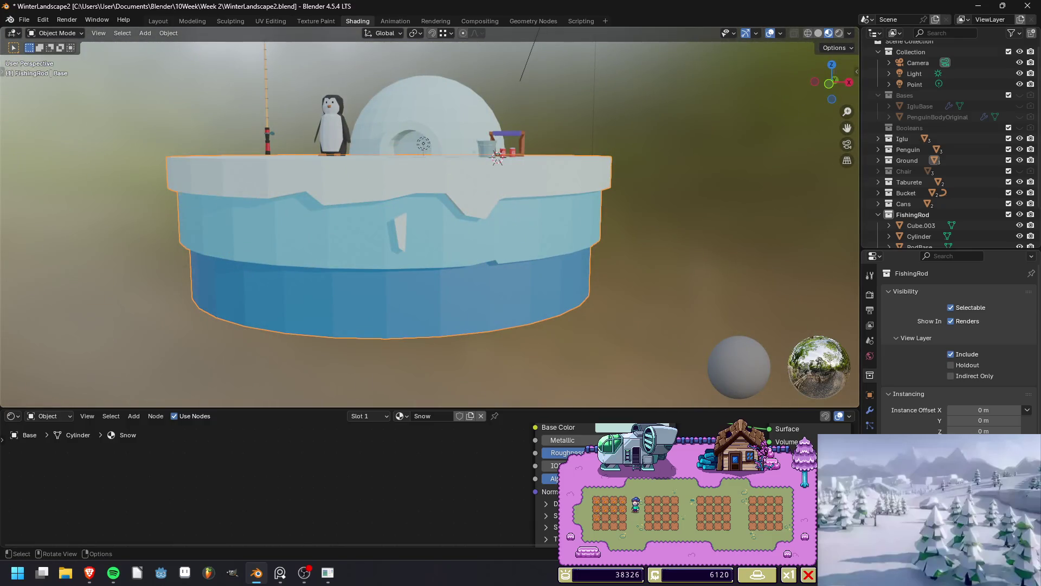
key(F12)
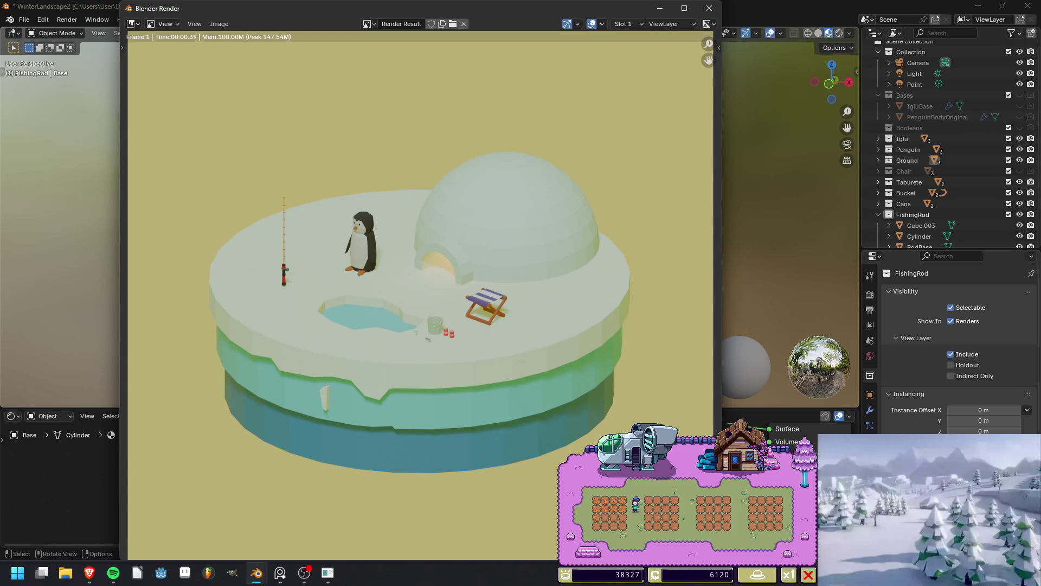
click(709, 8)
key(Tab)
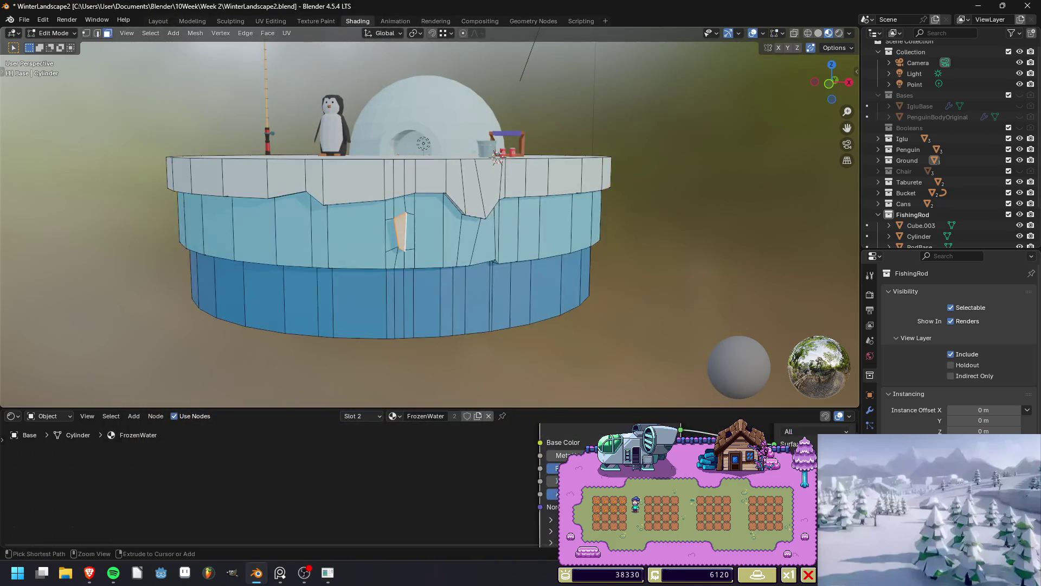
Select an ice-wall face, then undo the selection and recent cuts and leave Edit Mode.
click(400, 231)
key(ctrl+z)
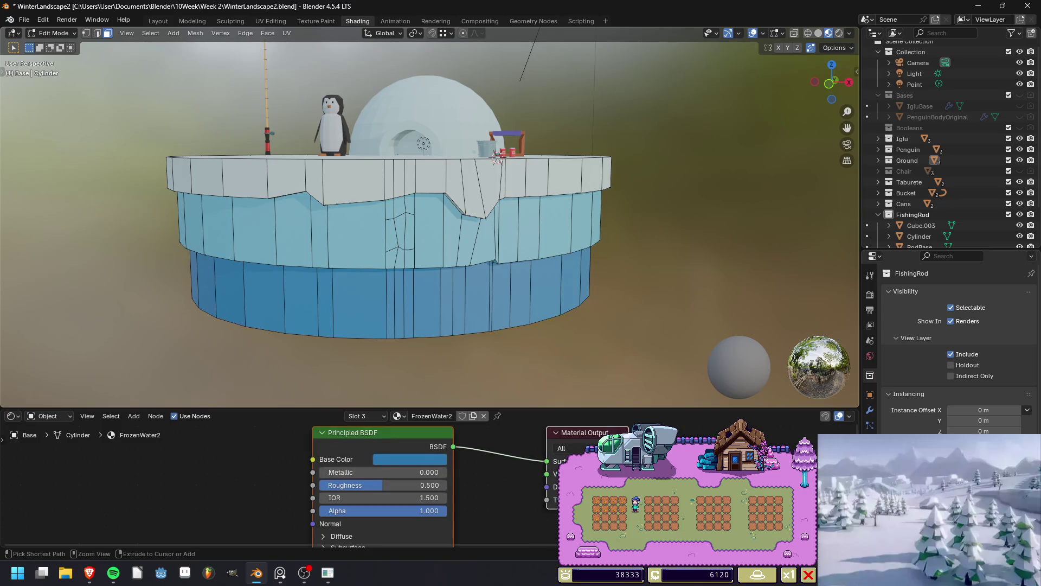
key(ctrl+z)
key(ctrl+z)
key(ctrl+z)
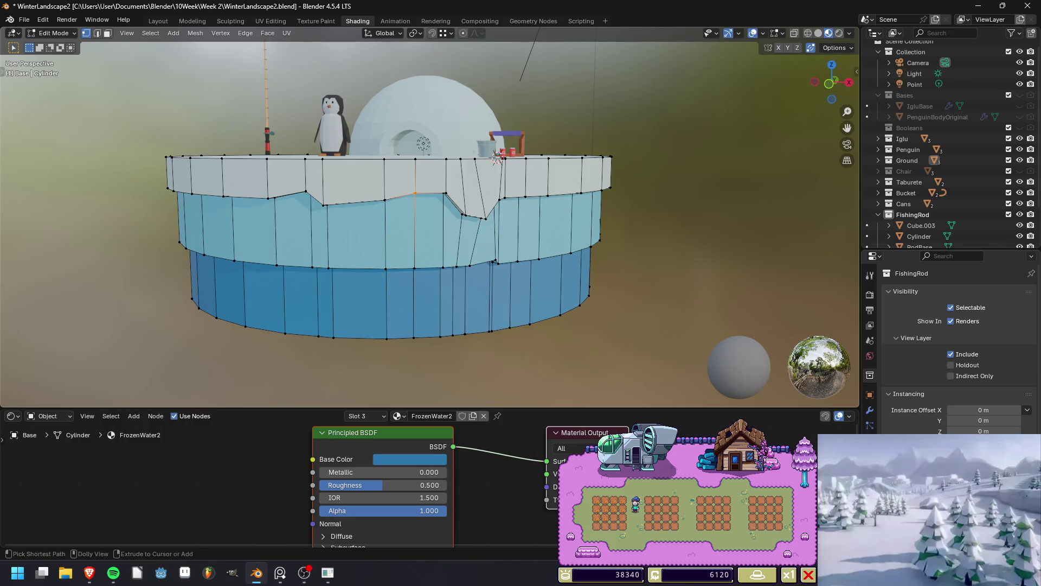
key(Tab)
key(Tab)
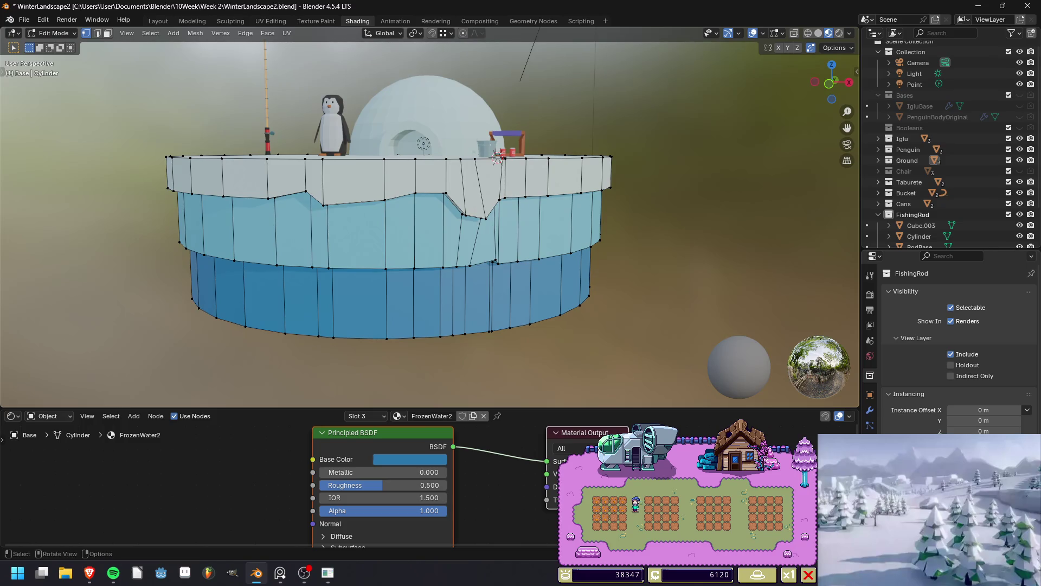
Return to the Layout workspace and save WinterLandscape2.blend.
click(158, 20)
key(ctrl+s)
scroll(434, 266, down, 10)
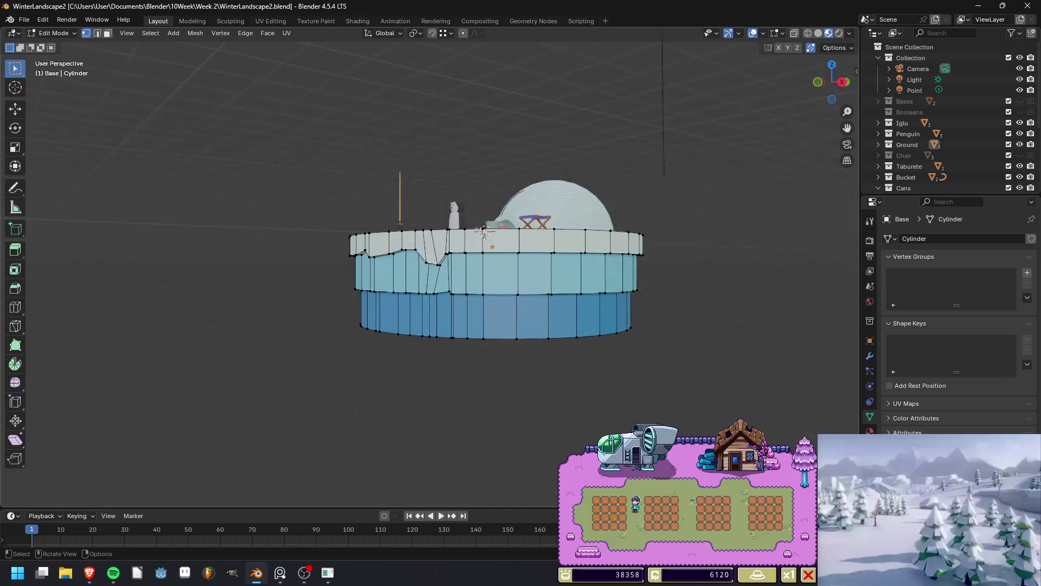
Add a loop cut across the snow rim and move one lower-edge vertex vertically.
scroll(472, 282, up, 4)
middle_drag(472, 282, 466, 325)
scroll(472, 282, up, 3)
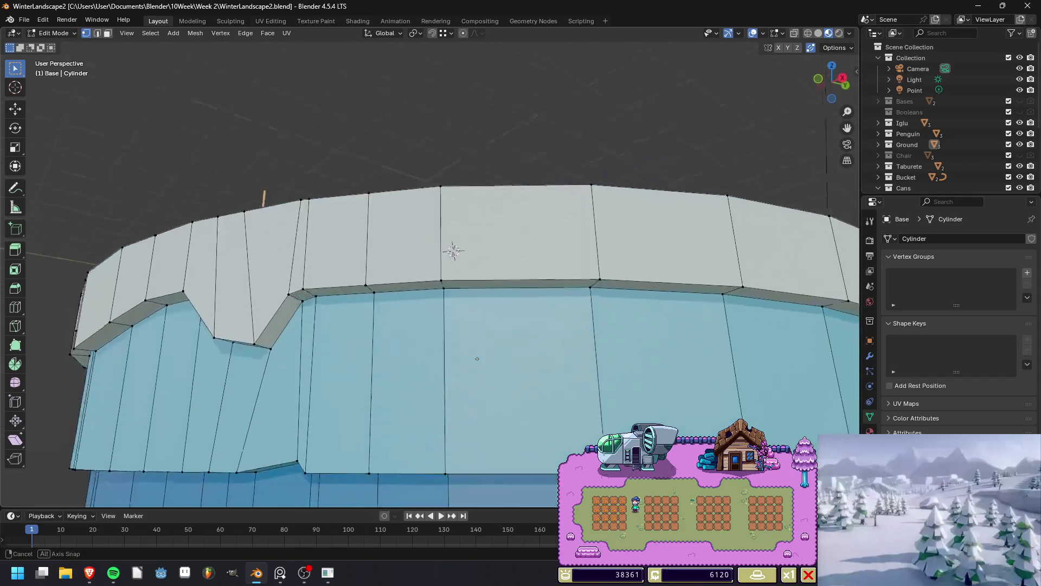
click(452, 278)
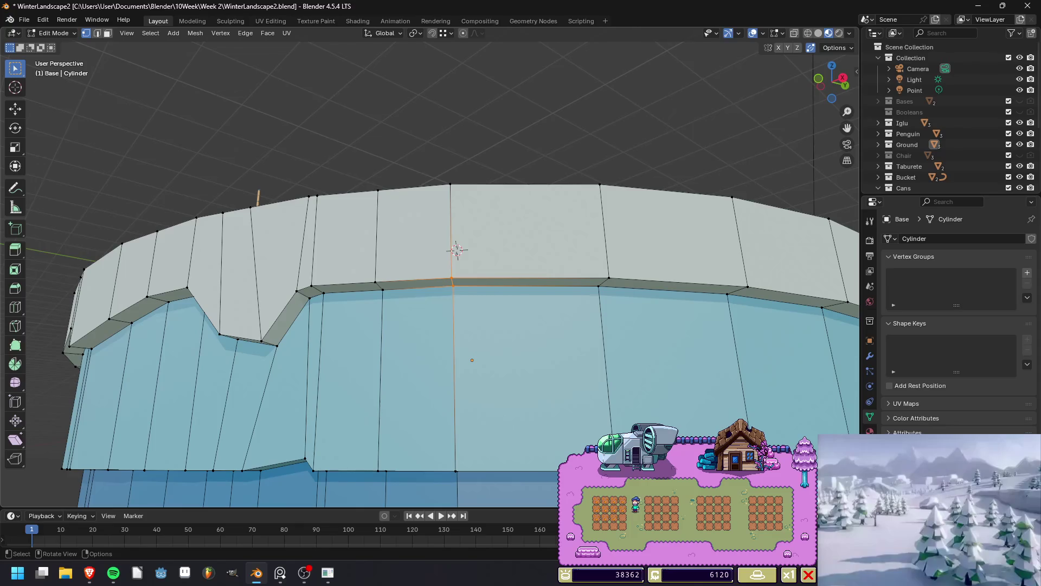
key(ctrl+r)
click(431, 191)
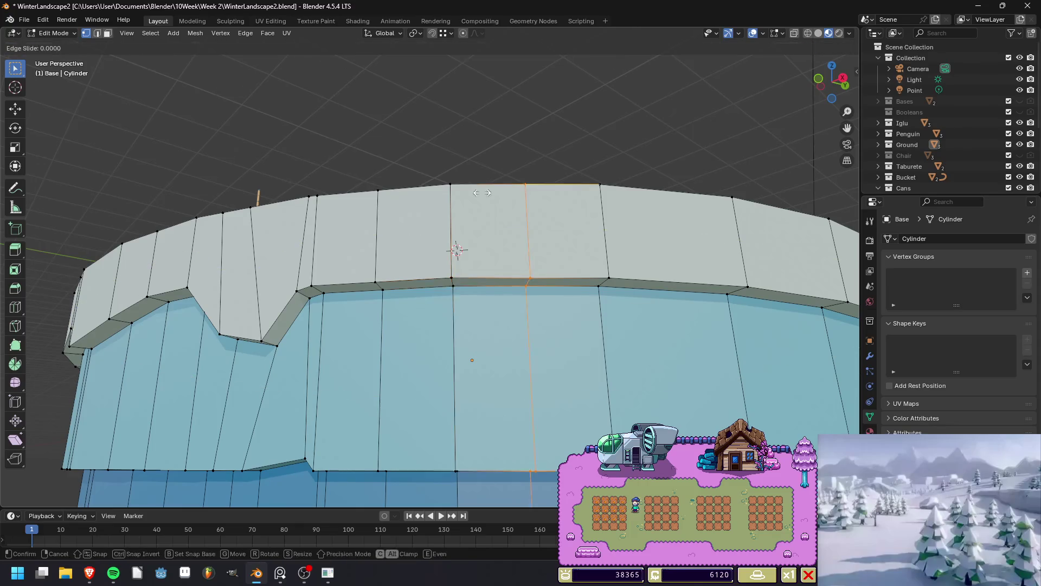
click(432, 192)
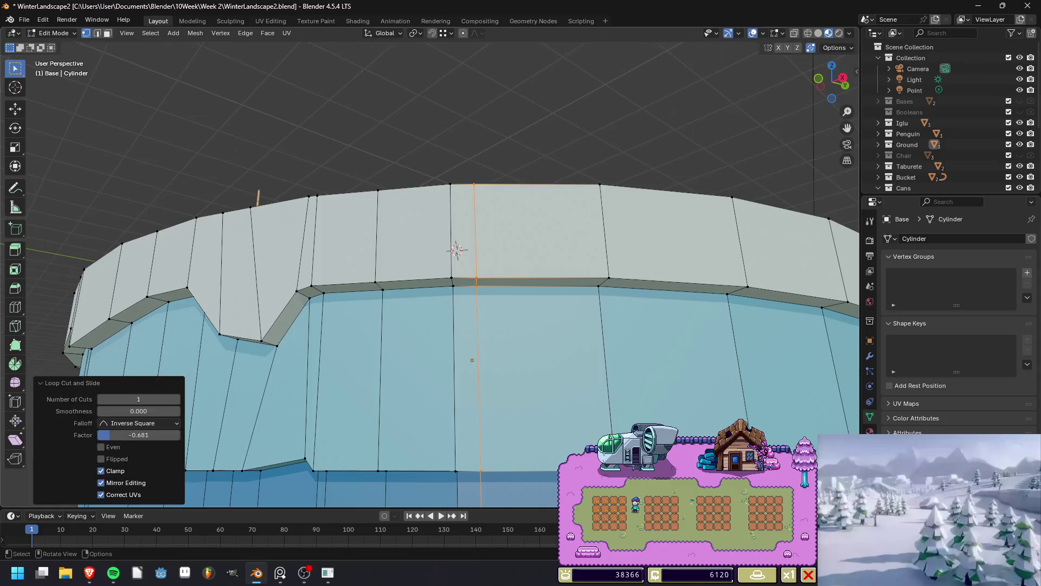
click(452, 278)
key(g)
key(z)
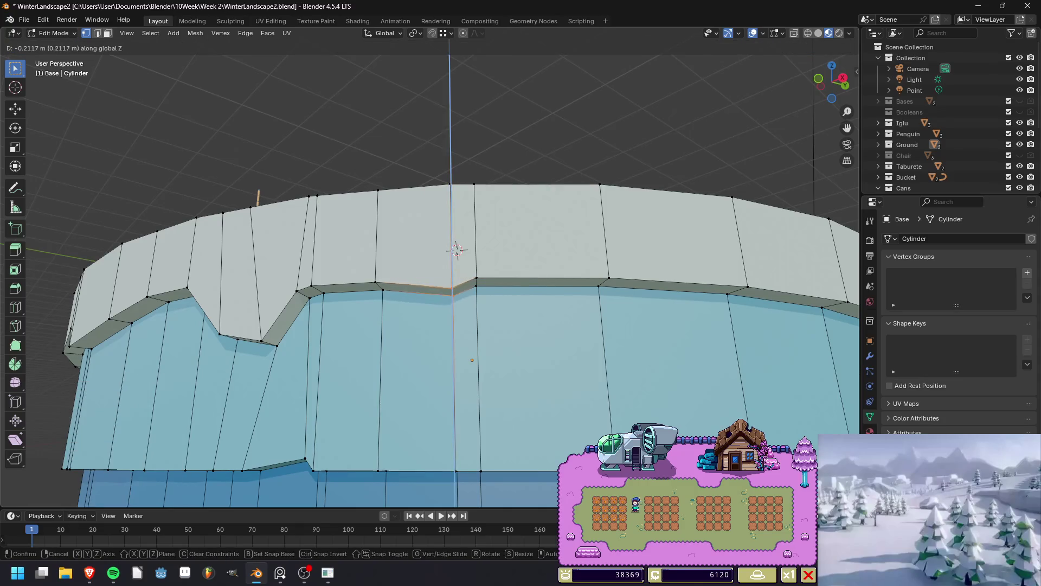
key(Return)
key(Tab)
middle_drag(456, 249, 428, 261)
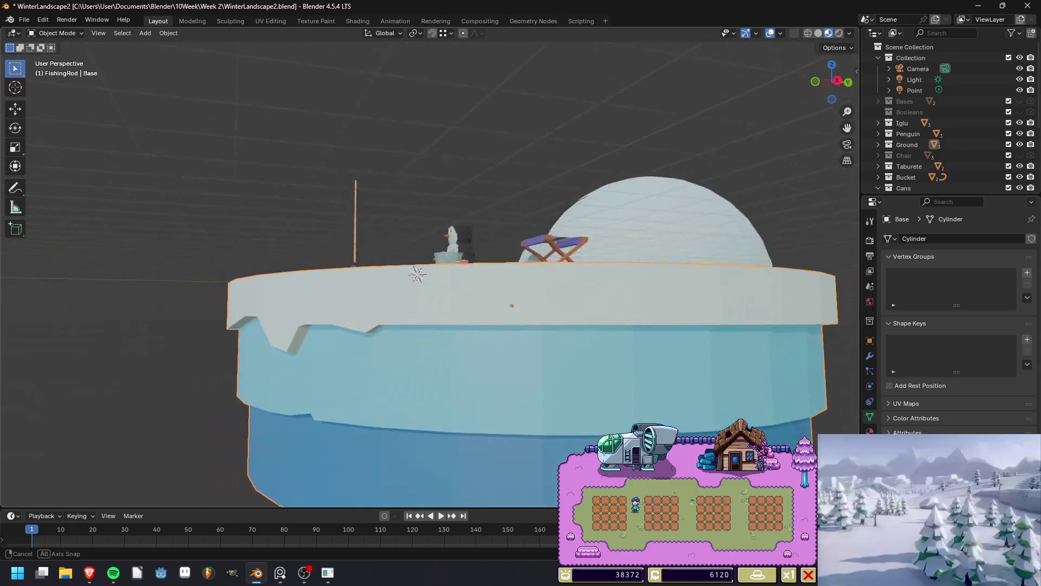
key(Tab)
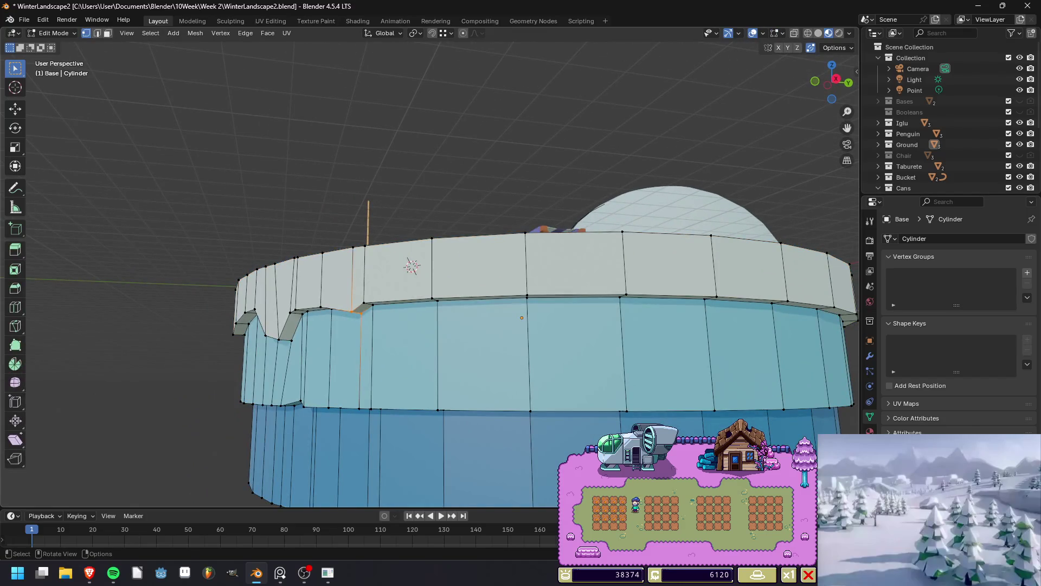
Add three loop cuts across the rim and raise a middle vertex by 0.402 m.
key(ctrl+r)
scroll(468, 239, up, 2)
click(467, 239)
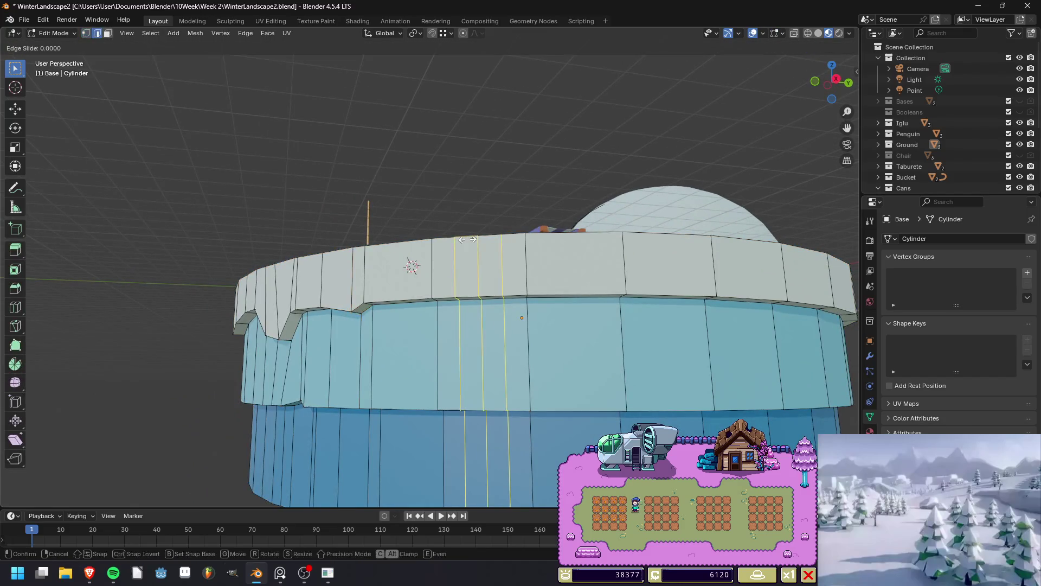
right_click(467, 239)
middle_drag(468, 240, 469, 266)
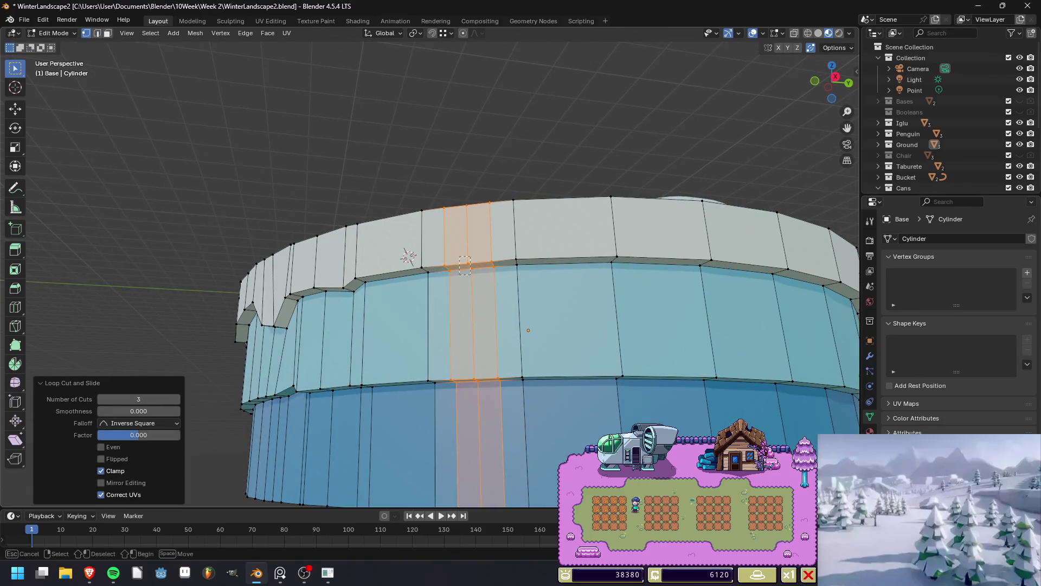
click(470, 266)
key(g)
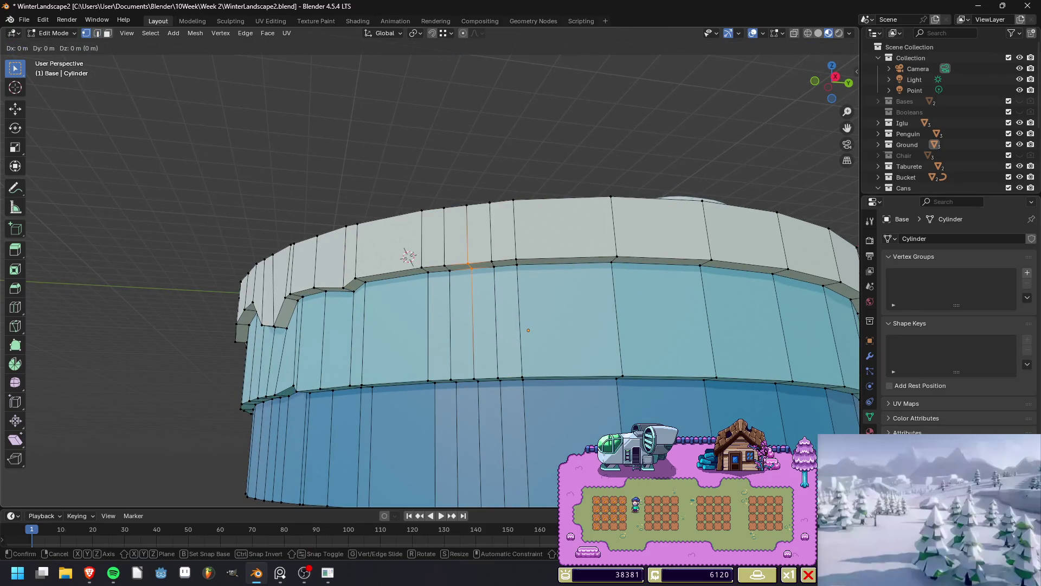
key(z)
key(Return)
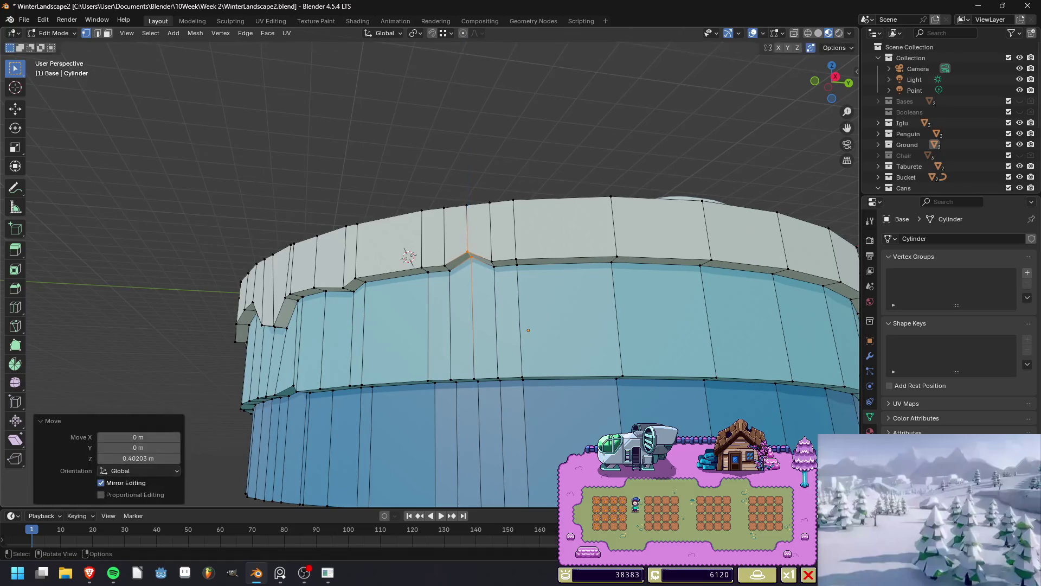
Lower and shift the two neighbouring rim vertices to form jagged notches.
click(445, 267)
key(g)
key(z)
key(Return)
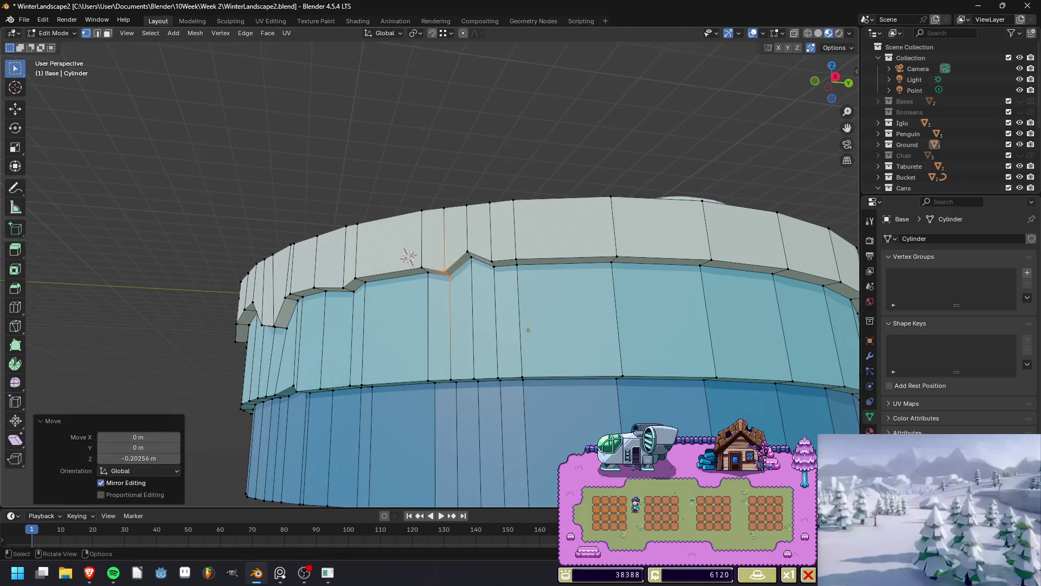
click(428, 271)
key(g)
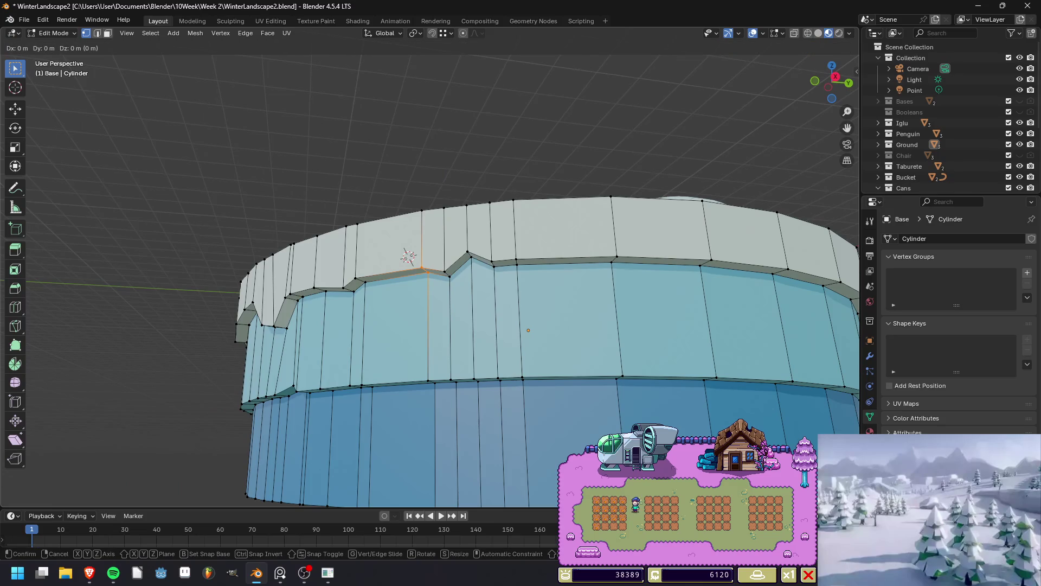
key(Return)
Render the island from a low angle to preview the jagged rim.
key(Tab)
scroll(426, 271, down, 5)
middle_drag(427, 266, 437, 276)
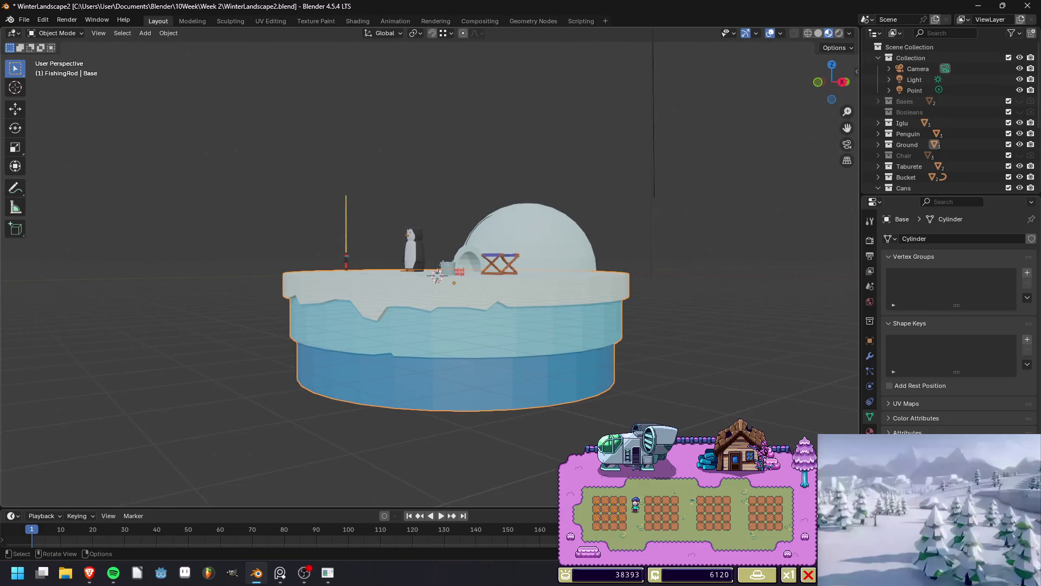
key(F12)
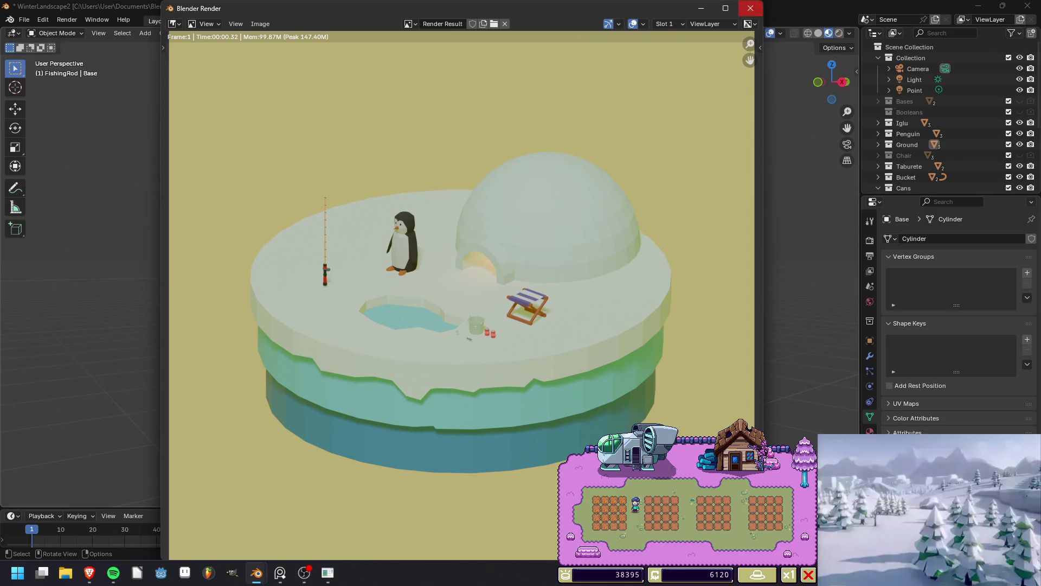
Bevel the snow rim's lower edge loop to a 0.184 m width.
click(751, 8)
scroll(488, 325, up, 3)
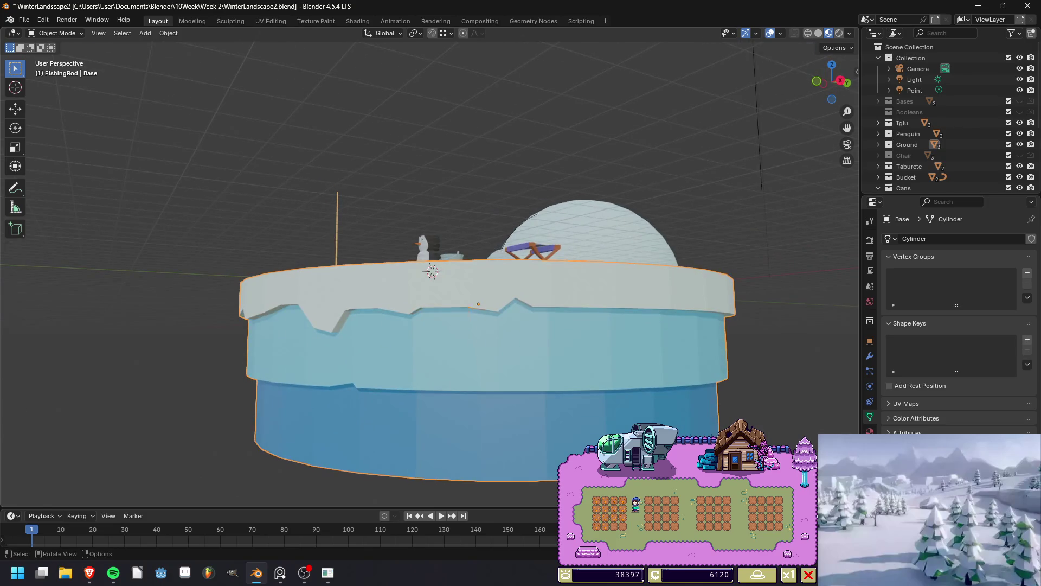
key(Tab)
key(2)
alt+click(418, 311)
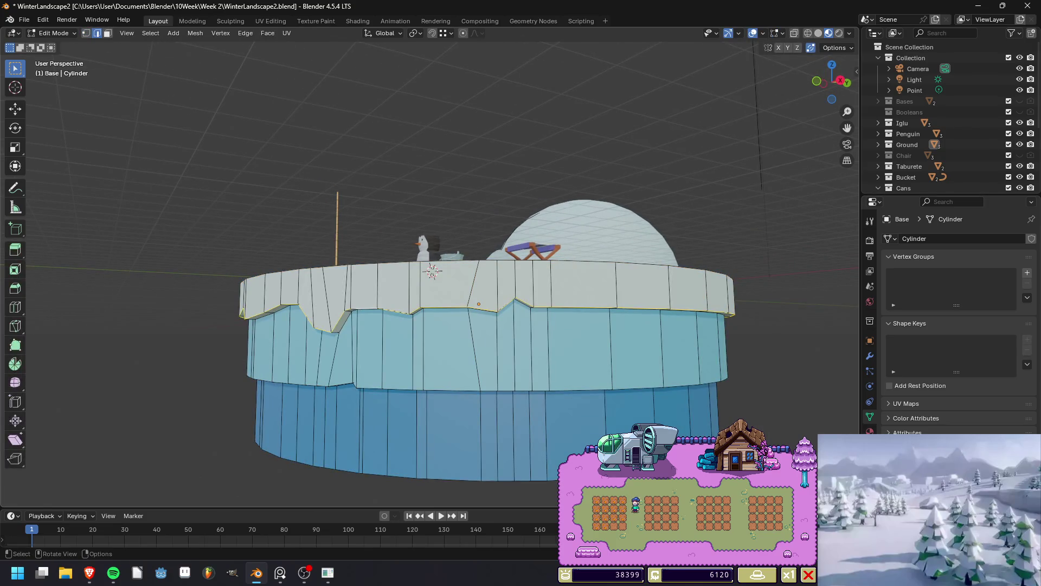
key(ctrl+b)
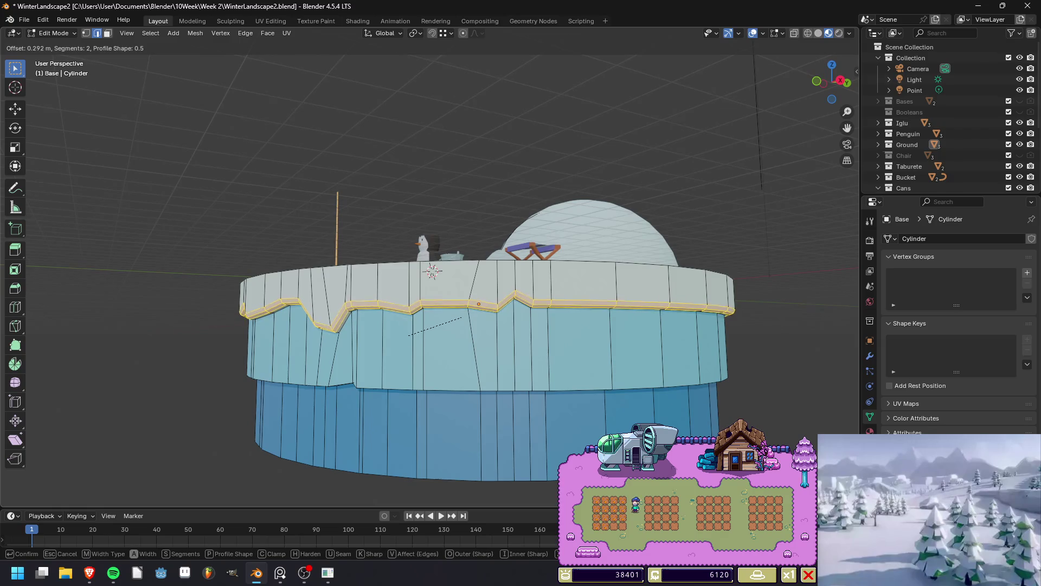
click(411, 335)
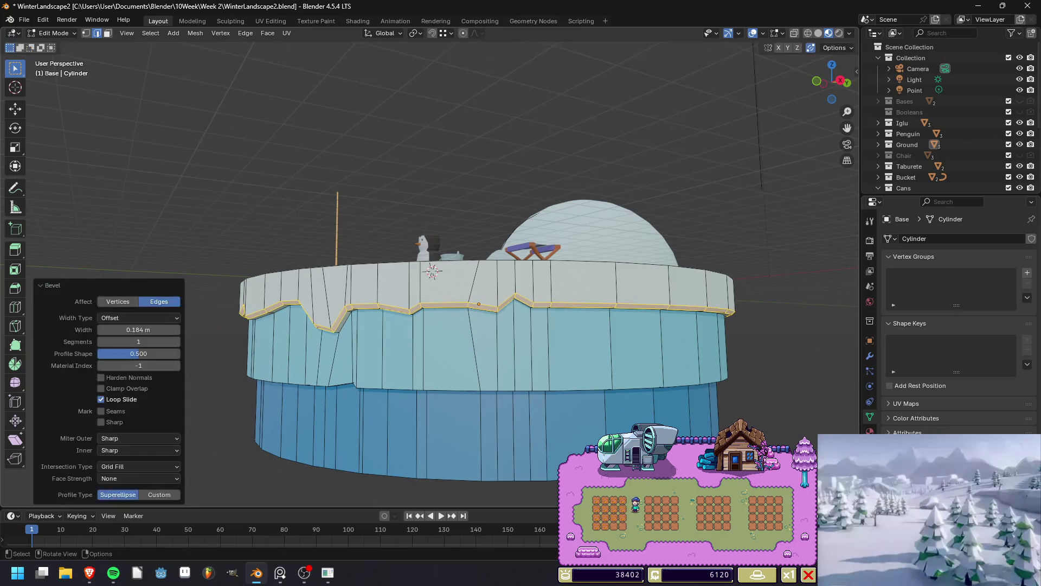
Render the scene to check the bevel, then return to Edit Mode and save.
key(Tab)
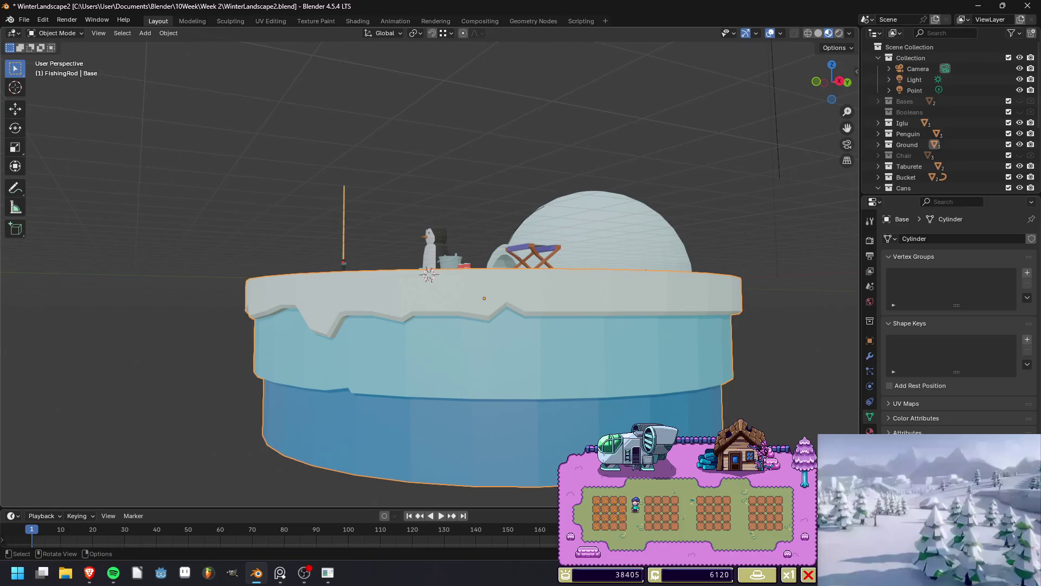
key(F12)
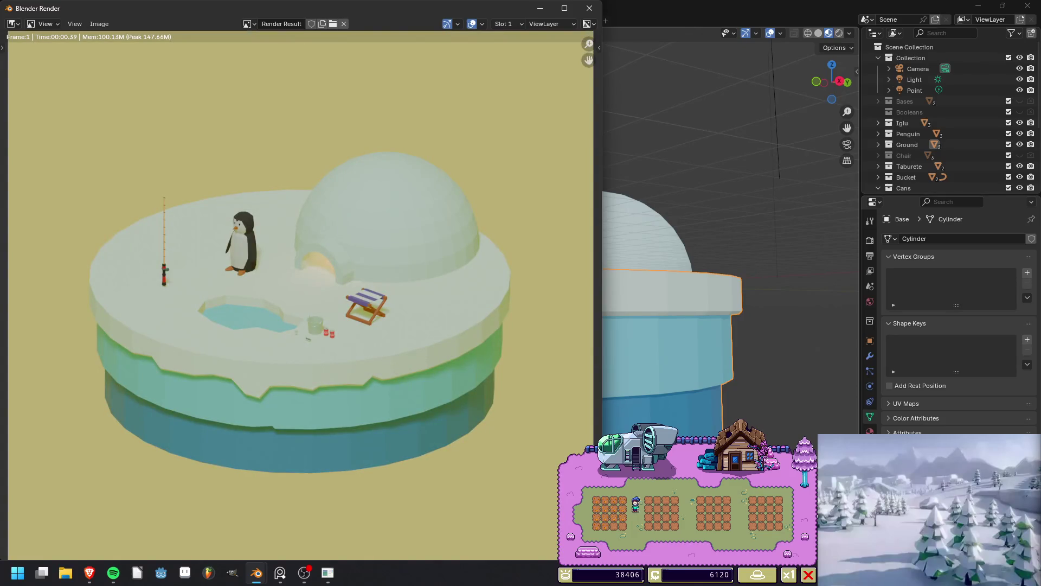
click(590, 8)
key(Tab)
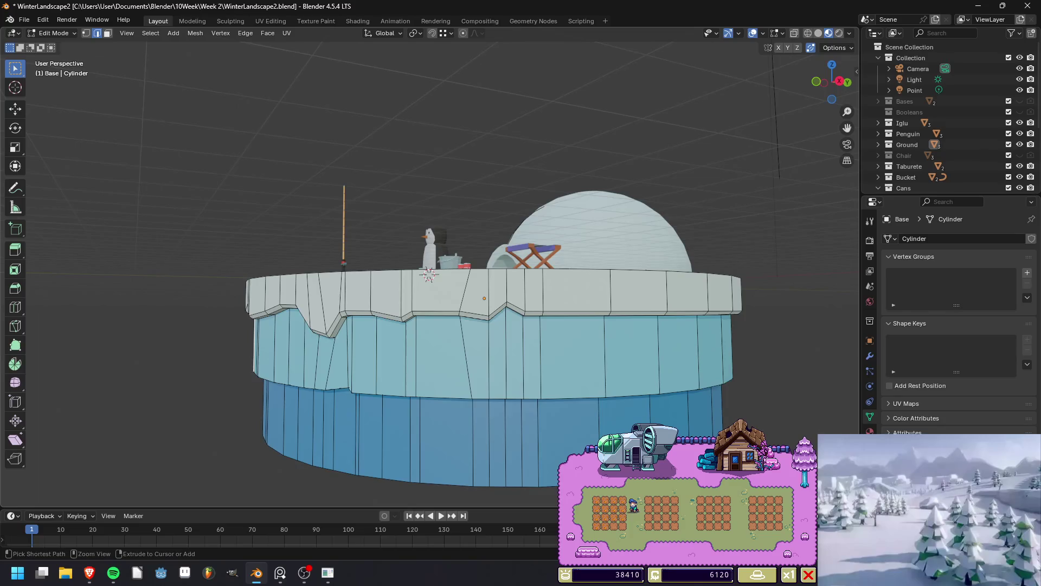
key(ctrl+s)
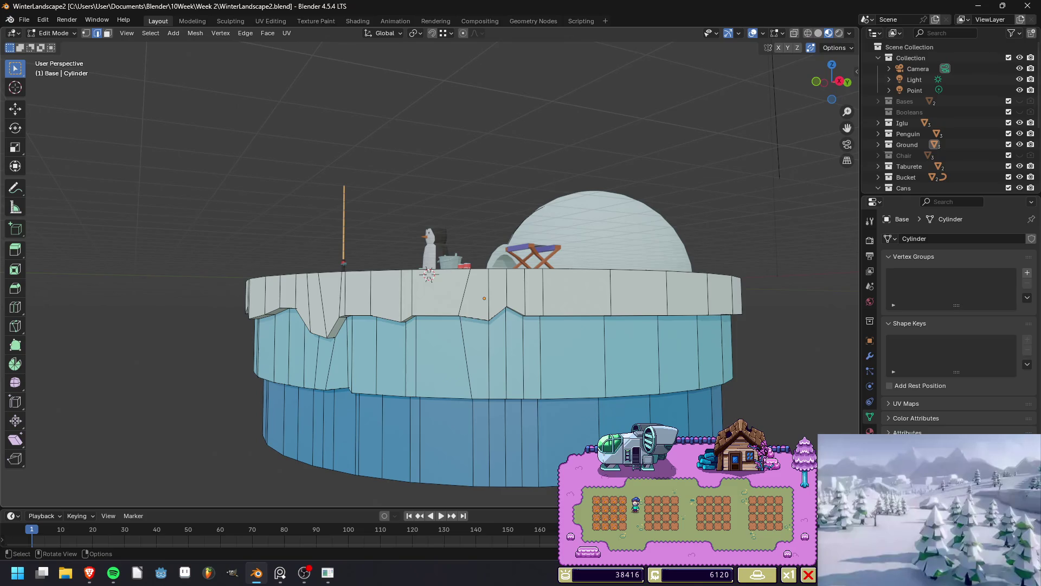
Add a vertical loop cut on the snow rim and switch to vertex selection.
middle_drag(488, 282, 488, 255)
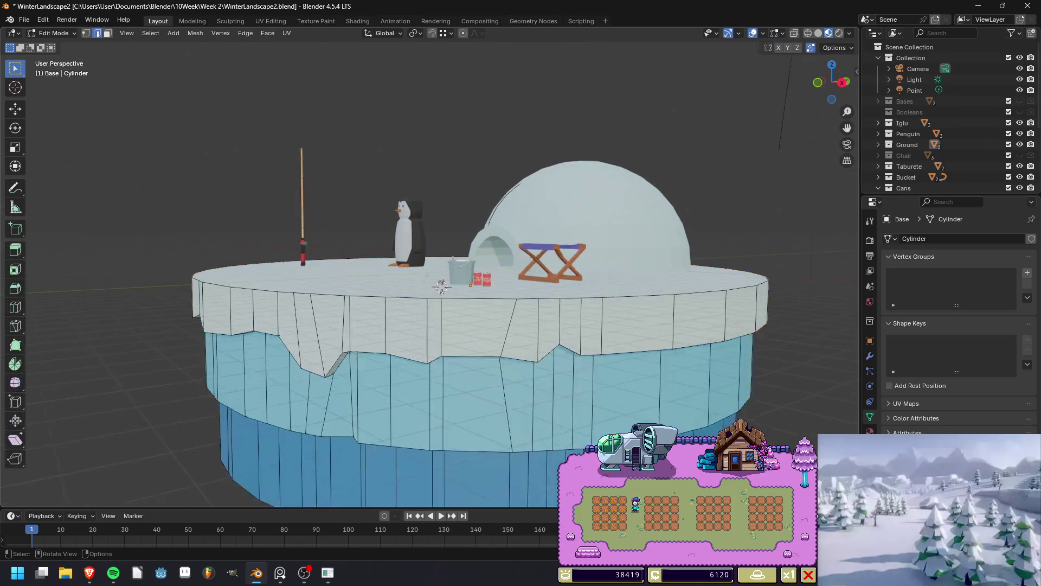
scroll(434, 271, up, 2)
key(ctrl+r)
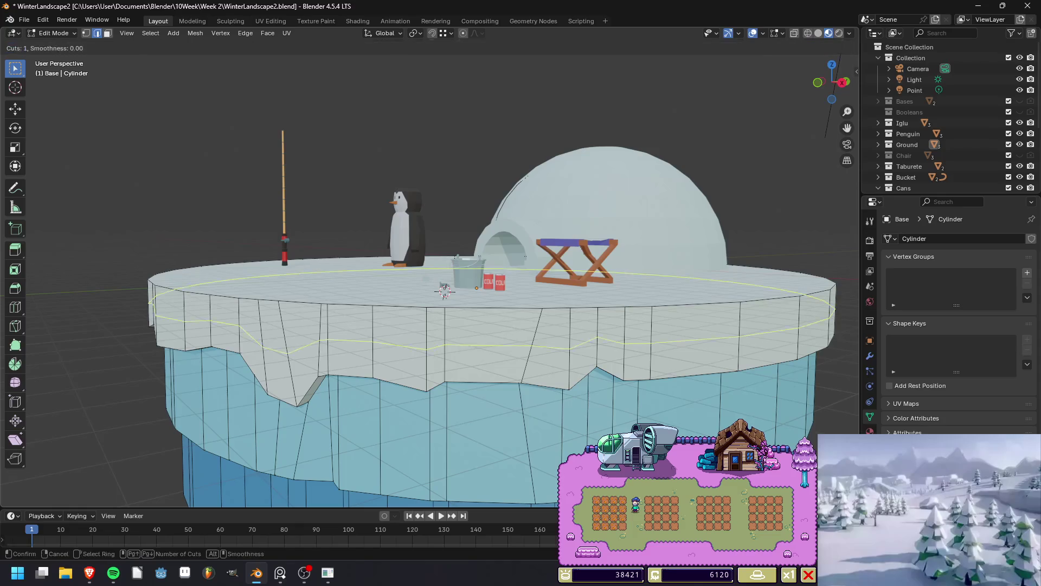
click(473, 434)
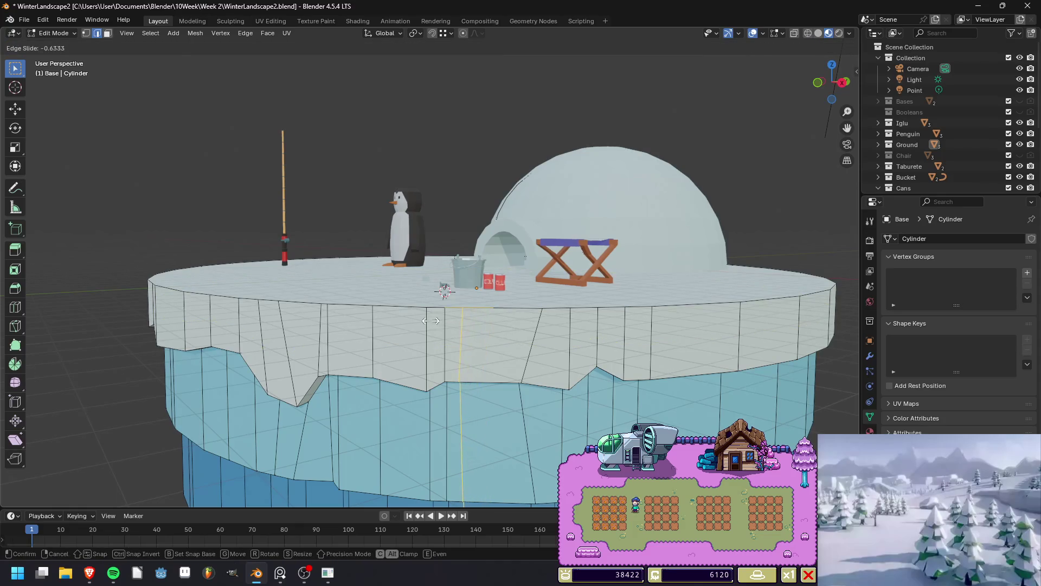
click(461, 434)
scroll(444, 304, up, 6)
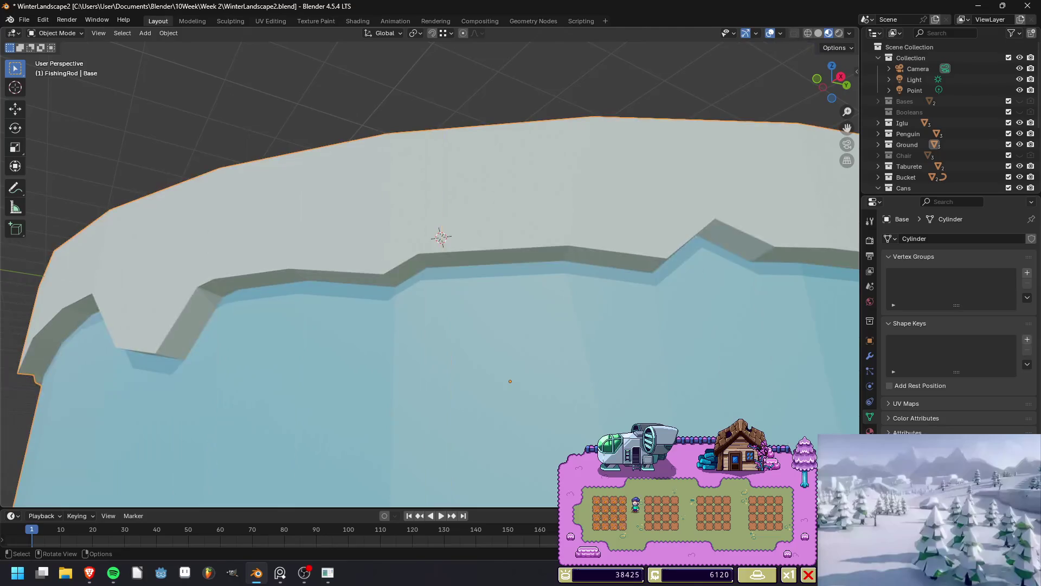
key(1)
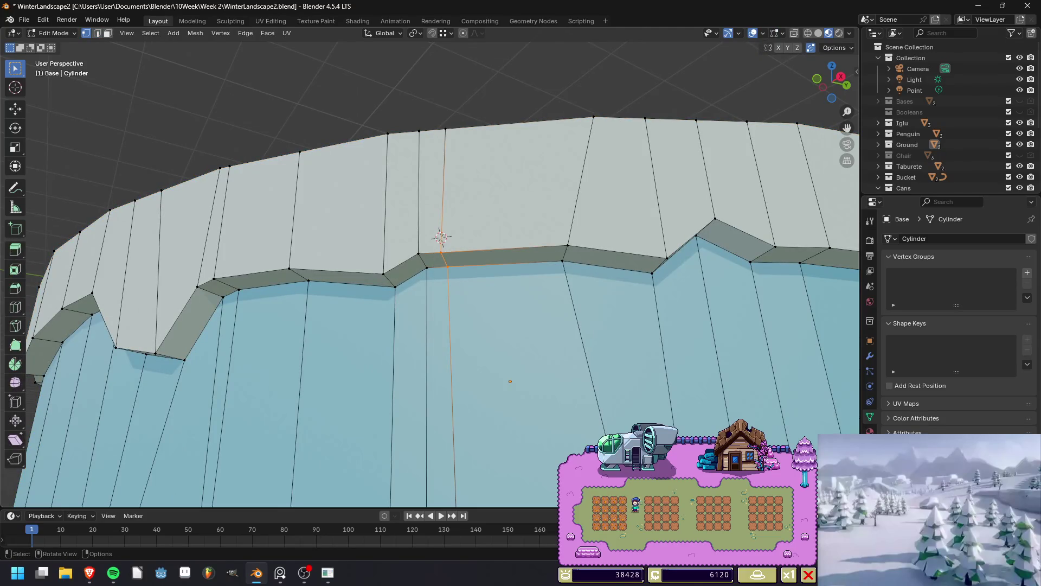
key(Tab)
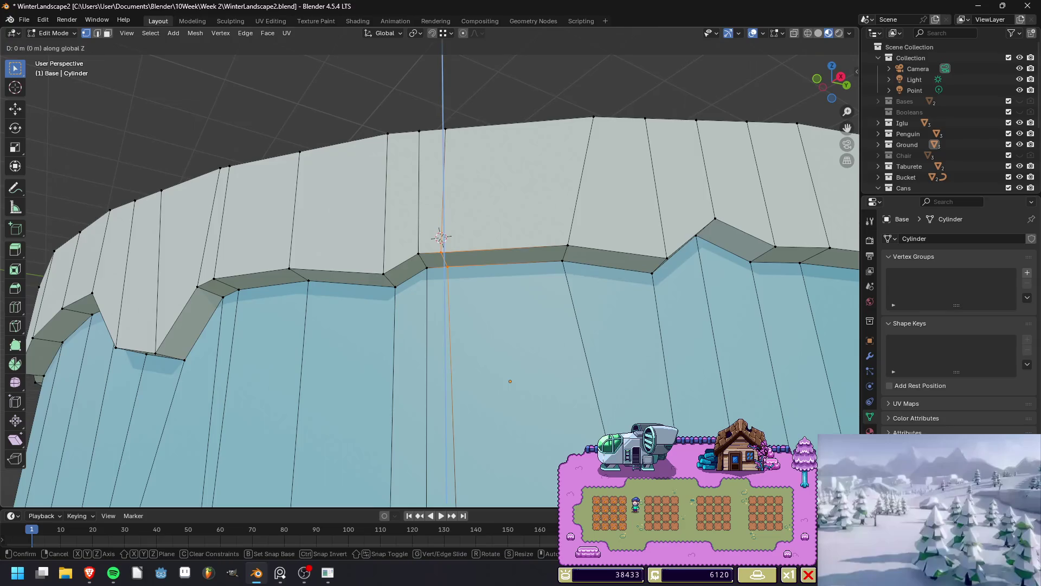
scroll(441, 239, down, 8)
scroll(432, 274, down, 5)
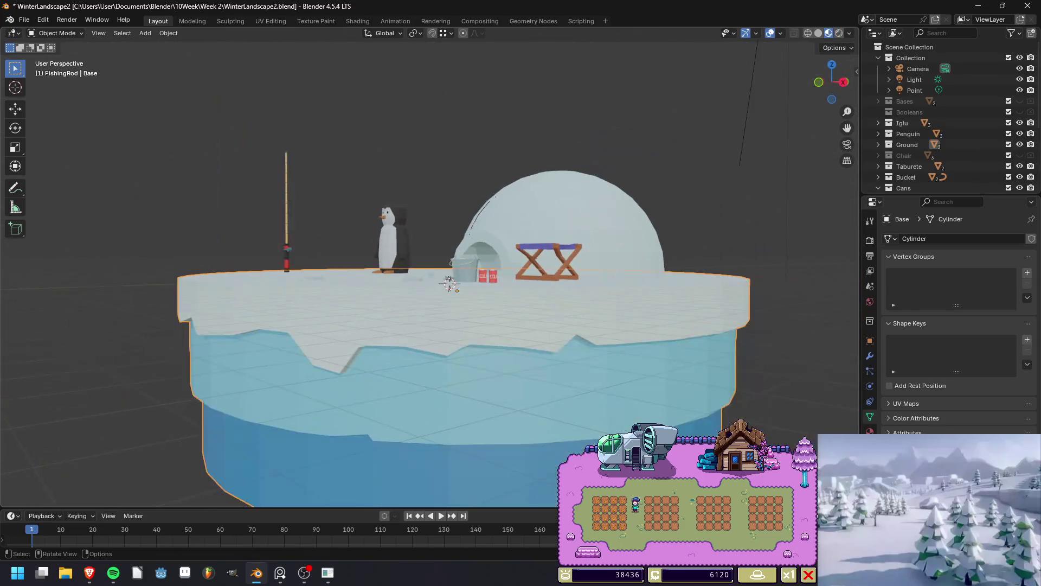
middle_drag(432, 282, 432, 238)
key(Tab)
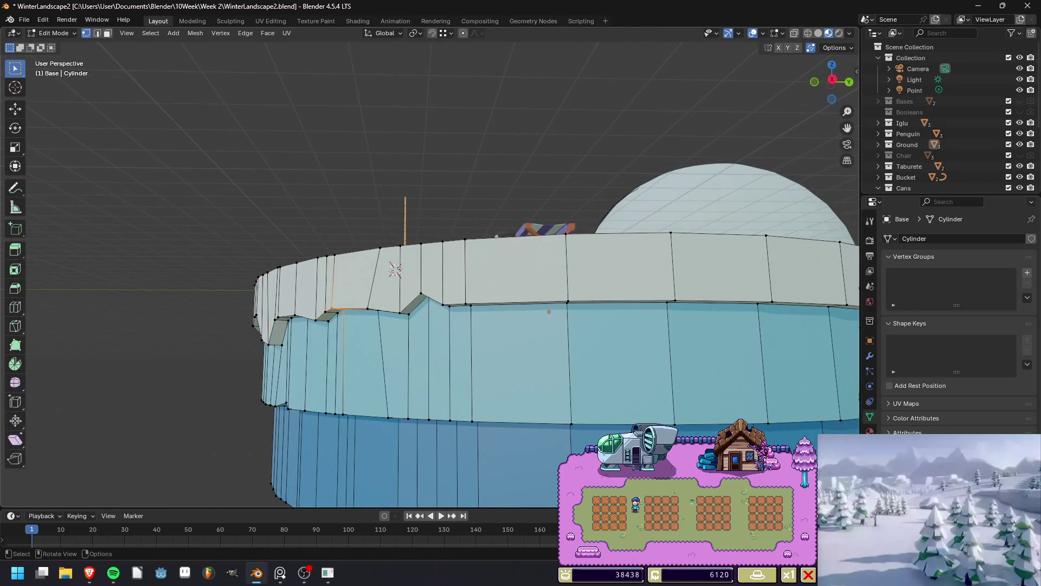
Cut another rim loop, slide it near its neighbour, and pull the adjacent loop down into a notch.
key(ctrl+r)
click(519, 352)
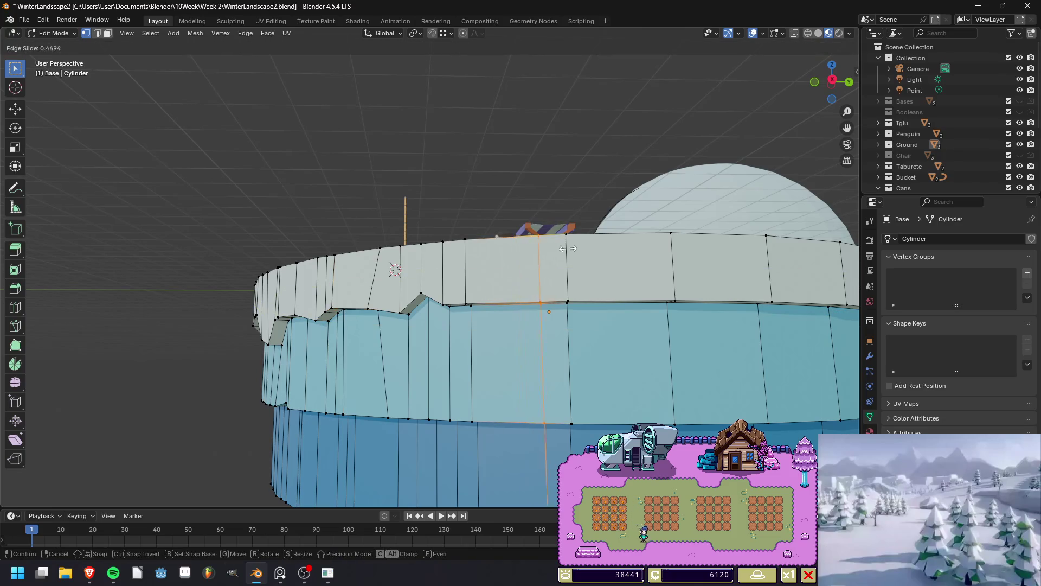
click(564, 352)
scroll(564, 352, up, 1)
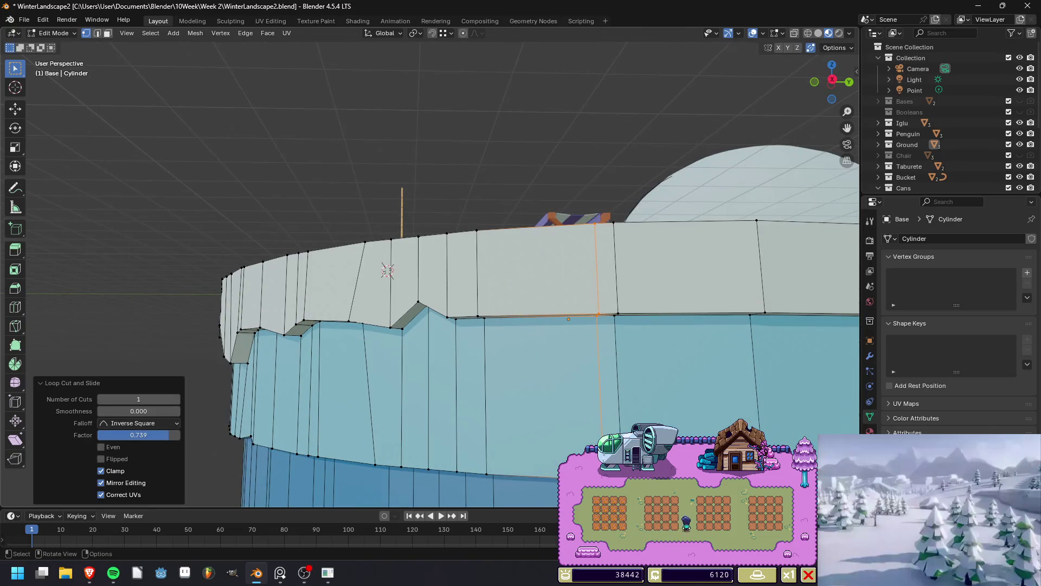
drag(162, 435, 135, 435)
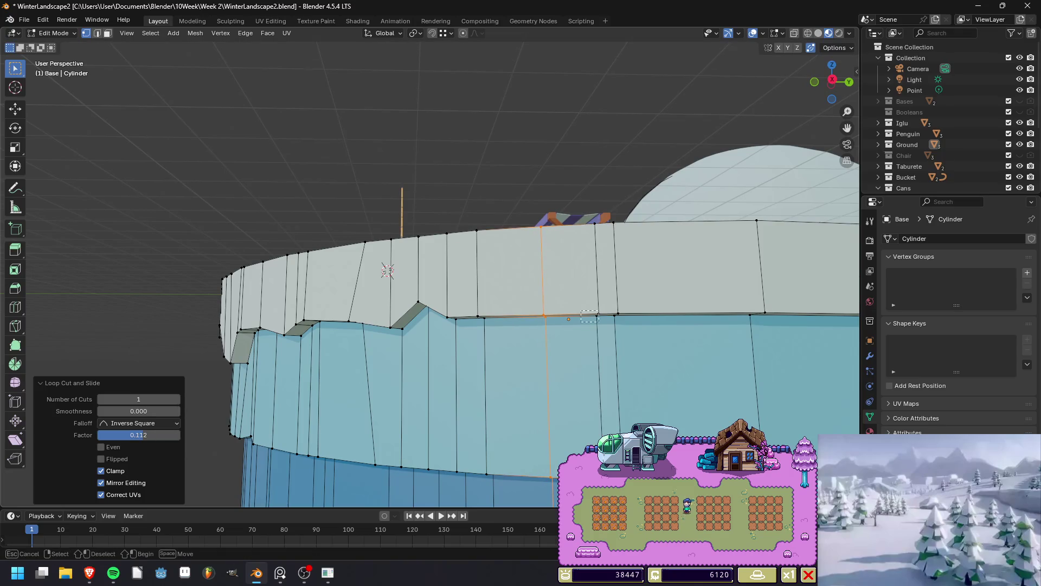
alt+click(598, 317)
key(g)
key(z)
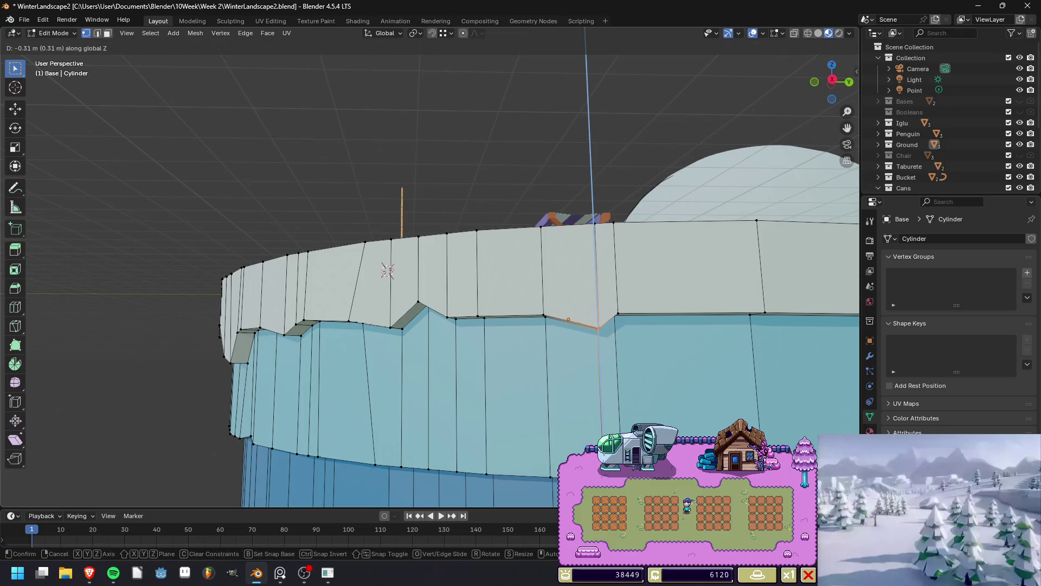
click(387, 270)
Check the island through the camera view, then resume sliding the selected edge loop.
key(Tab)
scroll(388, 270, down, 3)
middle_drag(388, 270, 461, 291)
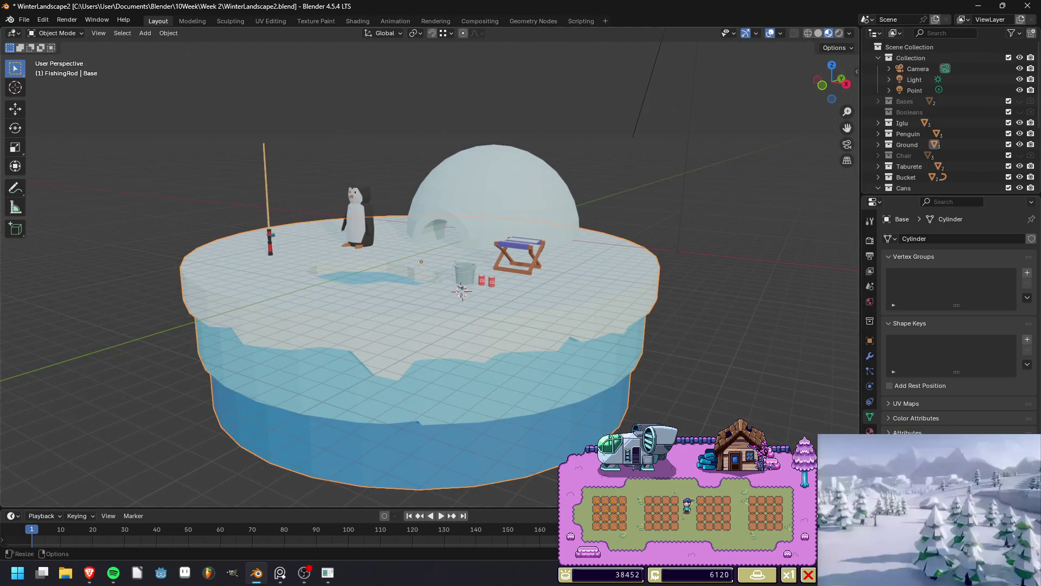
key(KP_0)
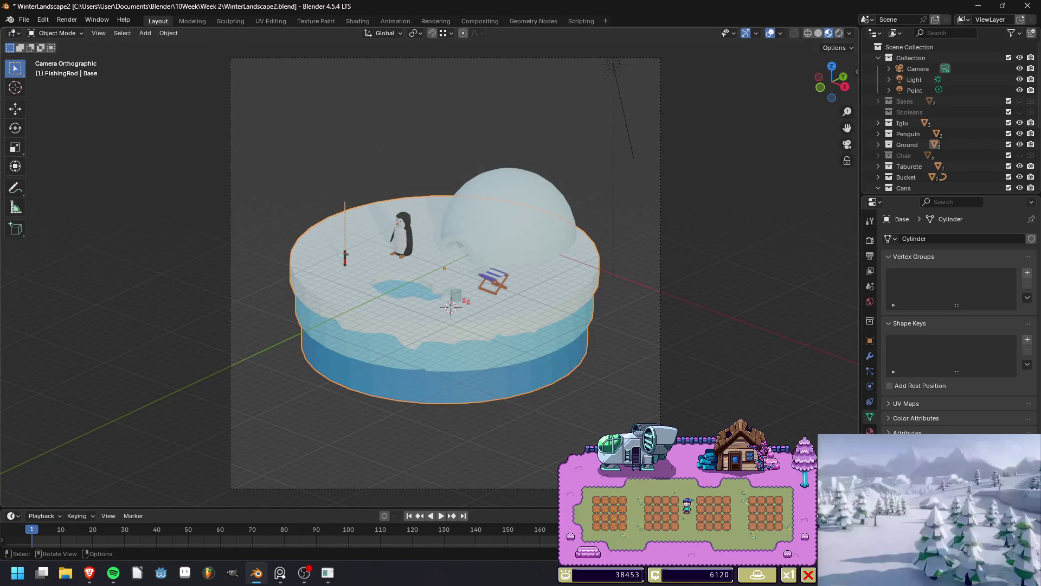
middle_drag(461, 291, 461, 238)
key(Tab)
scroll(462, 255, up, 3)
key(g)
key(g)
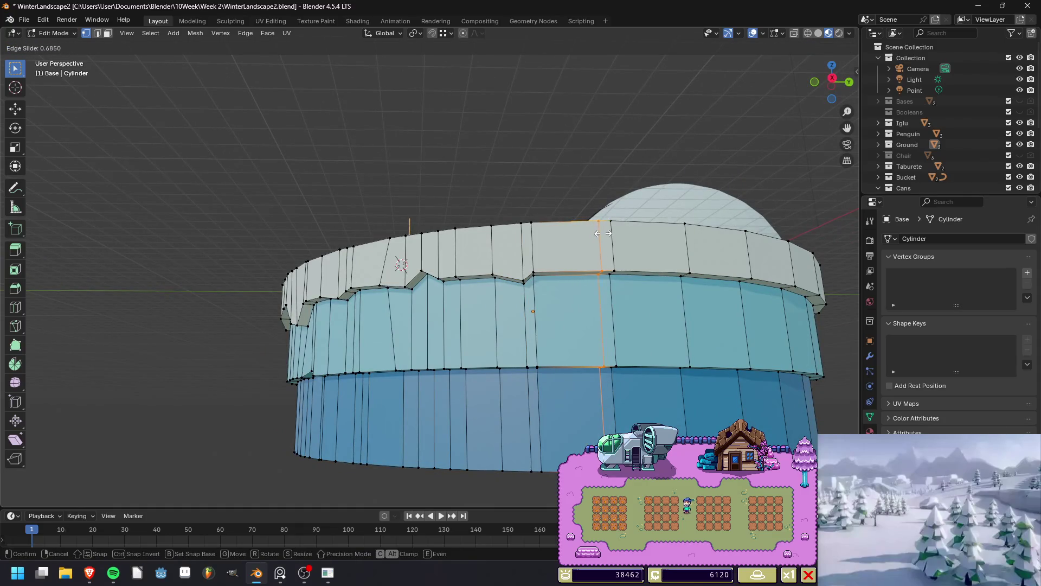
Slide the new rim loop into place and pull it straight down on Z into a long spike.
right_click(601, 233)
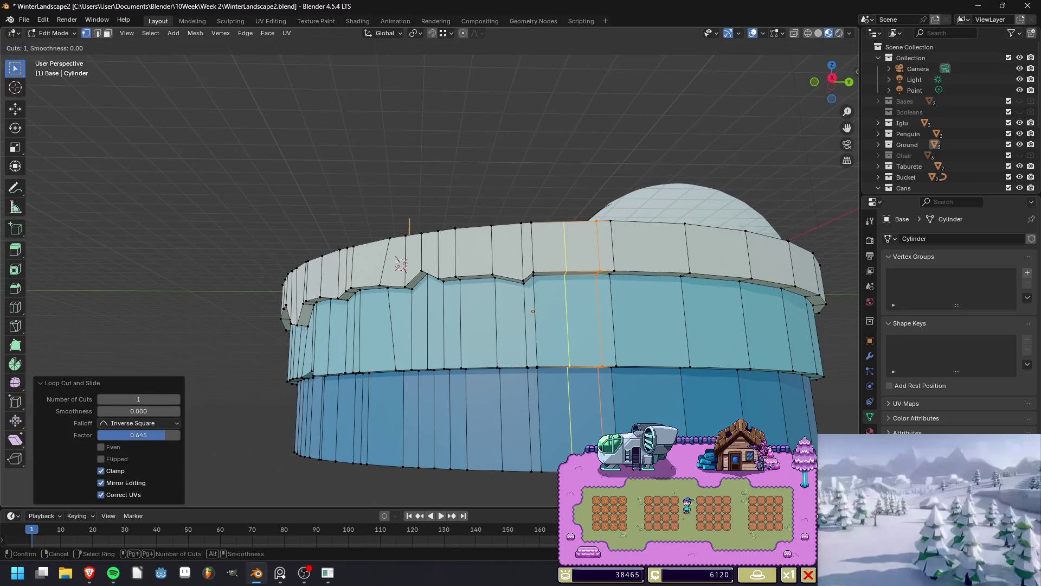
drag(133, 435, 153, 435)
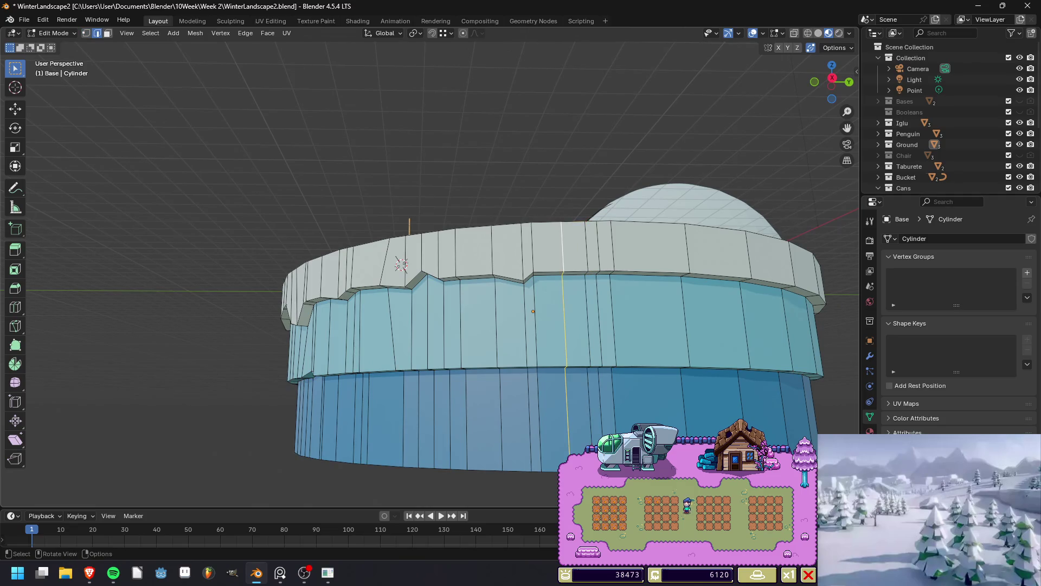
ctrl+middle_drag(497, 298, 497, 272)
shift+middle_drag(629, 260, 471, 236)
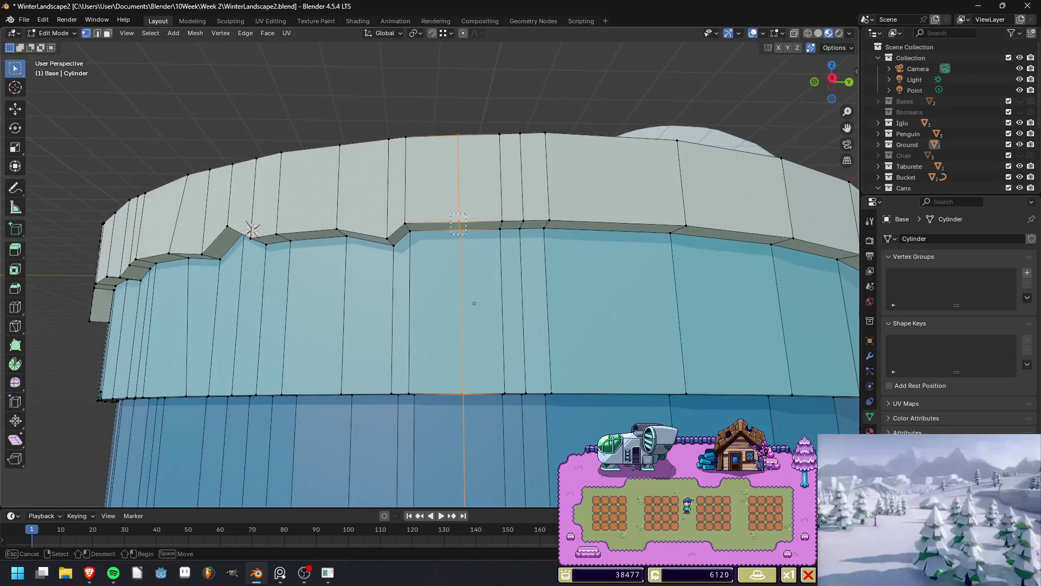
key(g)
key(g)
click(472, 236)
key(g)
key(g)
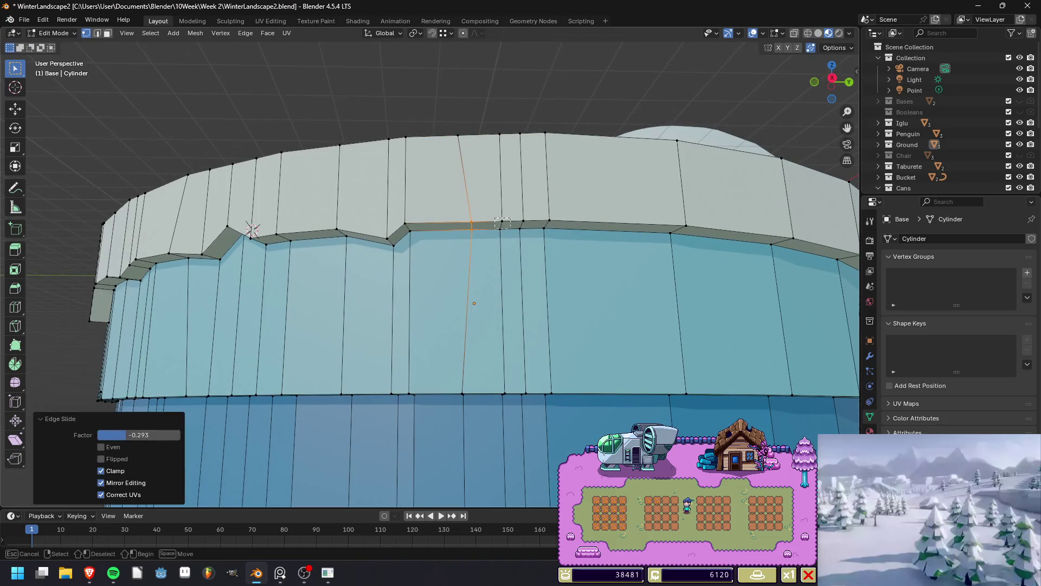
key(Return)
key(g)
key(z)
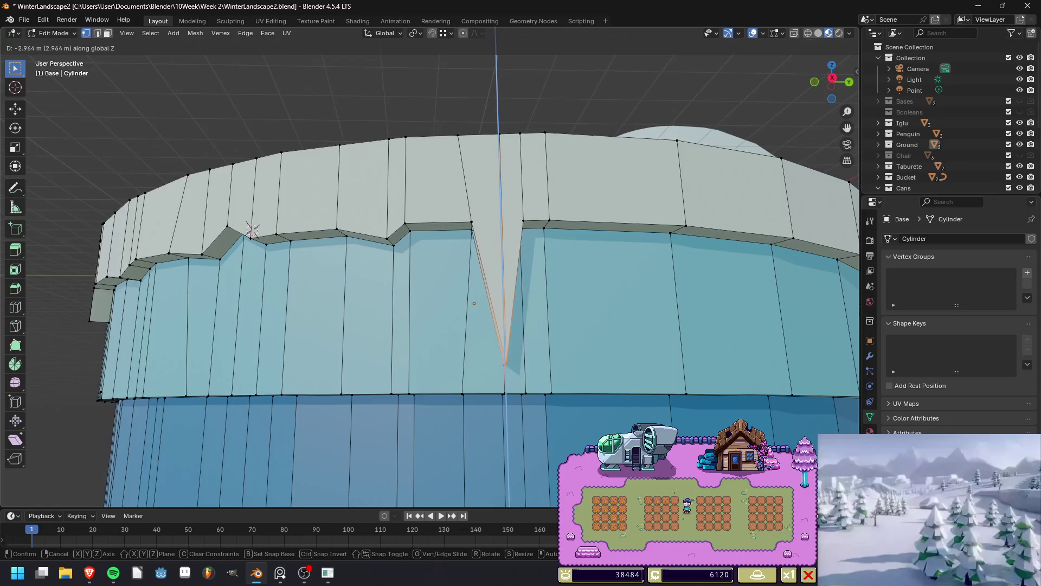
key(Return)
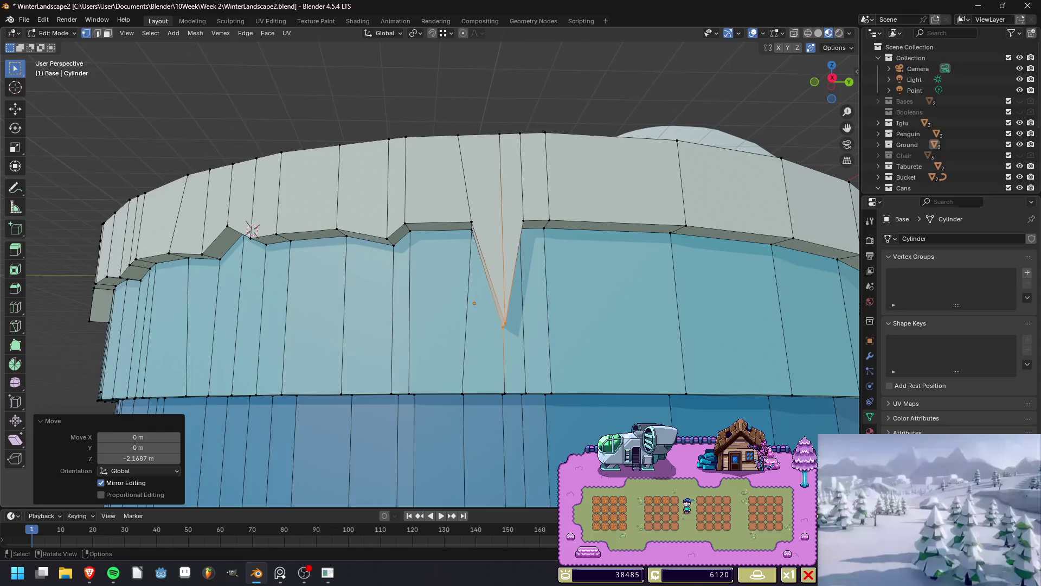
Lower a vertex beside the spike on Z and slide it along its edge.
click(472, 236)
key(g)
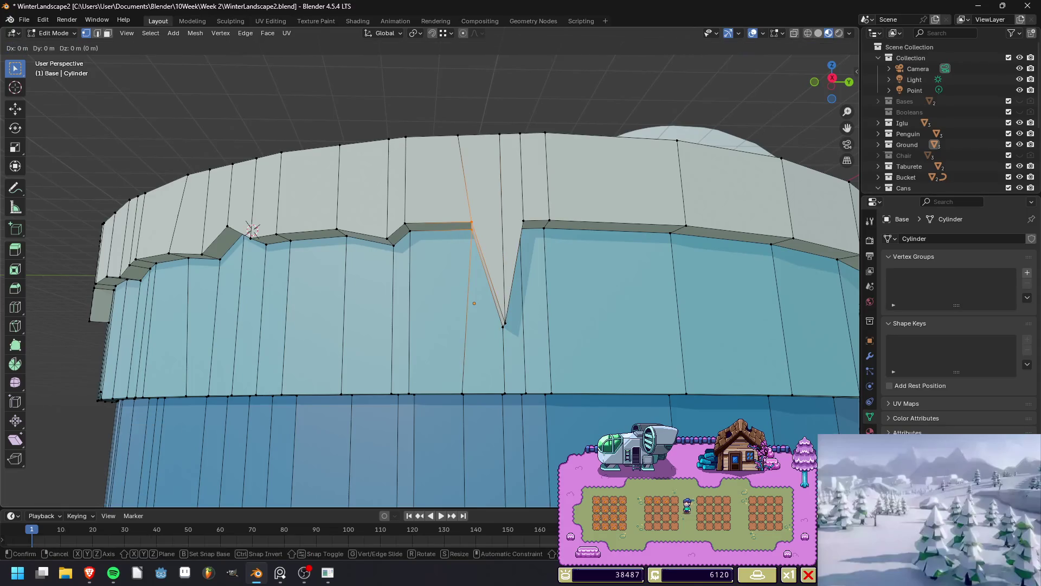
key(z)
key(Return)
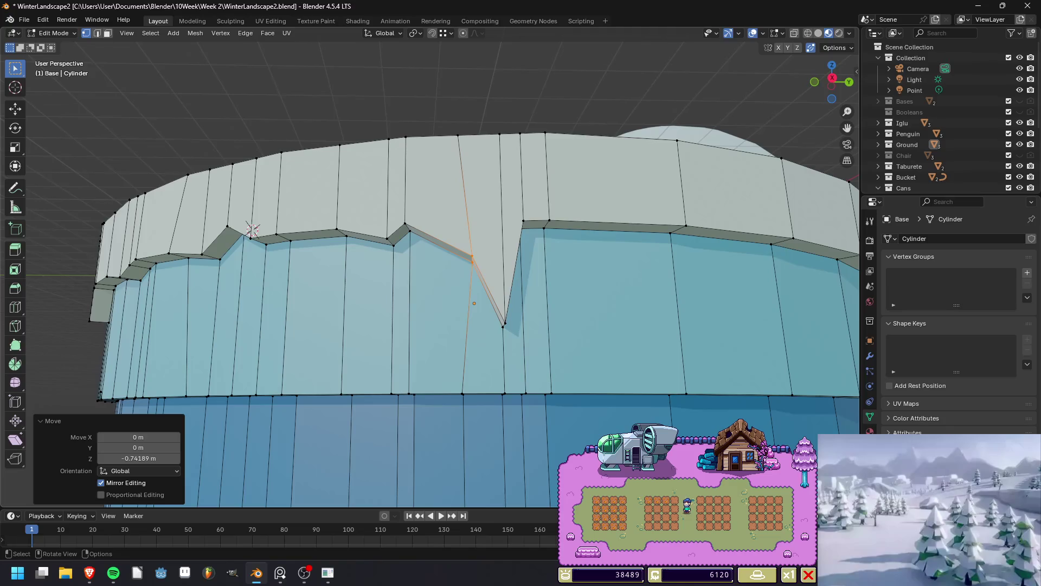
key(g)
key(g)
key(Return)
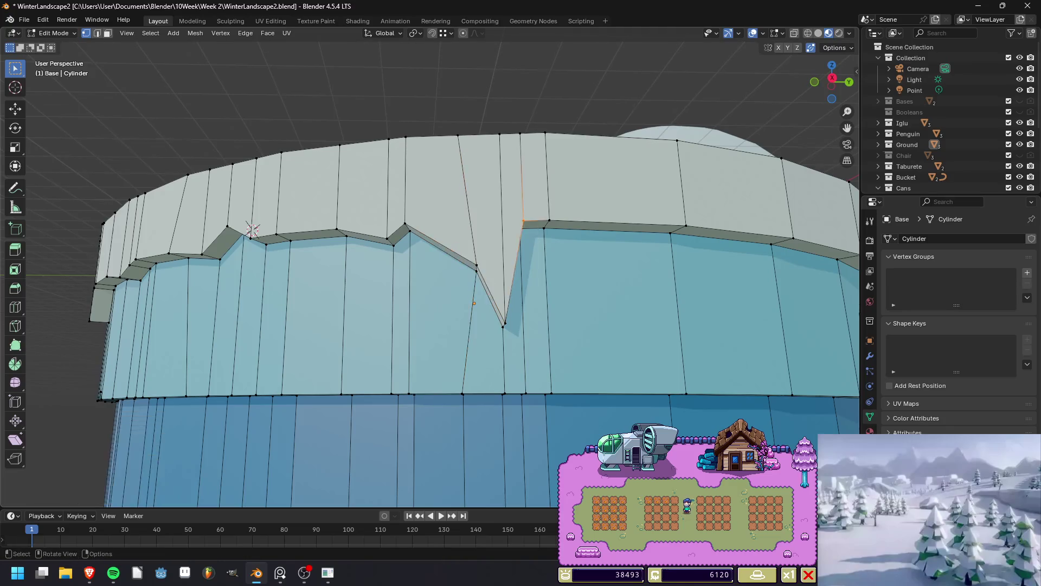
Slide and lower the next vertex to finish the icicle's taper, then return to Object Mode.
middle_drag(252, 230, 255, 241)
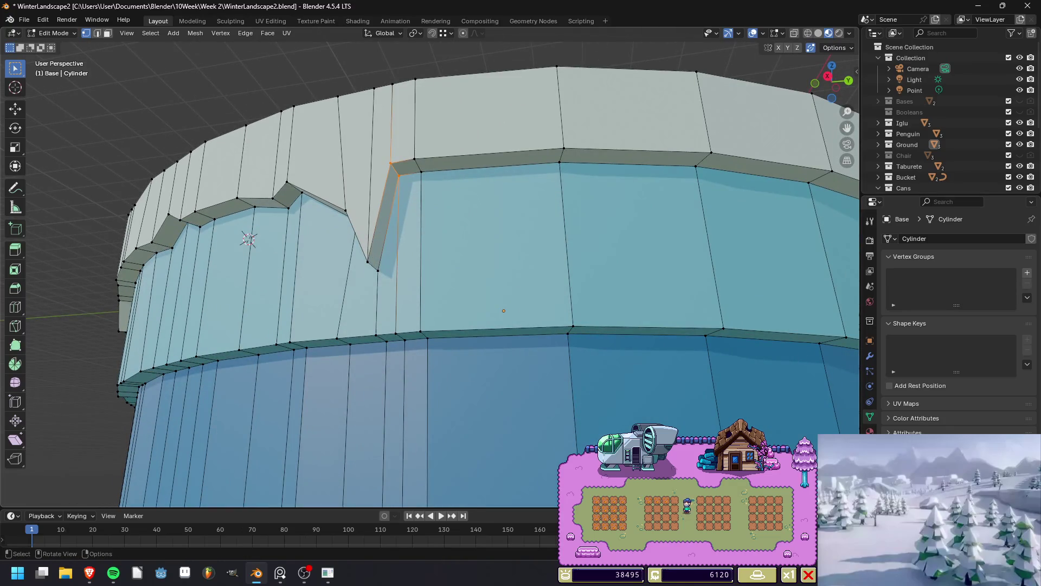
key(g)
key(g)
key(Return)
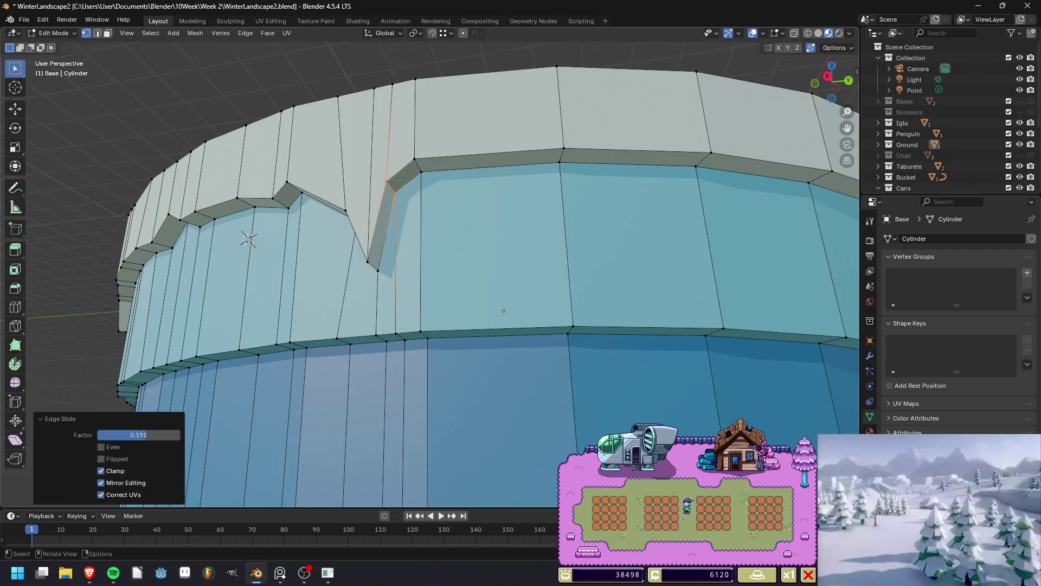
key(g)
key(z)
key(Return)
middle_drag(247, 238, 248, 242)
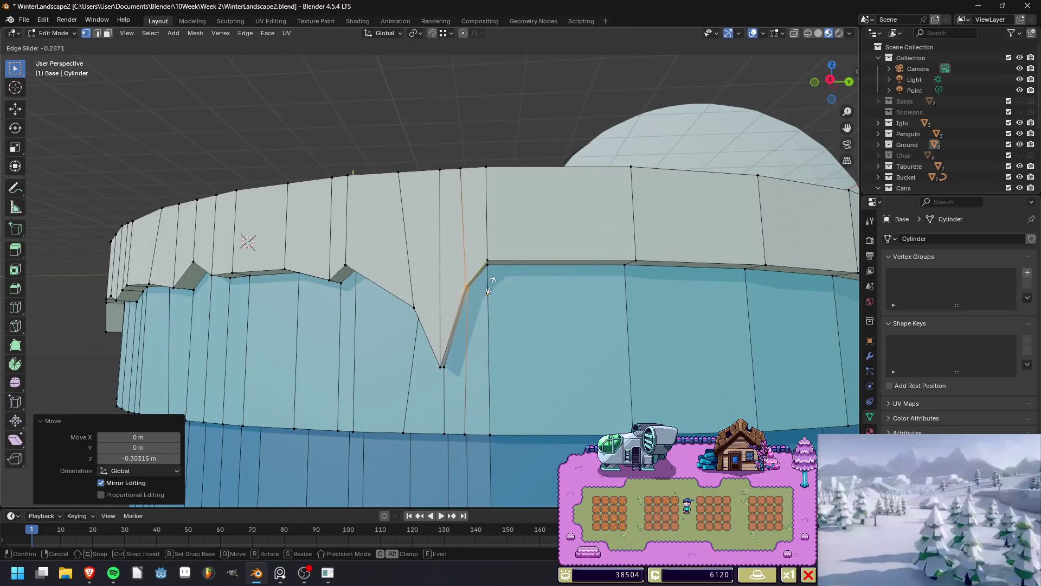
middle_drag(248, 240, 265, 219)
key(Tab)
scroll(349, 232, down, 6)
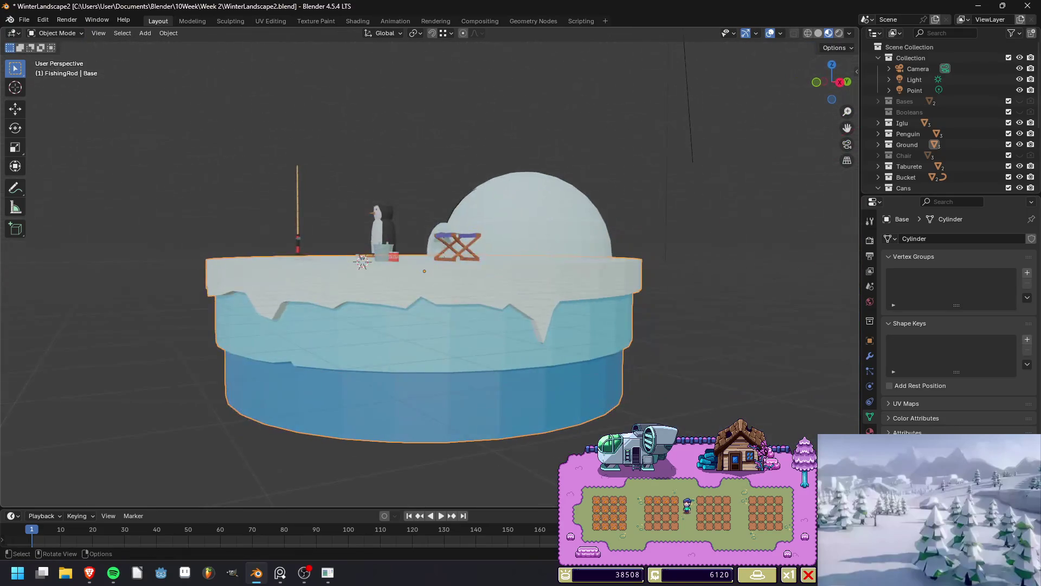
key(F12)
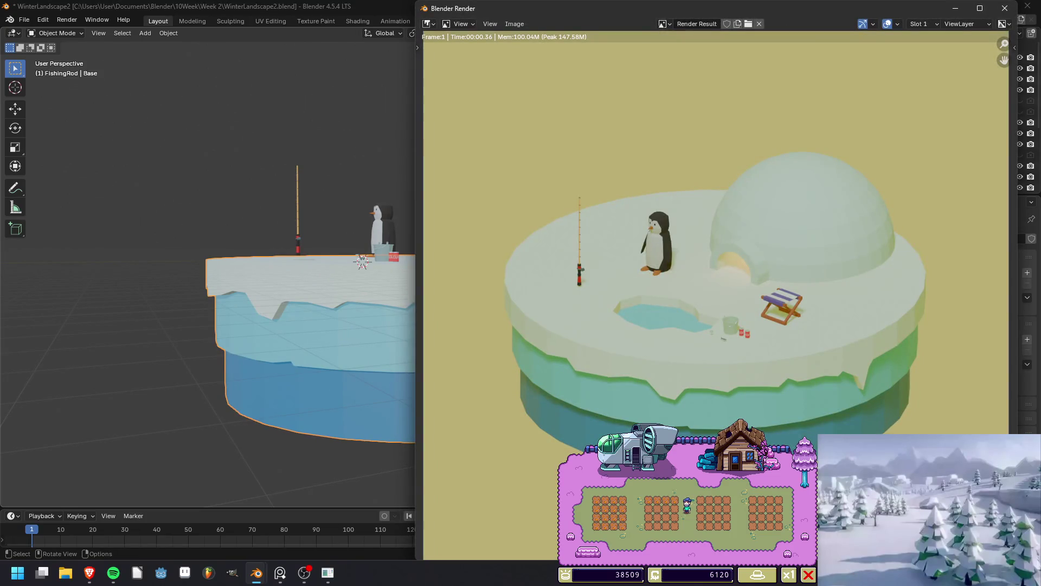
click(1005, 8)
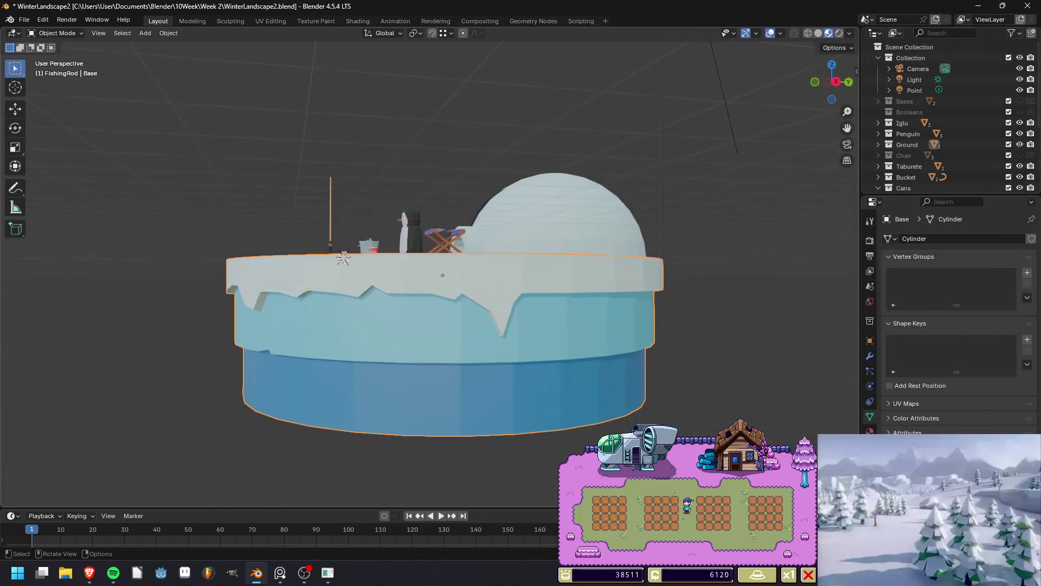
scroll(342, 258, up, 2)
key(Tab)
key(ctrl+r)
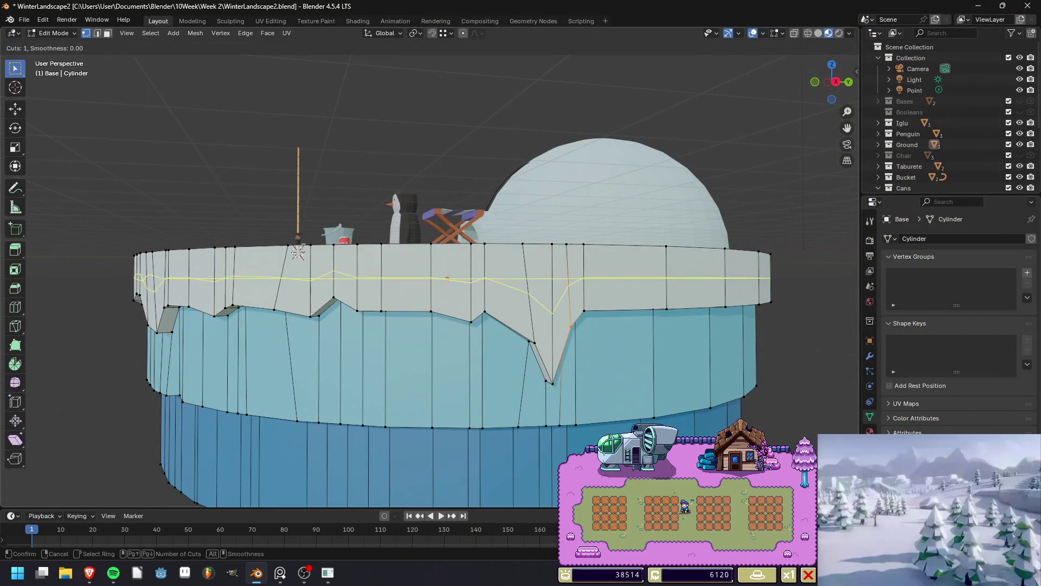
Knife-cut a new edge across the notch between its two opposite vertices.
key(Escape)
scroll(488, 304, up, 4)
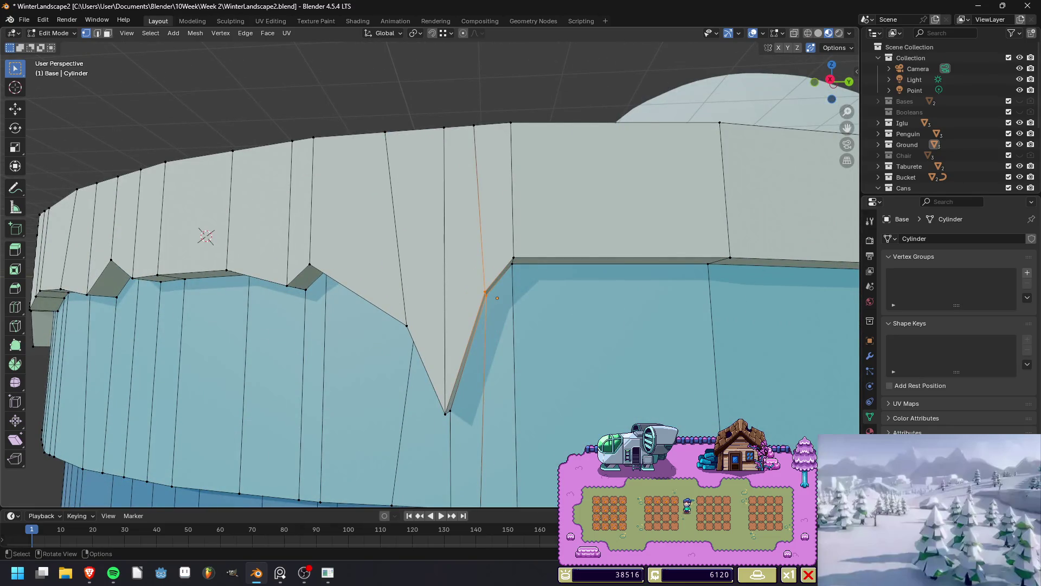
key(k)
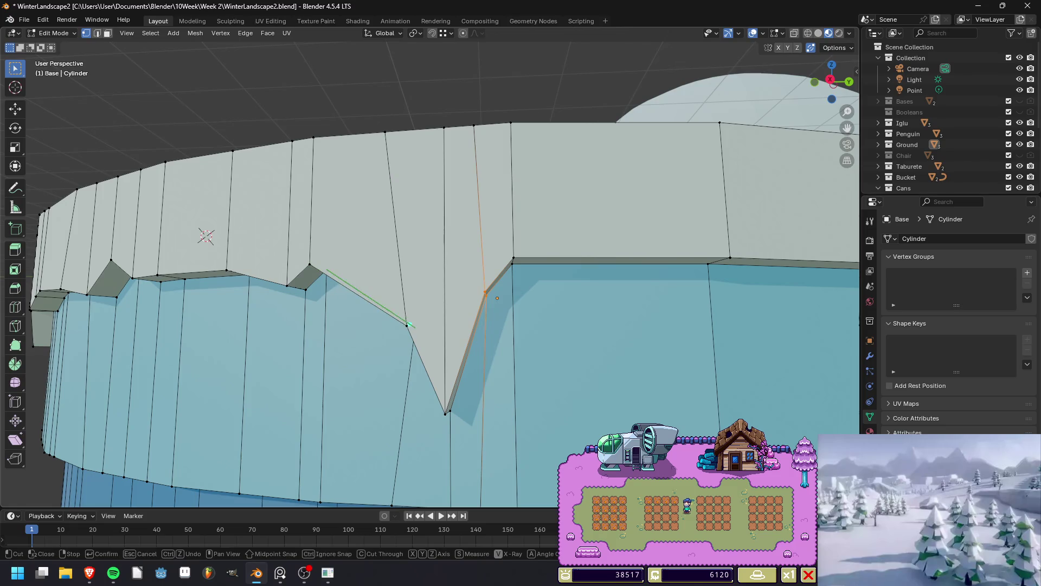
key(Escape)
middle_drag(415, 325, 489, 320)
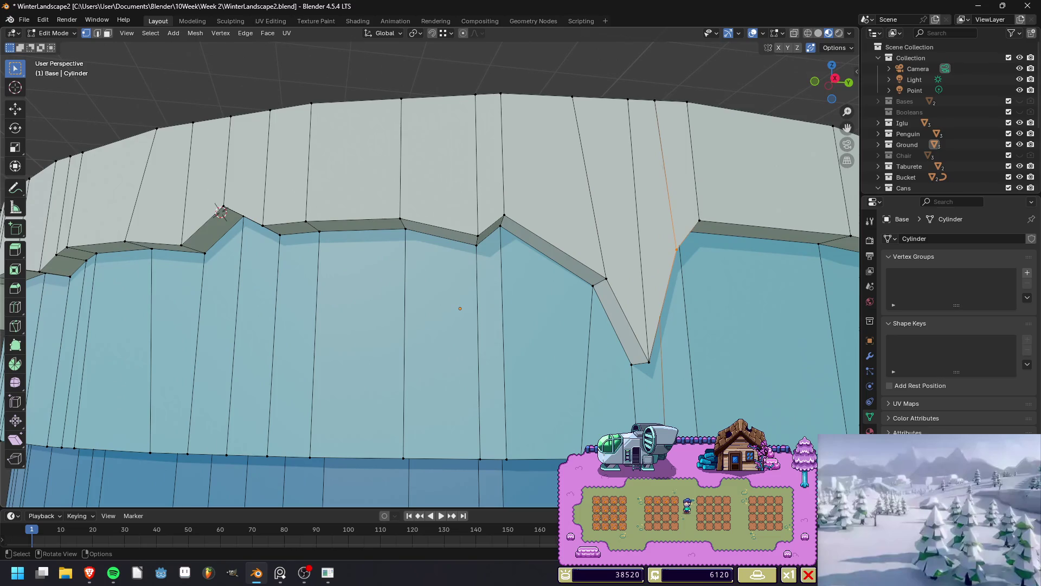
key(k)
click(607, 279)
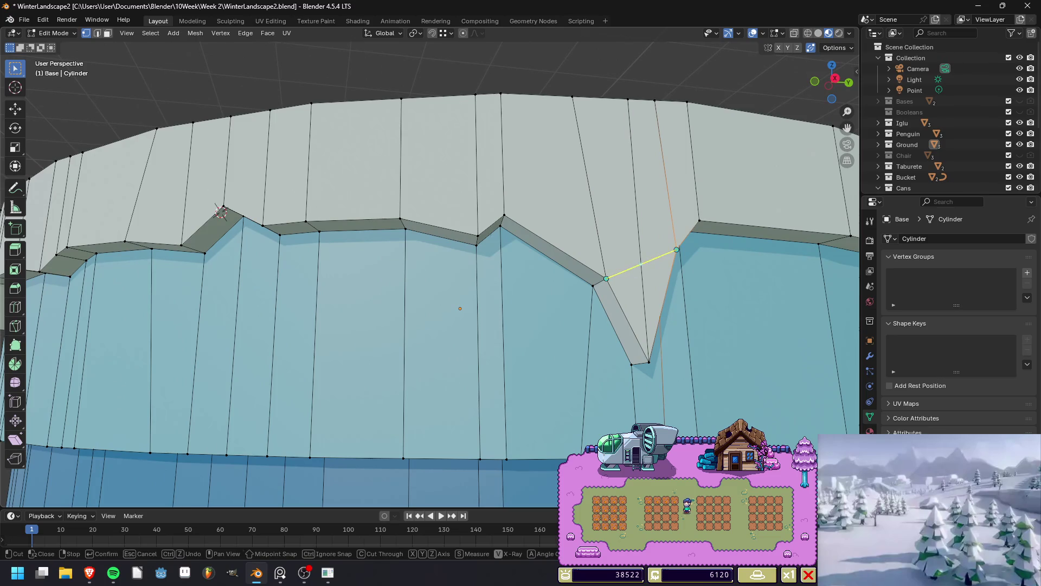
click(676, 250)
key(Return)
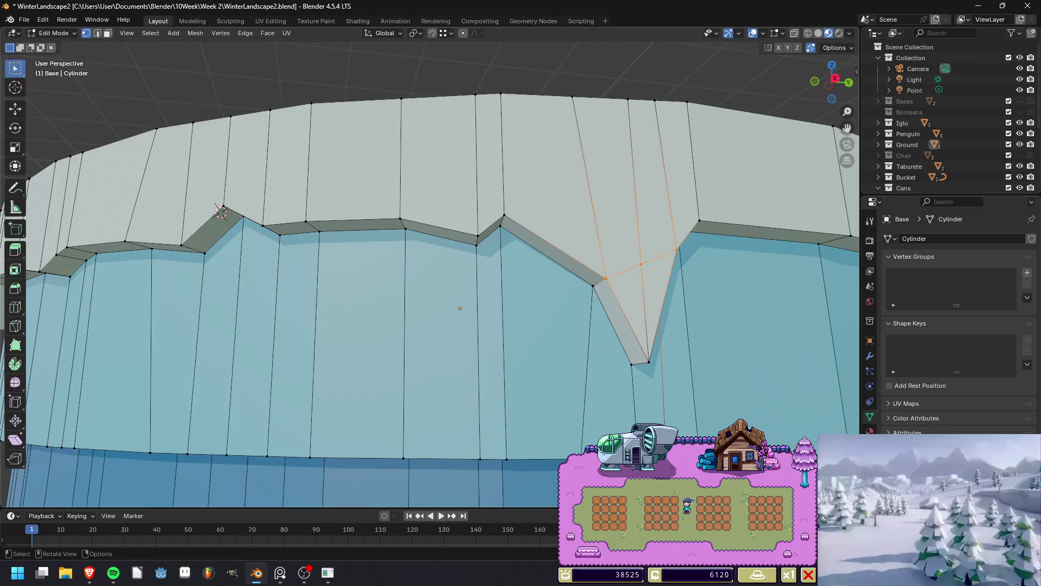
Select the notch's triangular face and merge it into a quad with Triangles to Quads.
click(641, 265)
key(alt+a)
key(3)
click(624, 282)
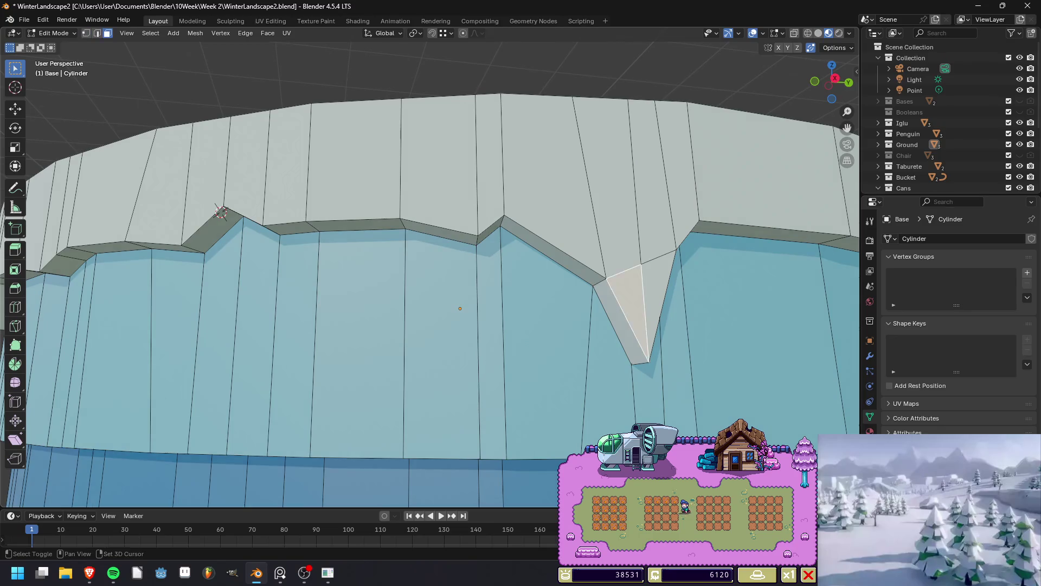
right_click(618, 274)
click(606, 411)
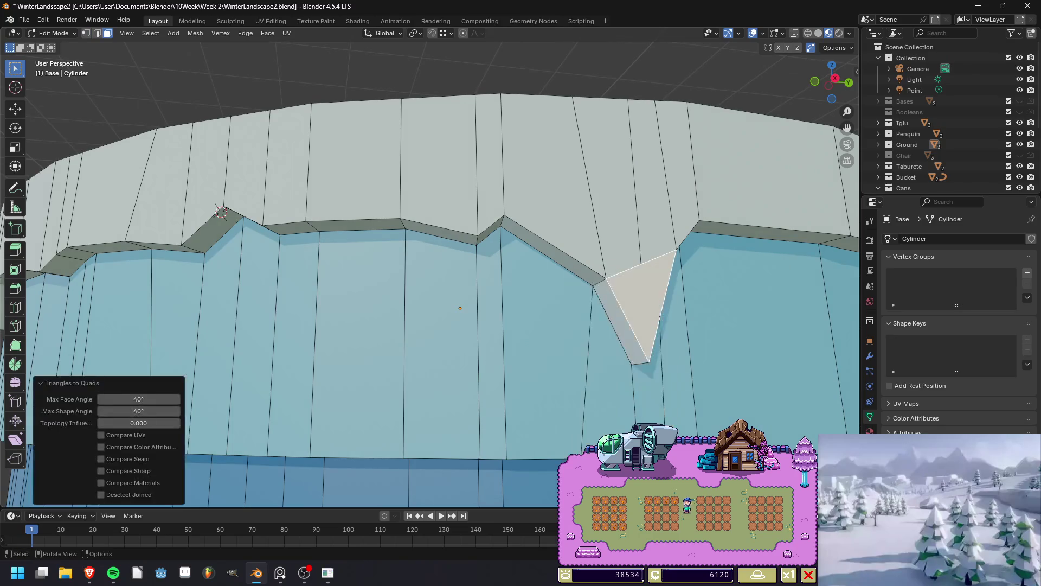
scroll(434, 272, down, 3)
scroll(433, 271, up, 5)
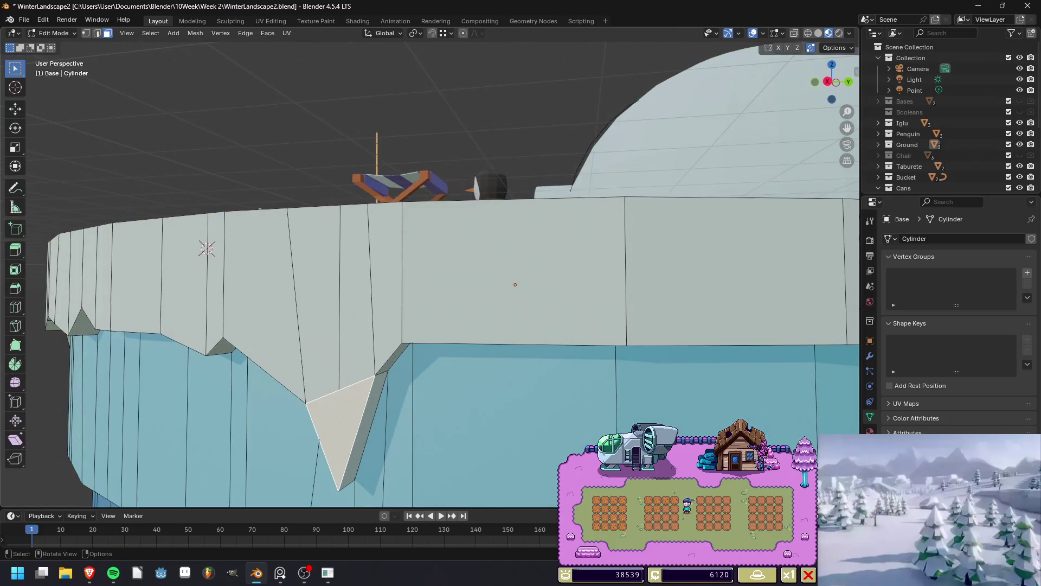
Undo the Triangles to Quads merge on the notch.
middle_drag(434, 271, 450, 238)
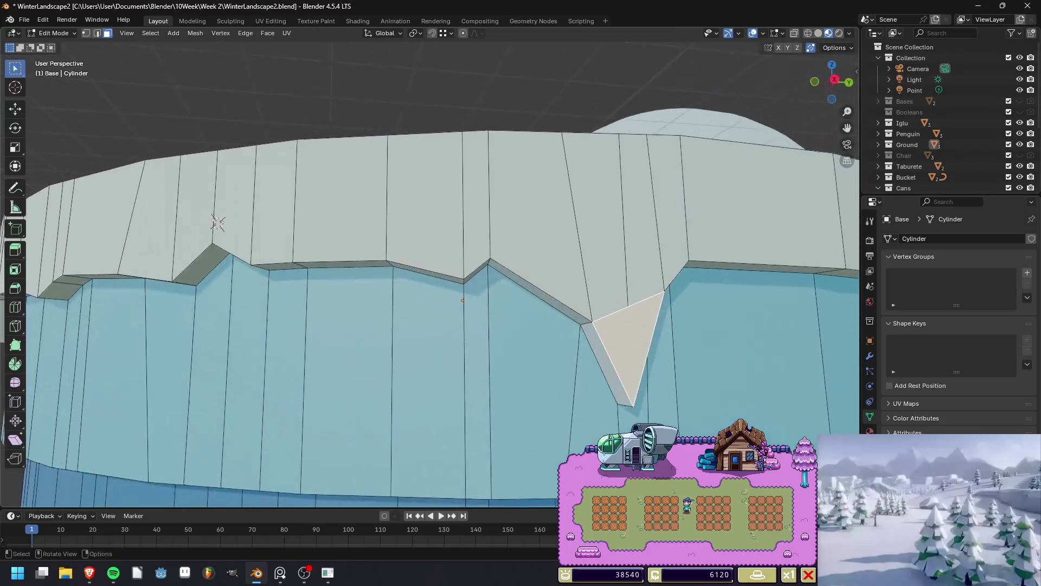
key(ctrl+z)
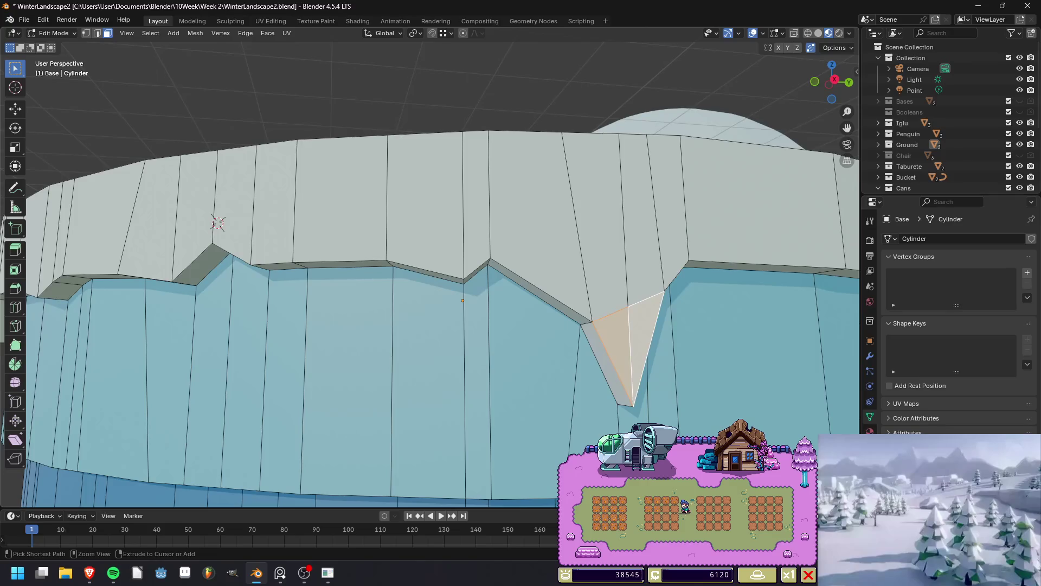
scroll(434, 274, up, 4)
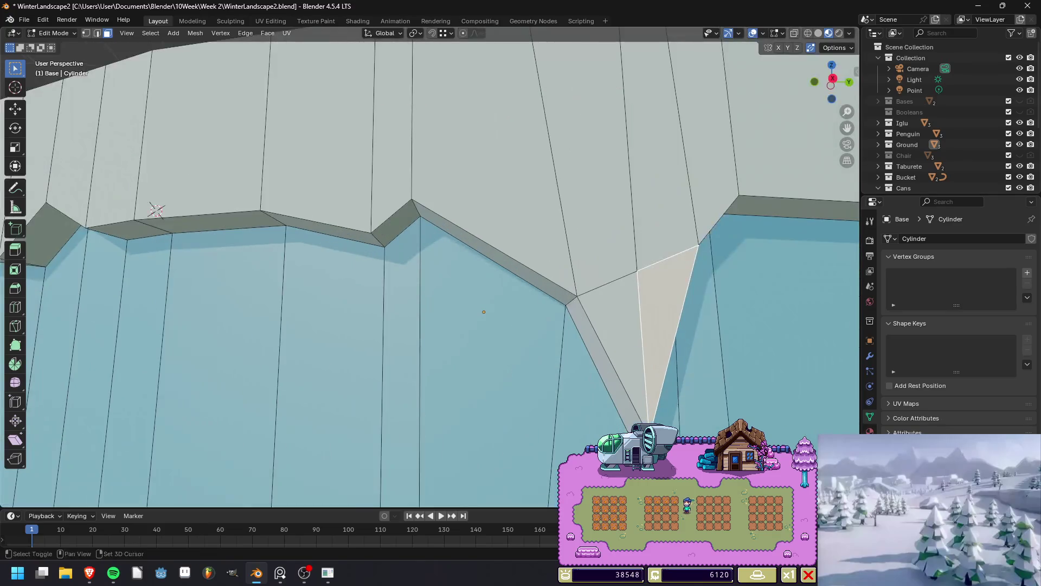
mouse_move(651, 325)
shift+middle_down()
mouse_move(434, 304)
mouse_move(434, 244)
shift+middle_up()
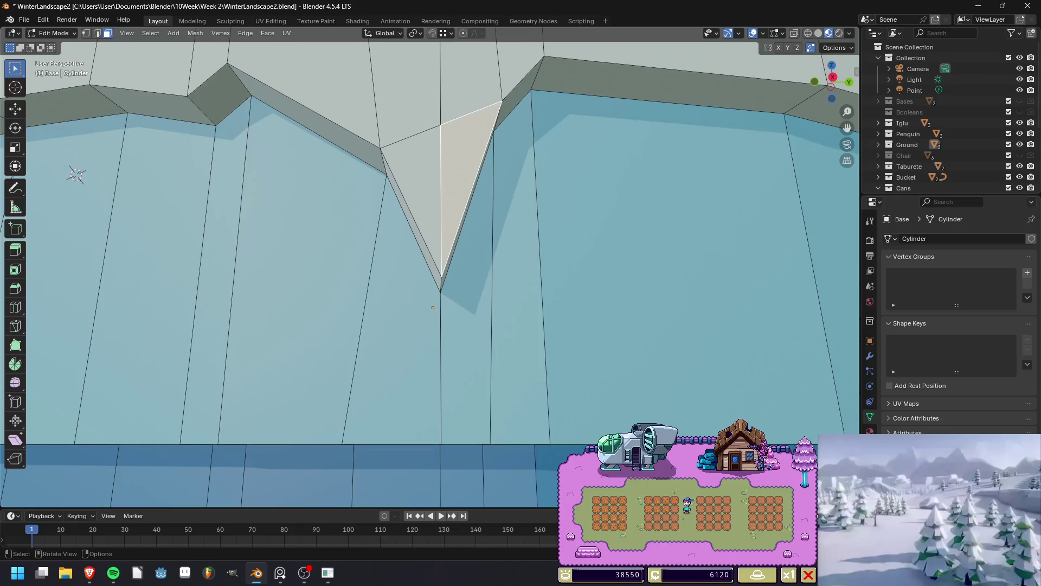
key(ctrl+r)
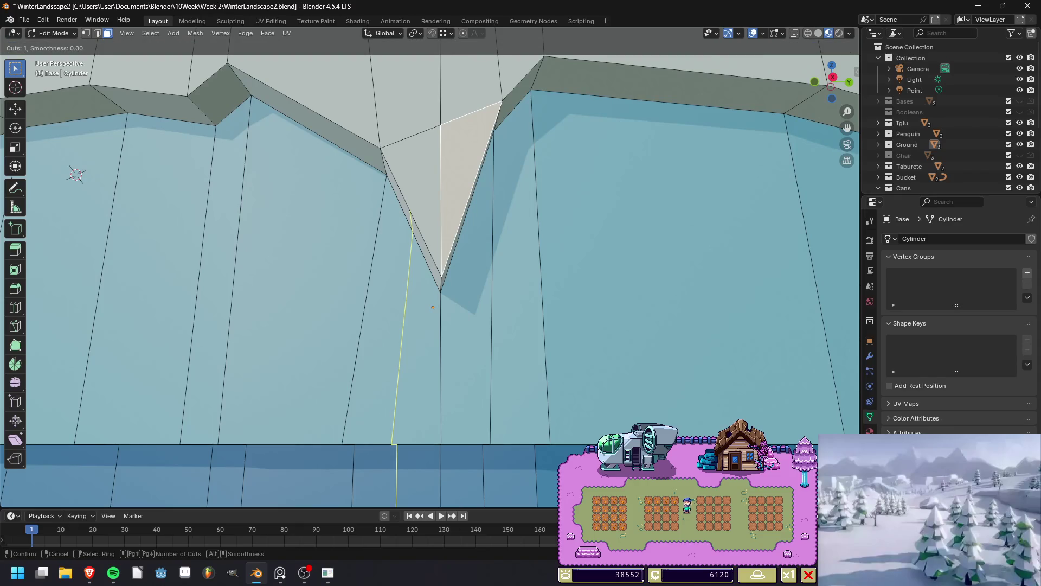
right_click(433, 308)
Knife-cut across the notch triangle from its left edge to its right edge.
middle_drag(432, 307, 435, 291)
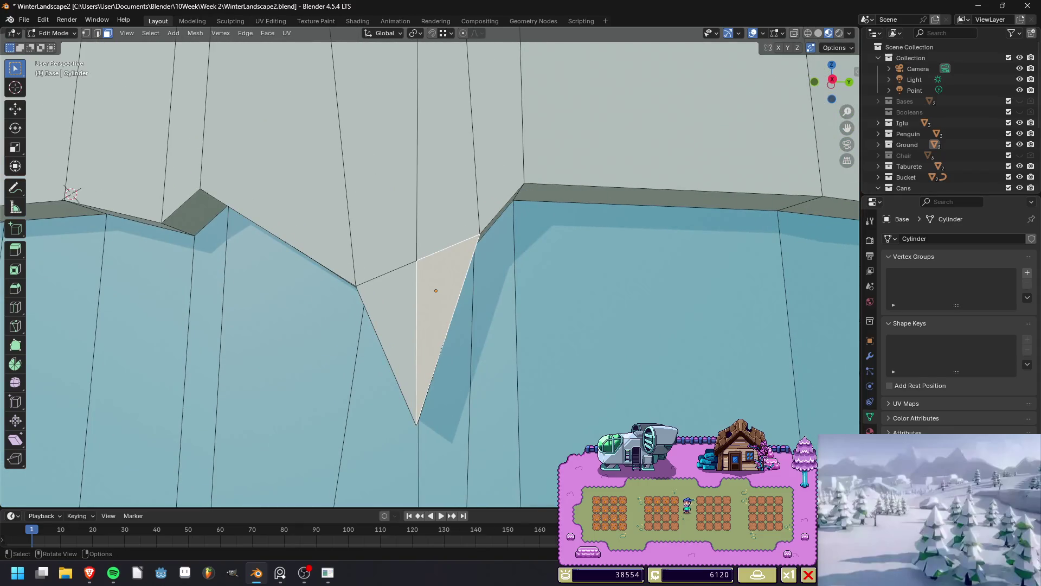
key(k)
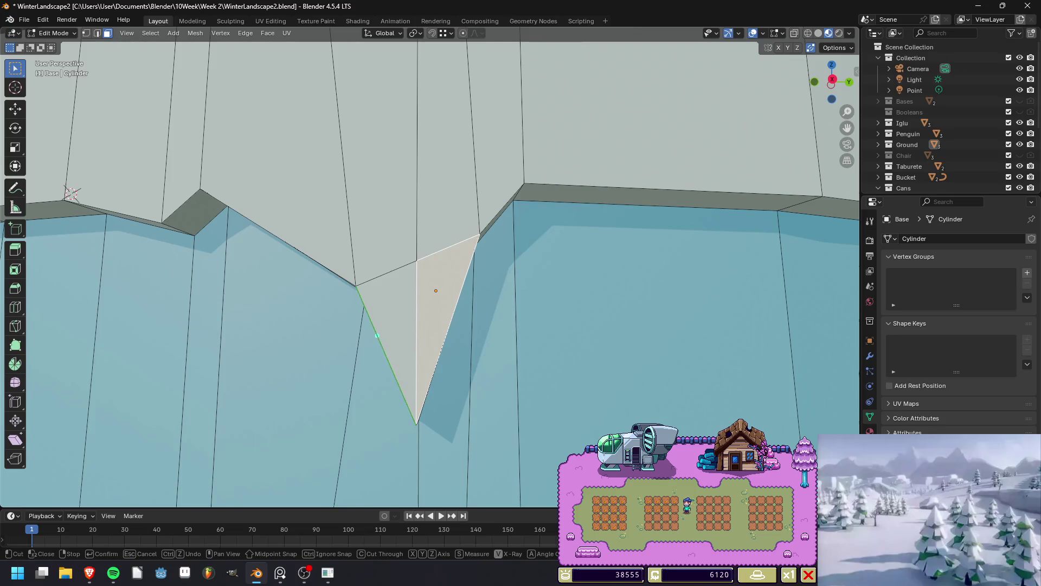
click(382, 346)
click(453, 314)
key(Return)
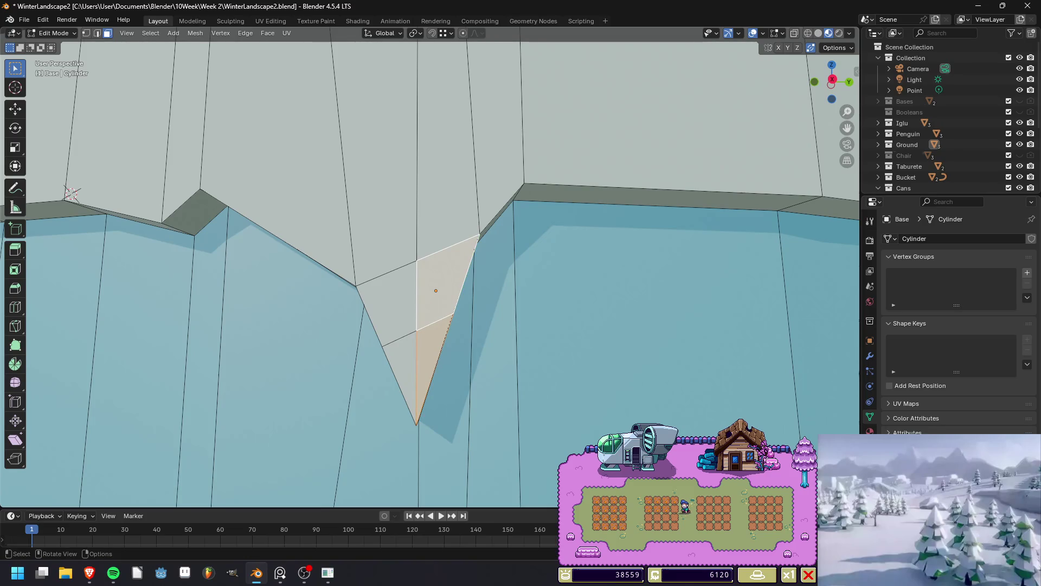
middle_drag(436, 290, 411, 297)
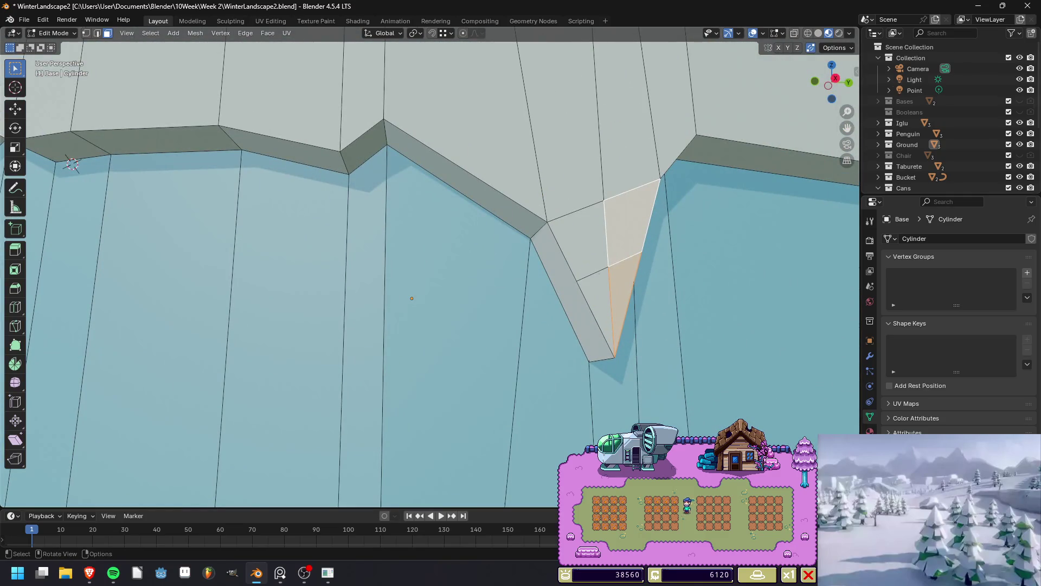
middle_drag(411, 297, 434, 322)
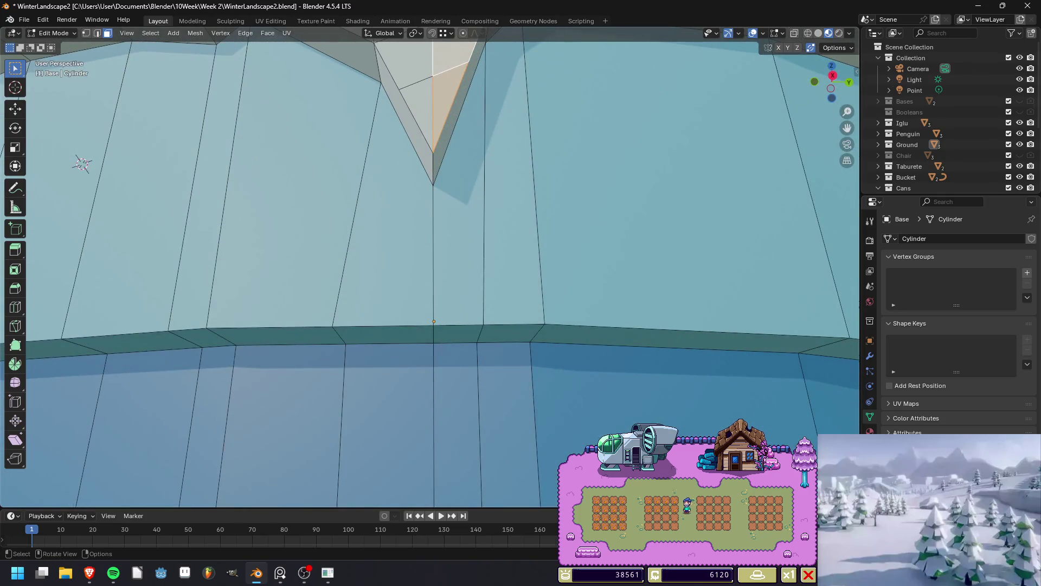
Bevel the sliver edge near the icicle tip into a short flat ledge.
click(406, 116)
key(2)
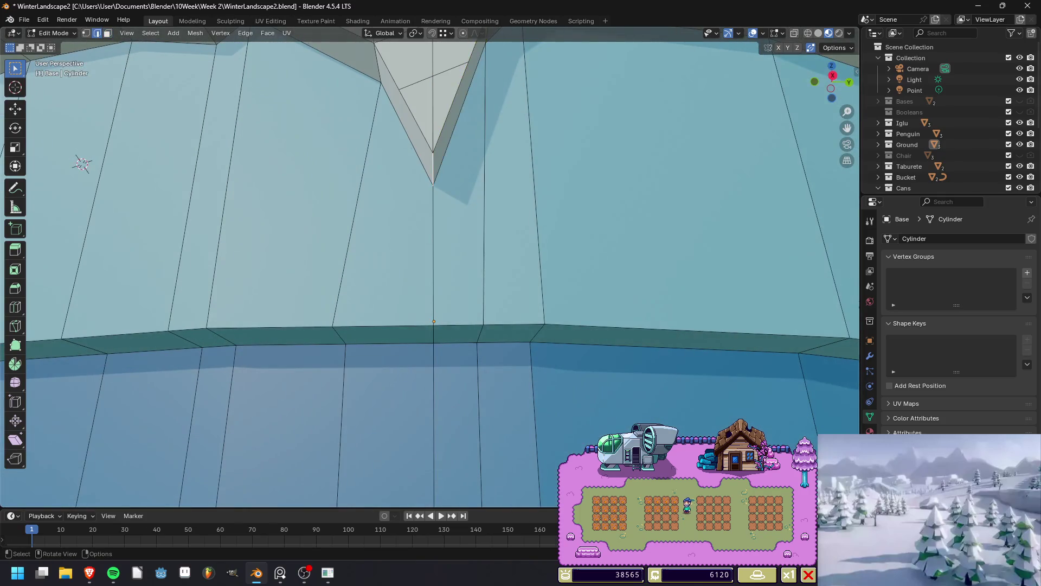
middle_drag(434, 322, 430, 300)
key(ctrl+b)
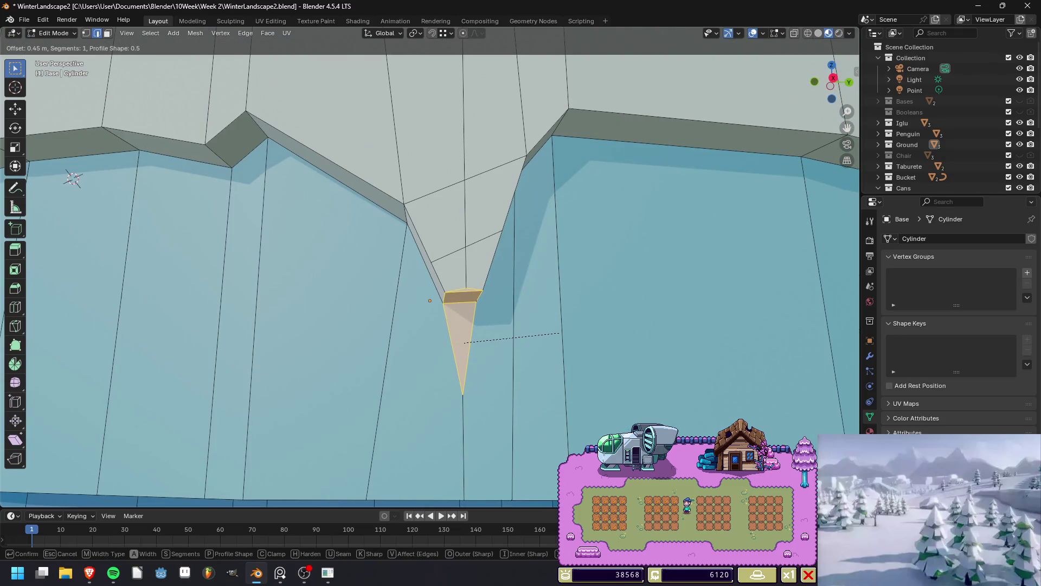
click(560, 333)
right_click(560, 333)
key(Escape)
key(alt+a)
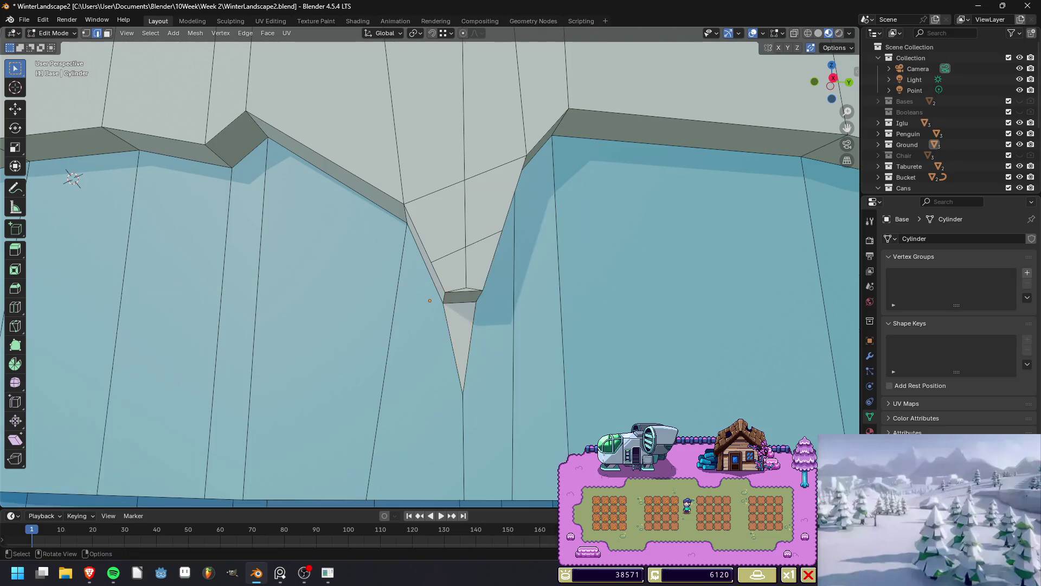
middle_drag(434, 271, 434, 293)
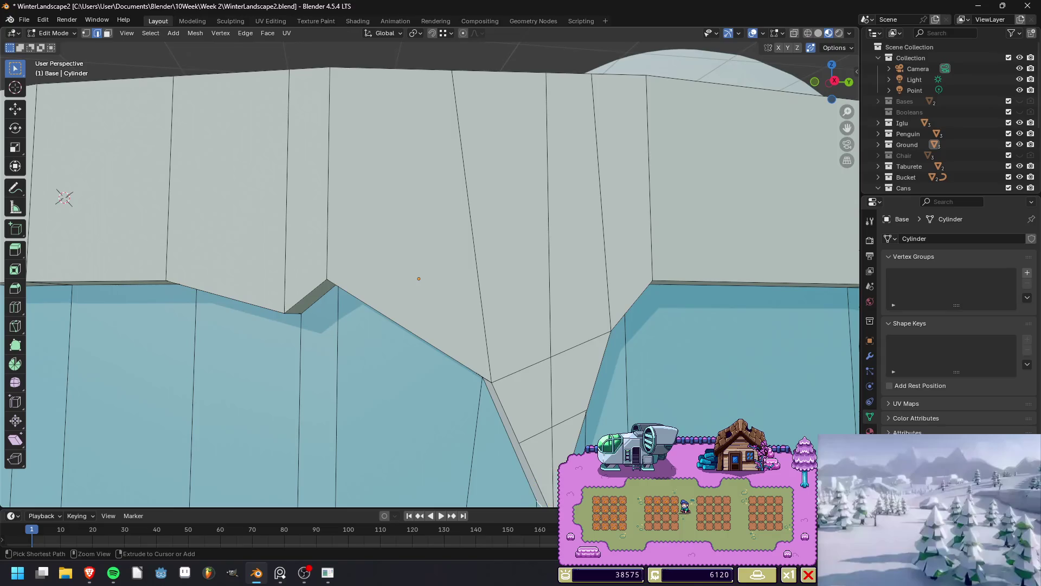
Pick the notch's bottom edge, abandon its bevel, and switch to vertex select mode.
click(598, 373)
key(KP_8)
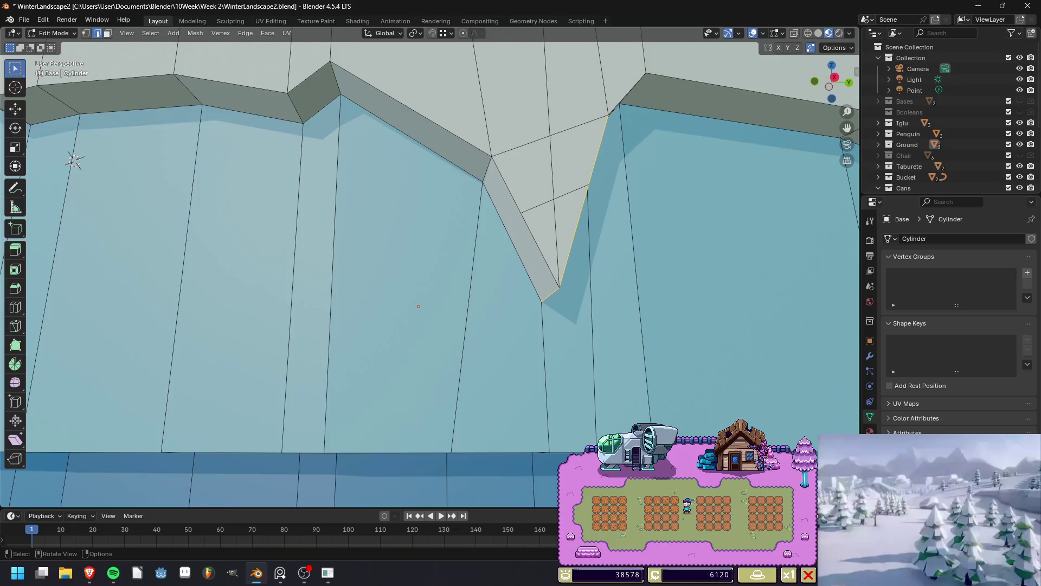
click(419, 307)
middle_drag(419, 307, 447, 289)
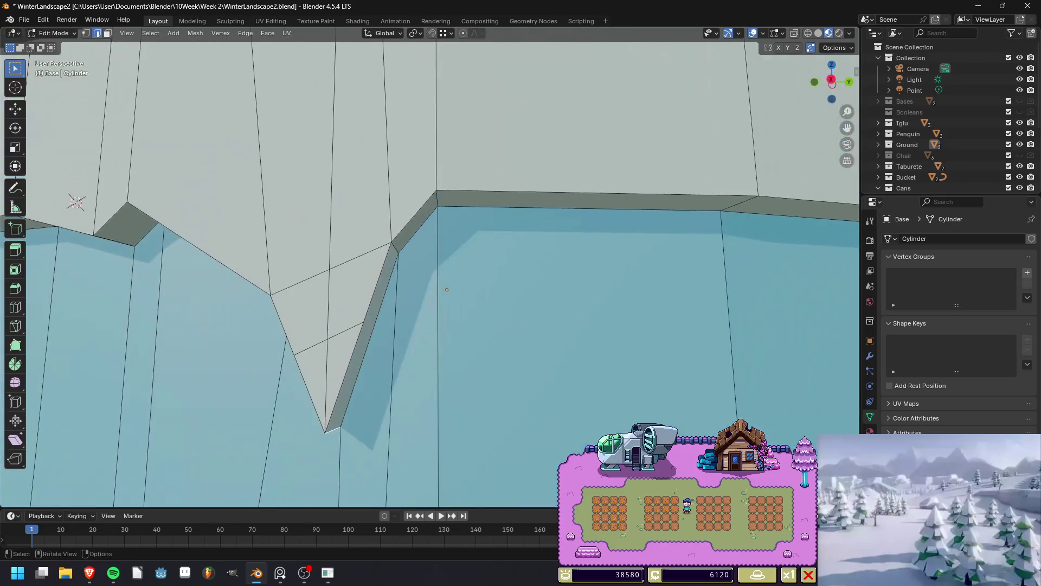
key(ctrl+b)
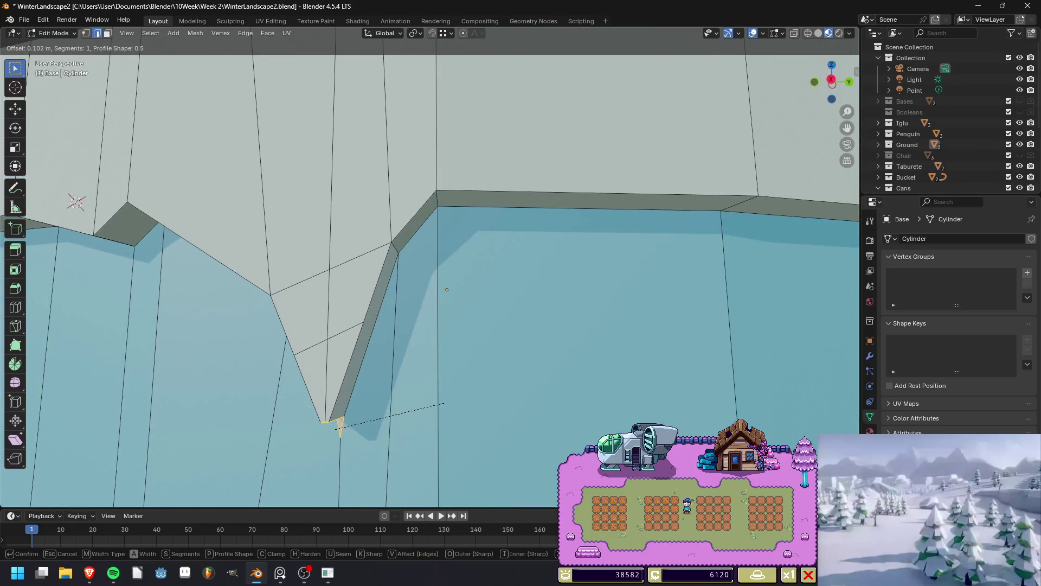
key(Escape)
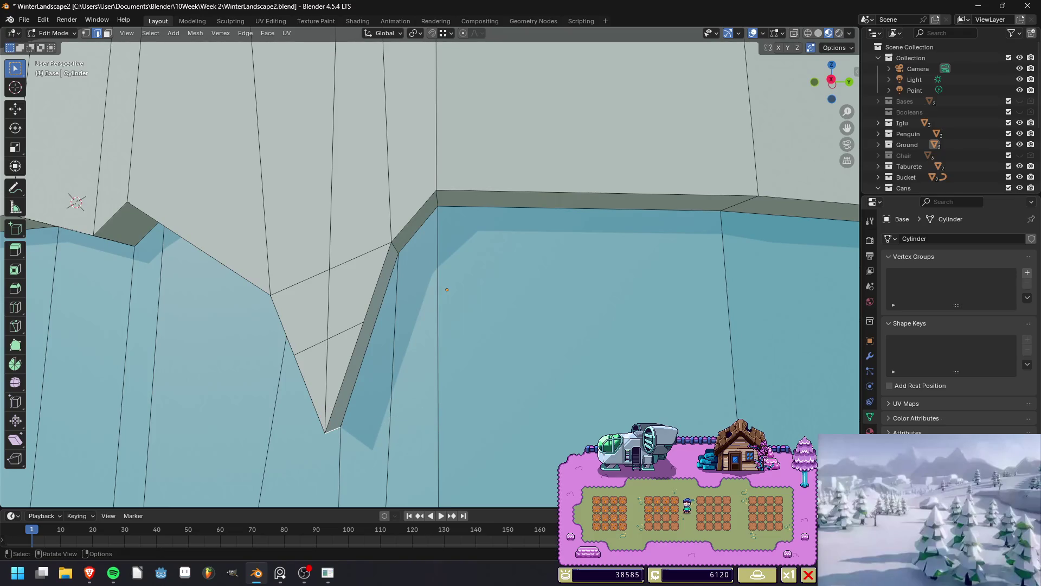
key(1)
mouse_move(447, 289)
middle_down()
mouse_move(423, 306)
mouse_move(436, 287)
middle_up()
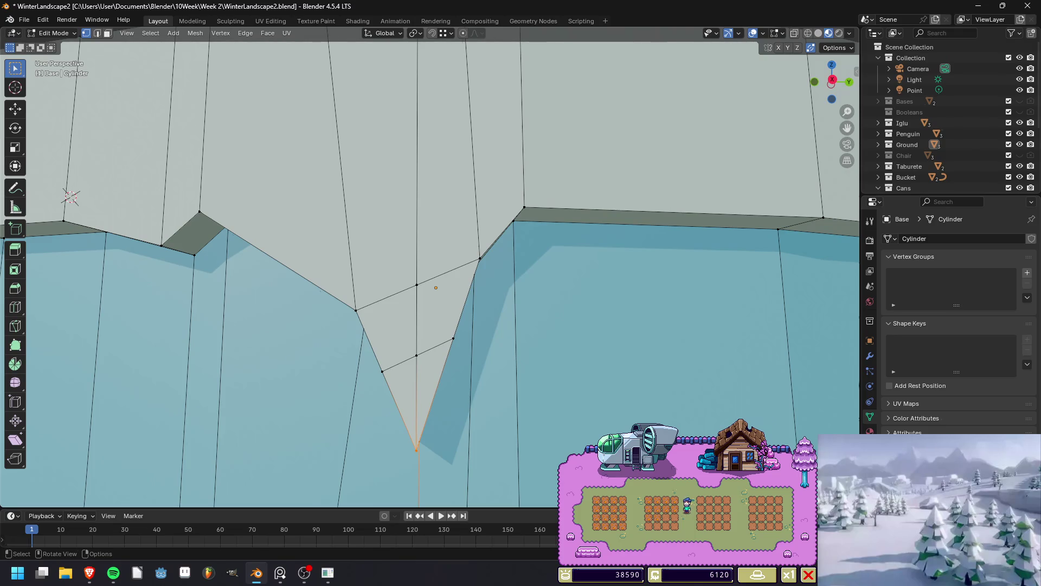
Knife-cut from the notch vertex across the notch wall.
middle_drag(436, 287, 451, 296)
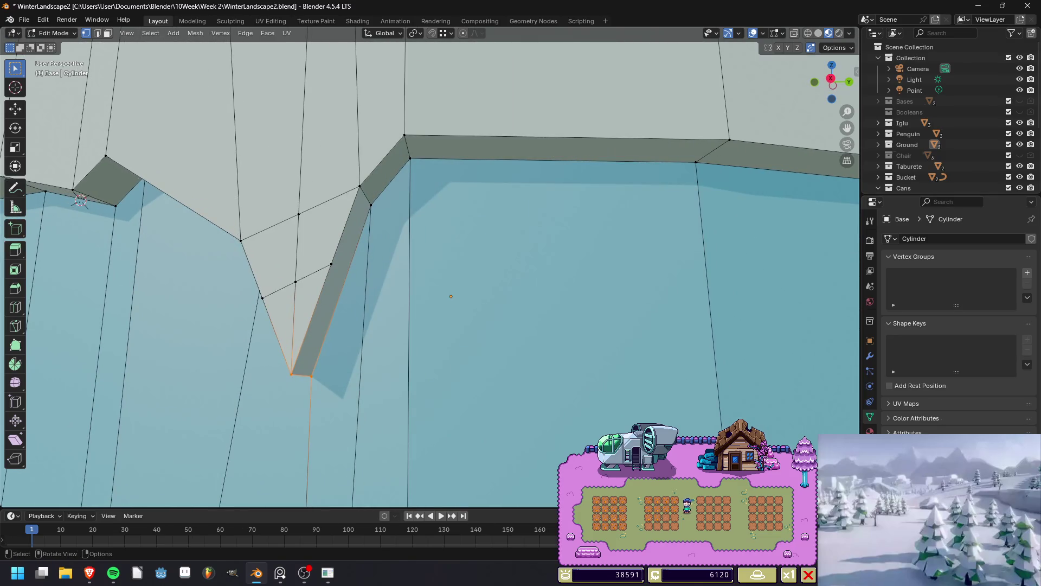
key(k)
click(331, 264)
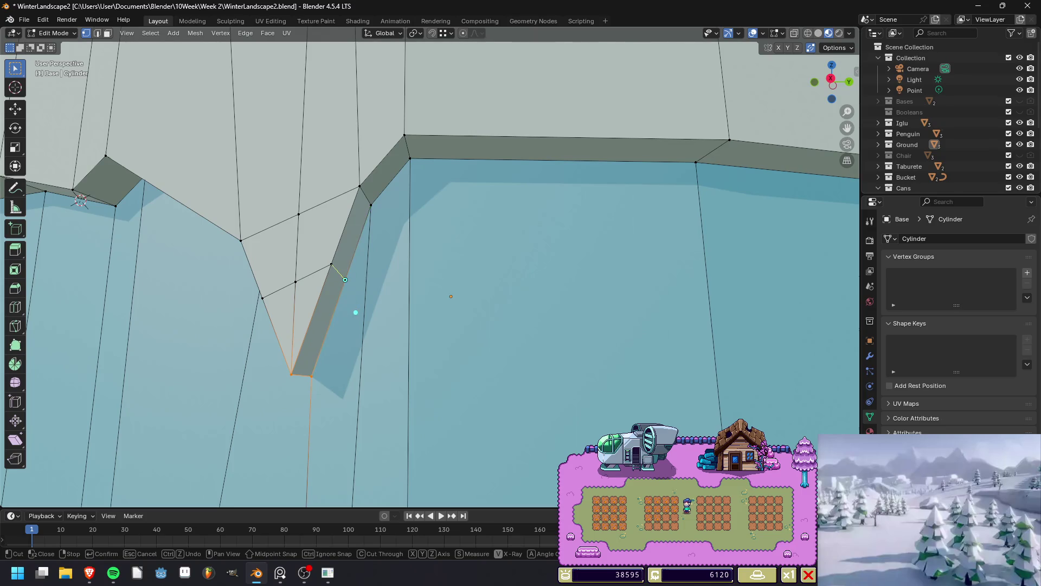
middle_drag(355, 313, 512, 296)
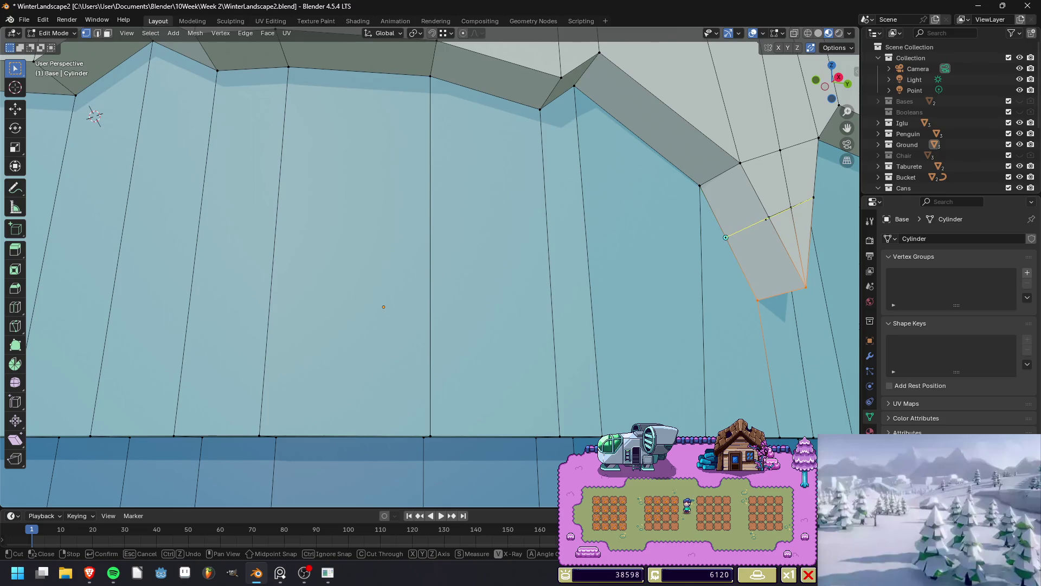
click(726, 237)
key(Return)
Add an edge loop through the notch face, left at its midpoint.
middle_drag(726, 237, 520, 255)
key(ctrl+r)
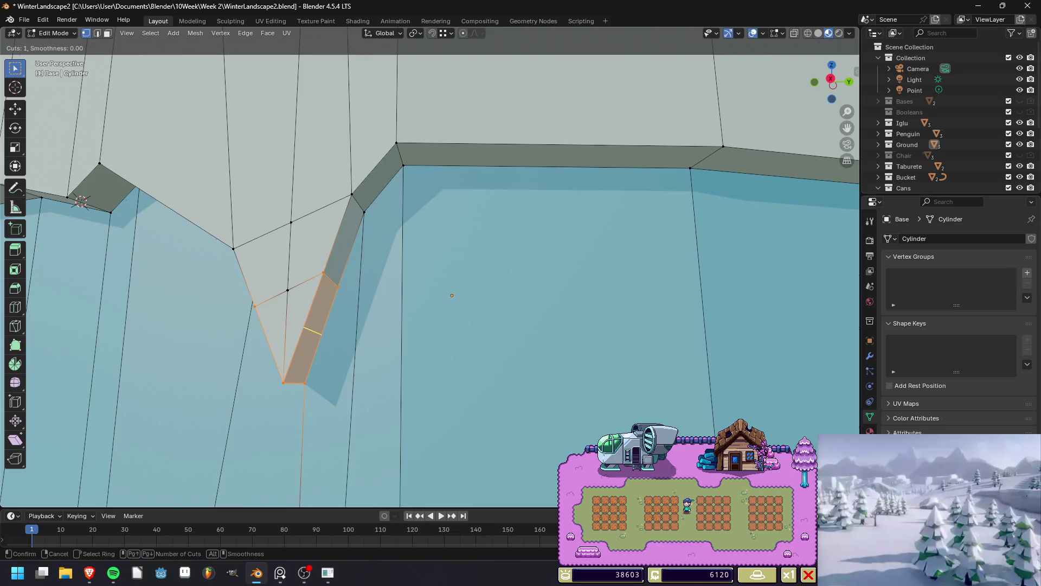
click(313, 328)
right_click(313, 329)
mouse_move(313, 329)
middle_down()
mouse_move(662, 298)
mouse_move(596, 325)
middle_up()
key(g)
key(g)
right_click(662, 297)
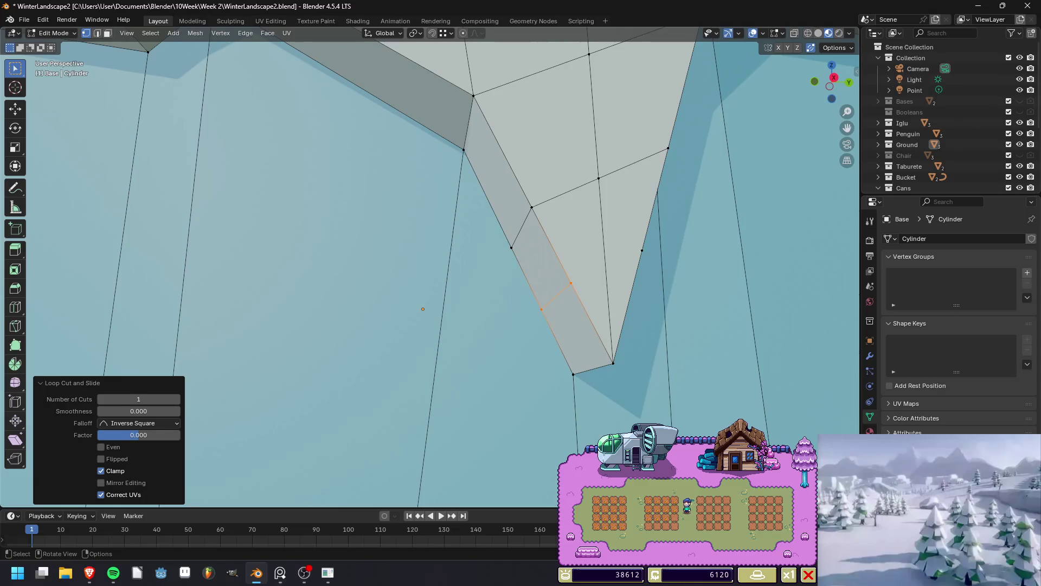
Knife-cut across the drip face from its lower vertex to the opposite edge.
key(k)
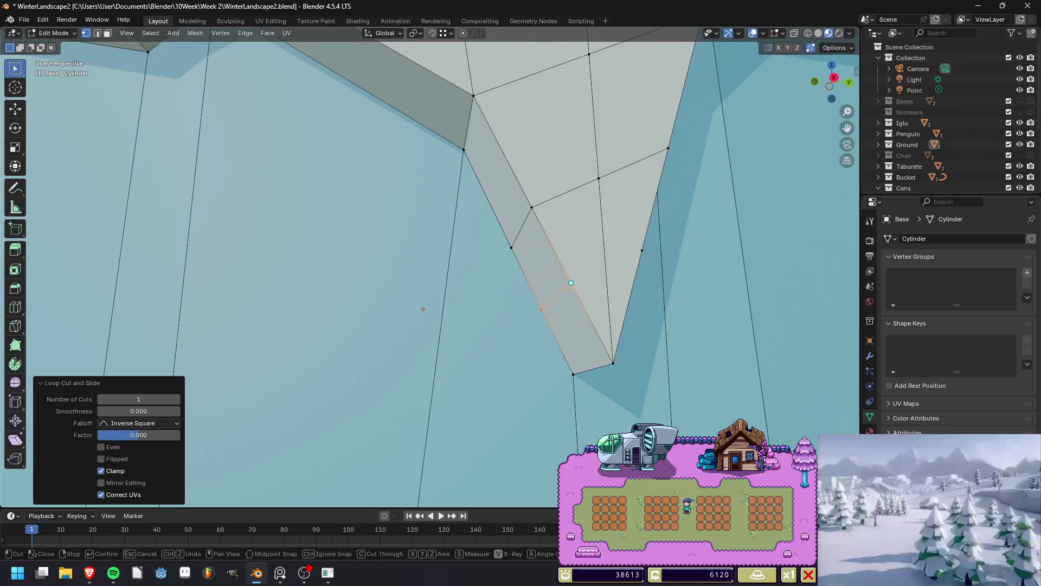
click(571, 283)
click(642, 251)
key(Return)
key(3)
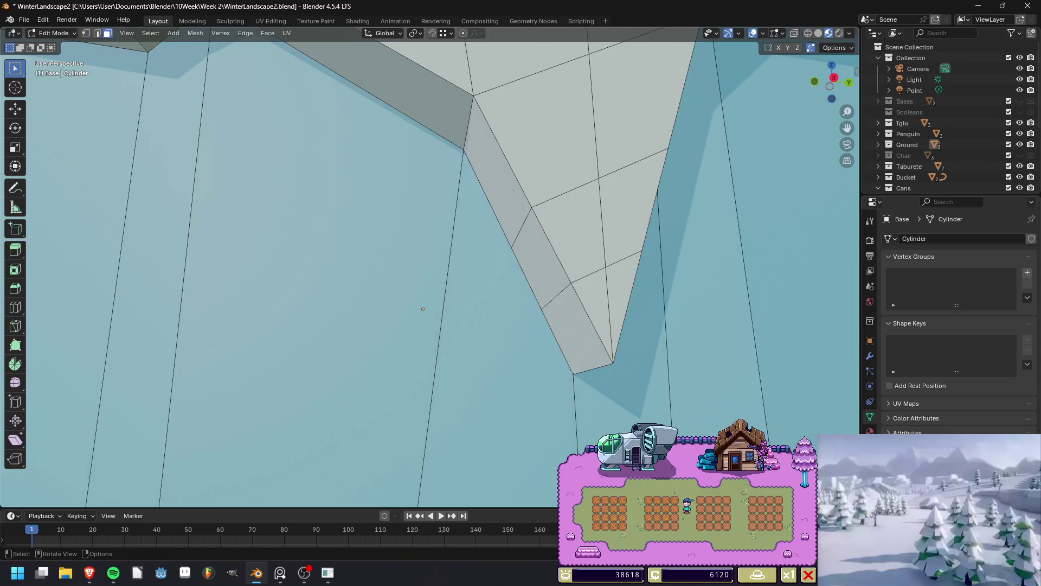
key(1)
Dissolve the two drip faces into a single face.
middle_drag(423, 309, 364, 288)
click(312, 344)
shift+click(339, 360)
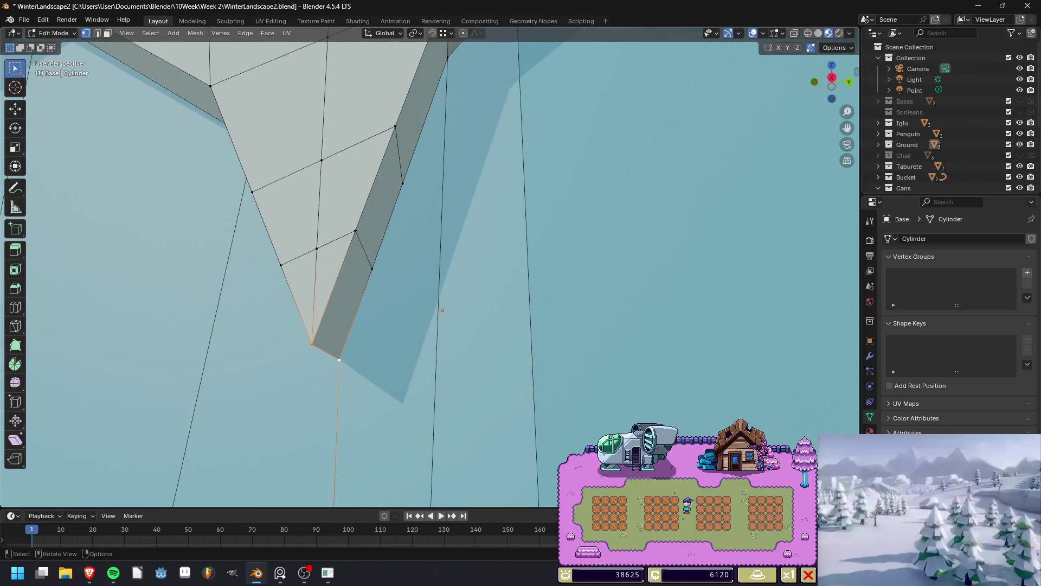
key(alt+a)
middle_drag(363, 288, 360, 315)
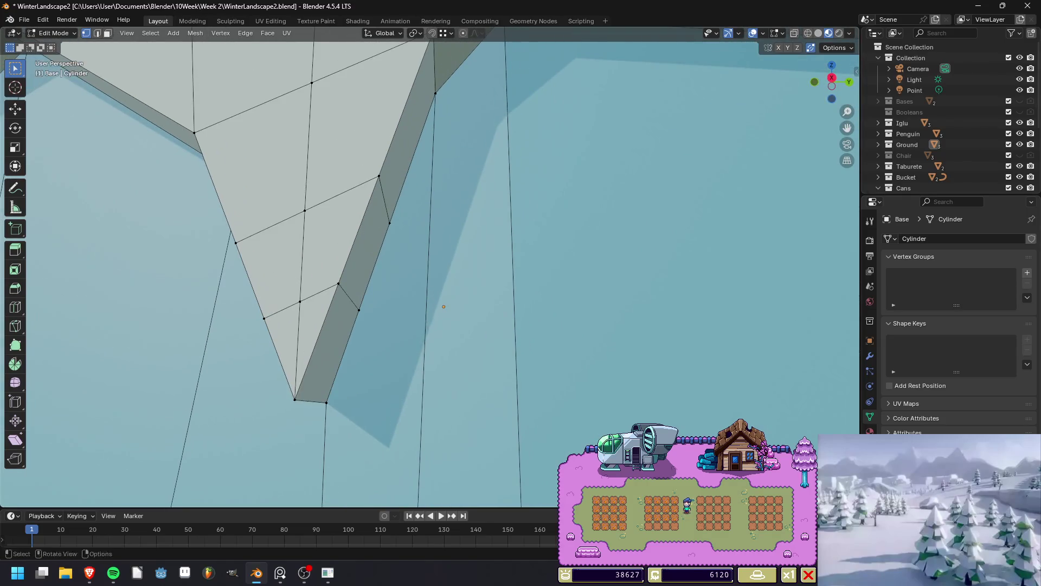
key(3)
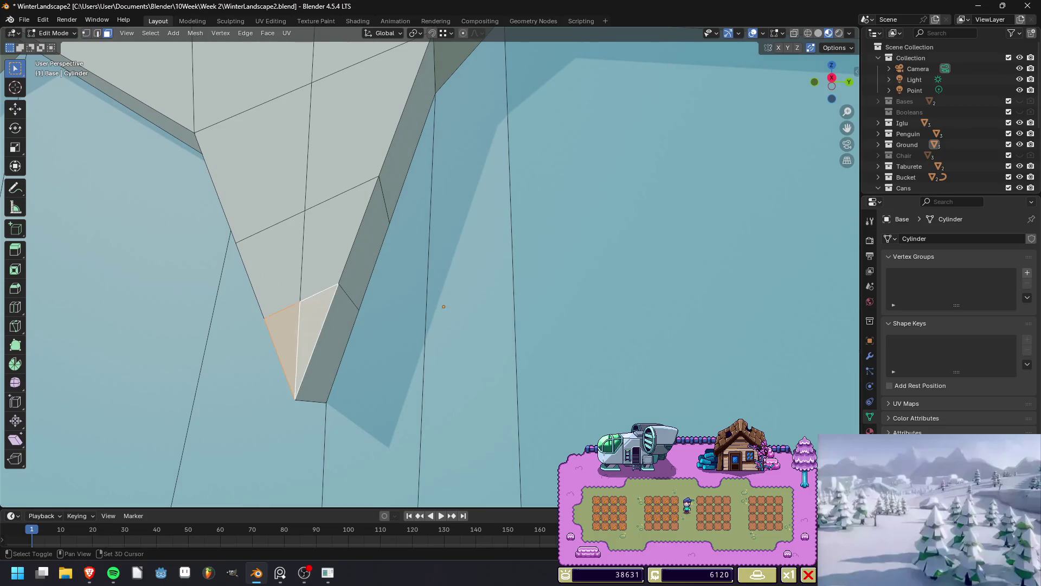
scroll(434, 320, up, 5)
middle_drag(425, 325, 418, 364)
key(x)
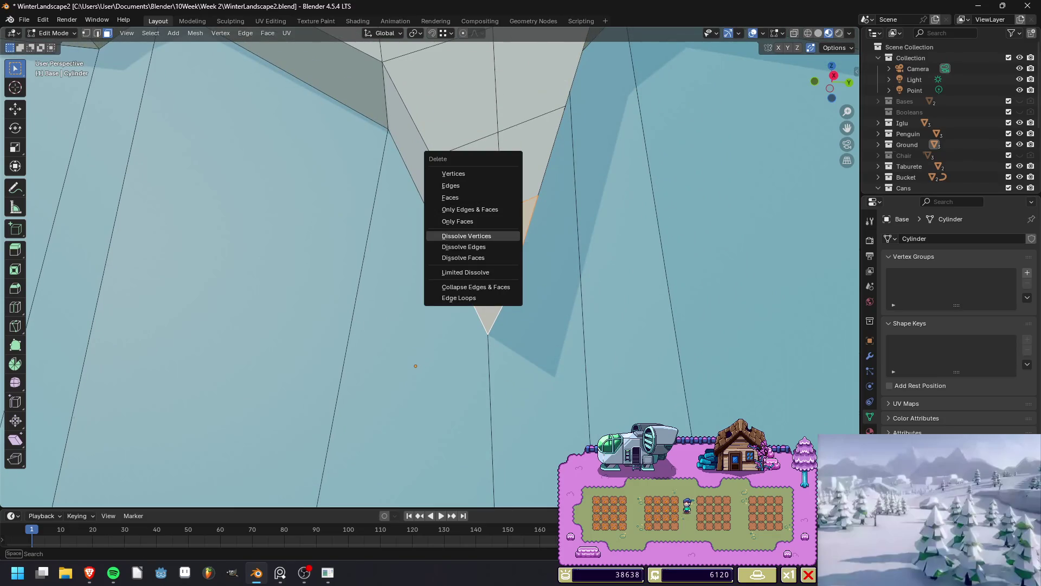
click(472, 257)
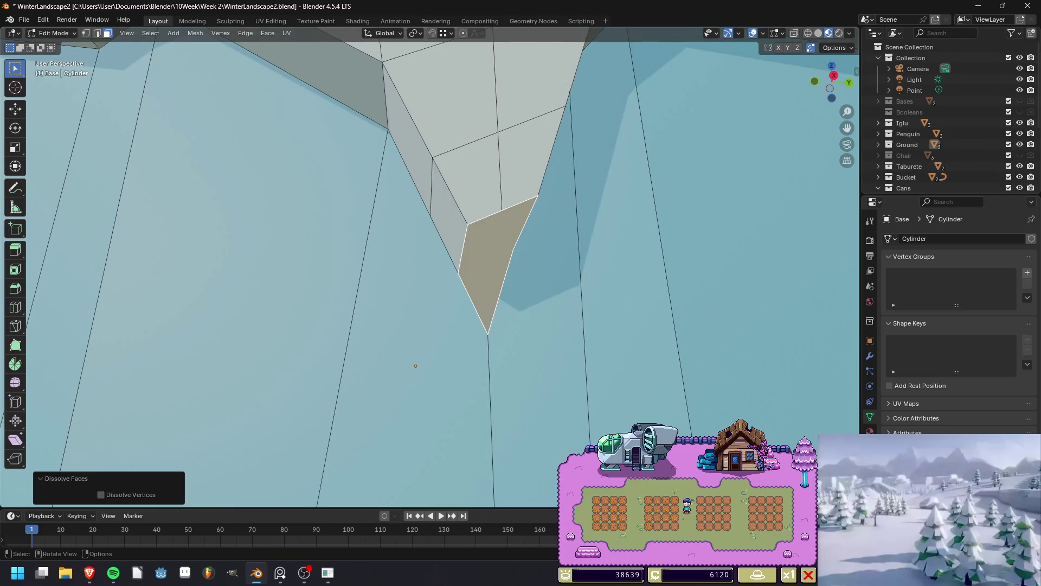
Connect the drip's upper vertex to its tip vertex with a new edge (J).
middle_drag(450, 326, 374, 325)
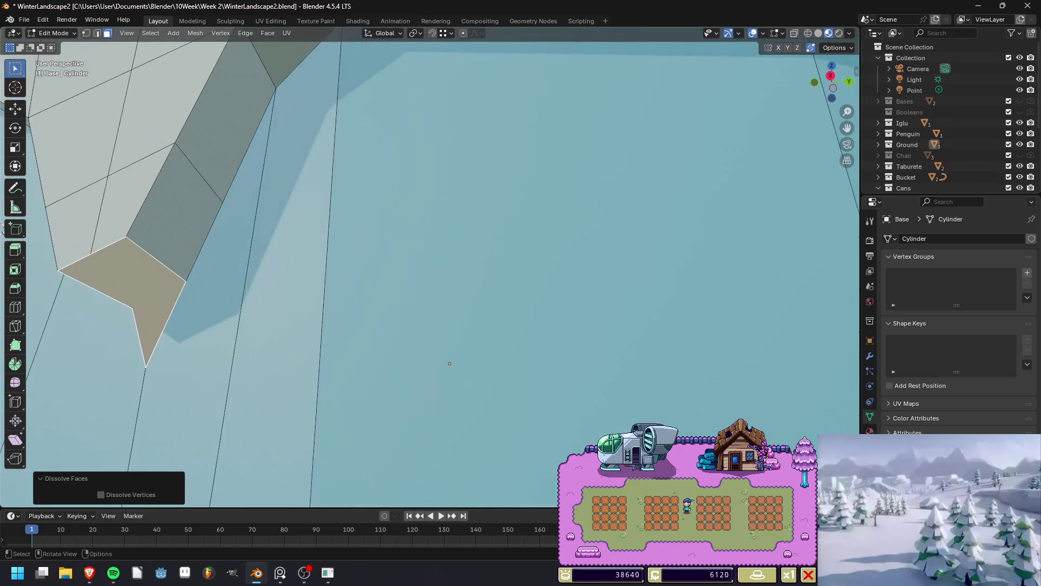
key(1)
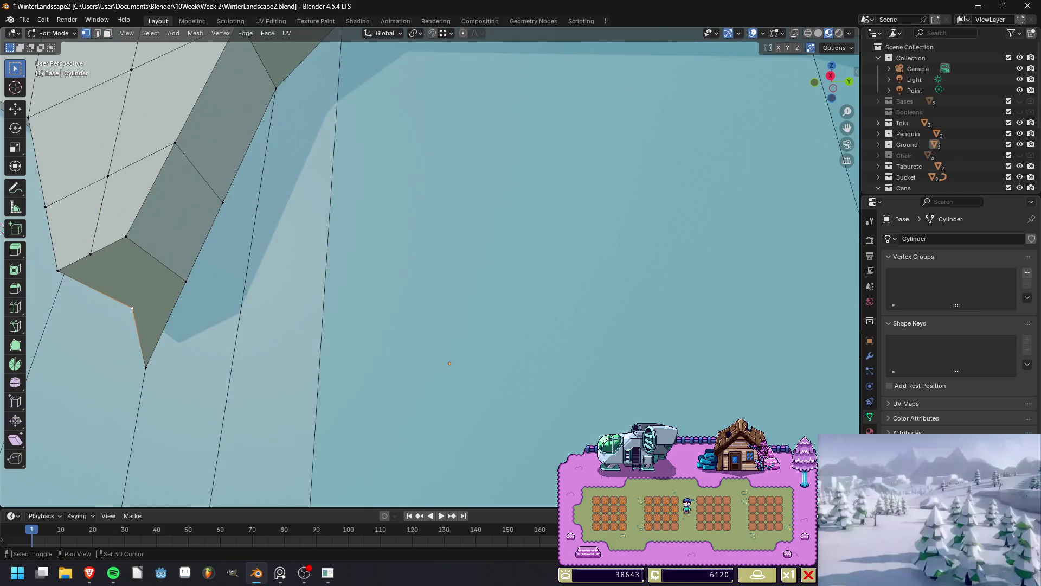
shift+click(186, 282)
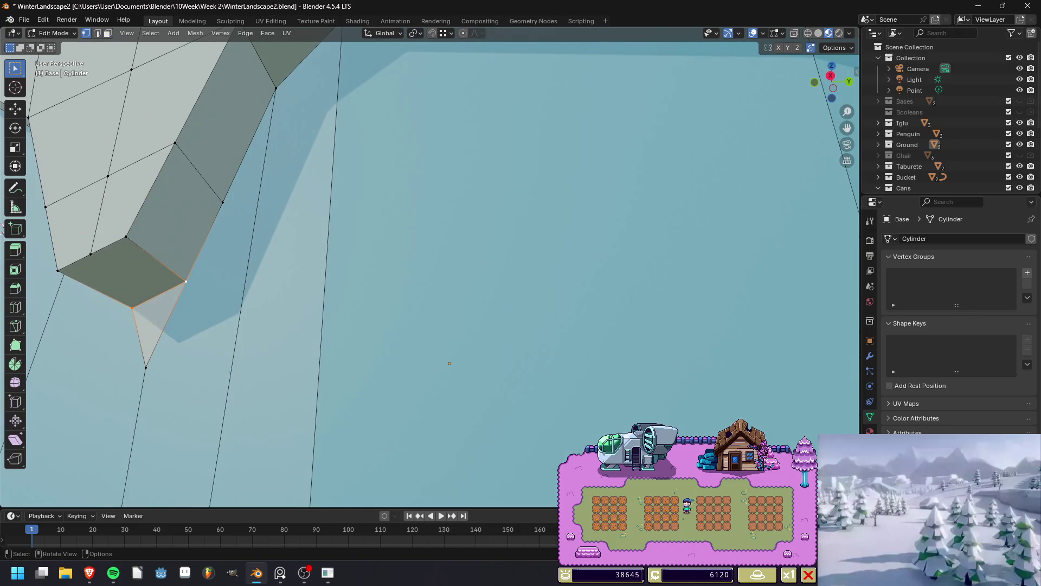
middle_drag(374, 325, 417, 326)
click(176, 299)
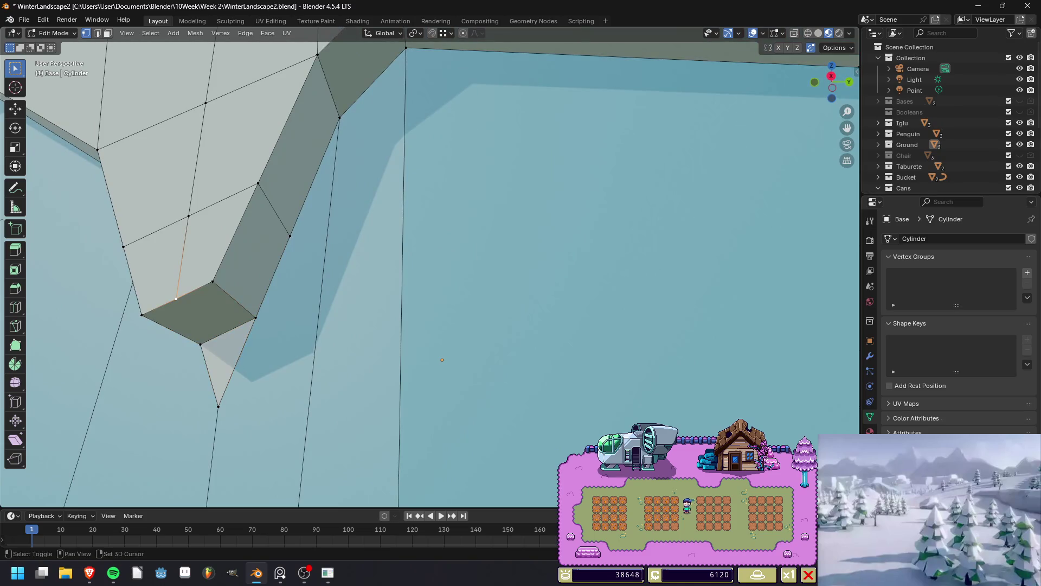
shift+click(218, 406)
key(j)
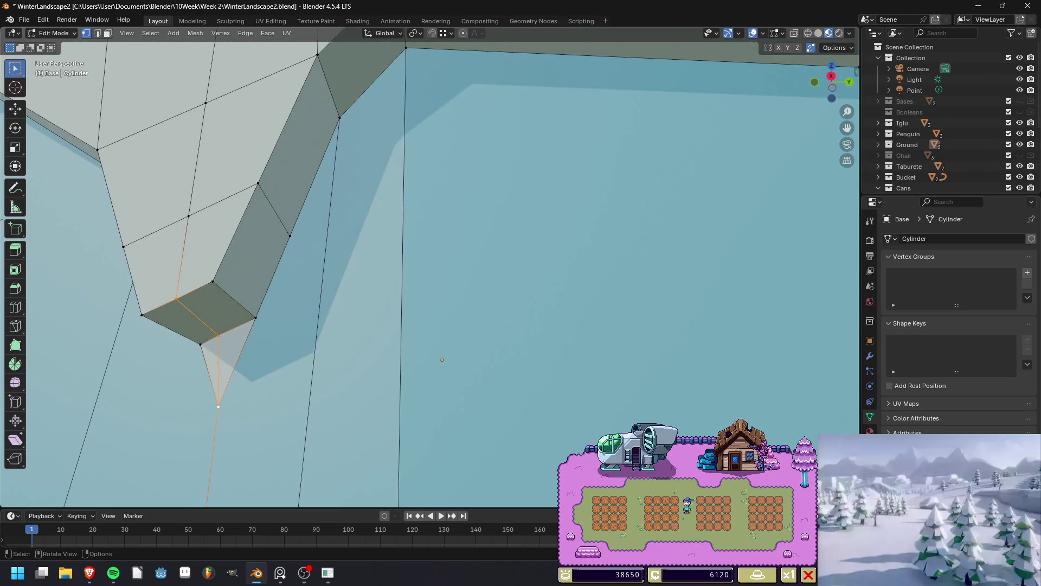
middle_drag(374, 326, 401, 325)
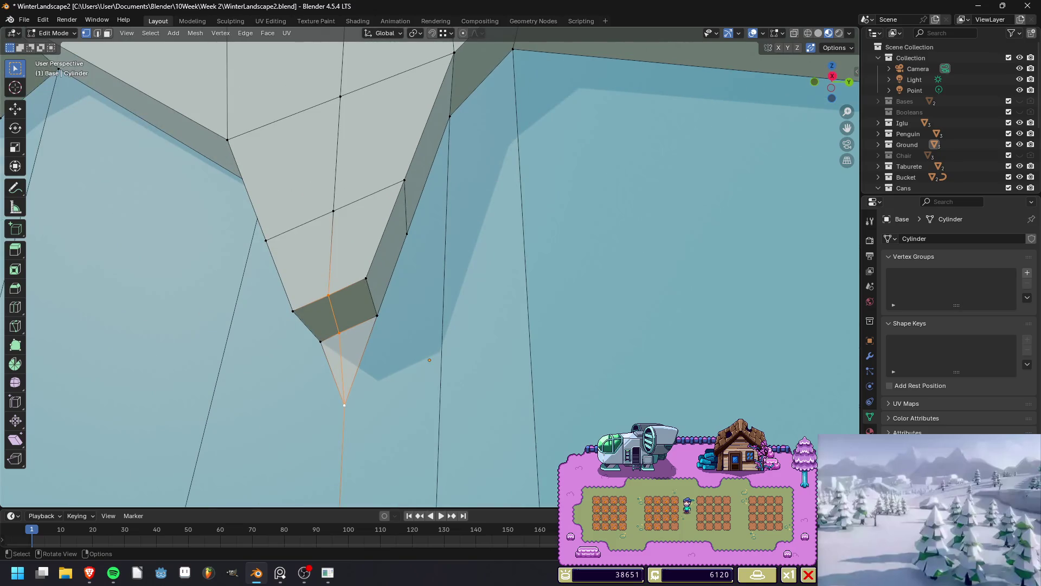
Vertex-slide the drip's tip up onto the ledge edge, then leave Edit Mode.
scroll(65, 210, down, 5)
middle_drag(65, 210, 68, 219)
scroll(68, 220, up, 3)
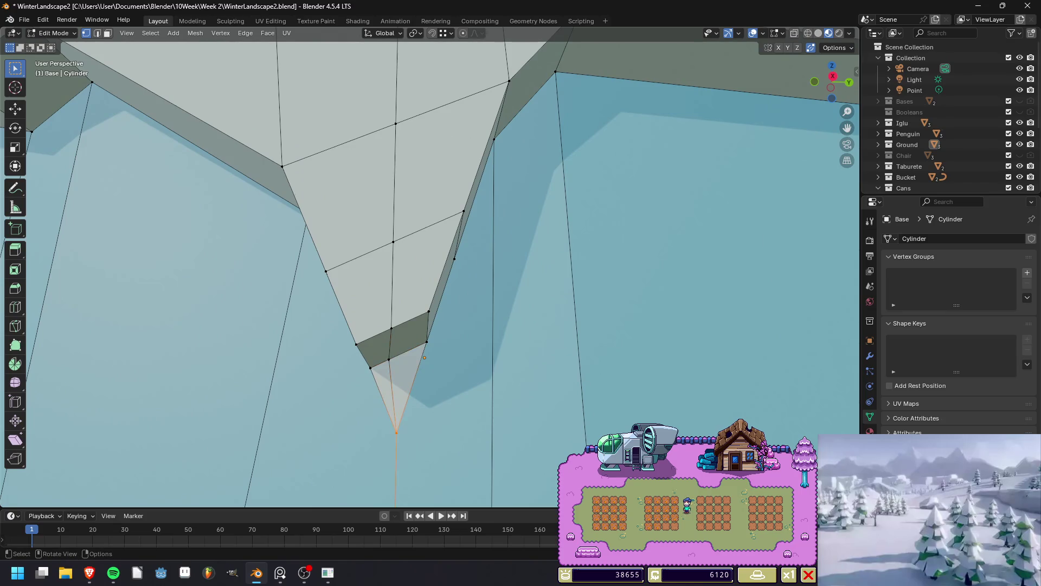
key(shift+v)
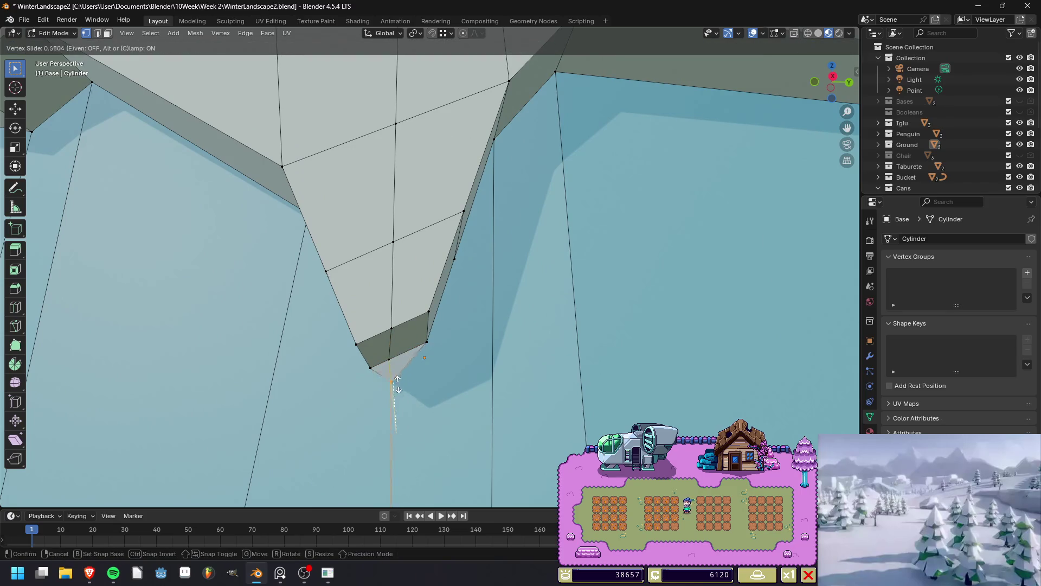
click(389, 360)
right_click(374, 379)
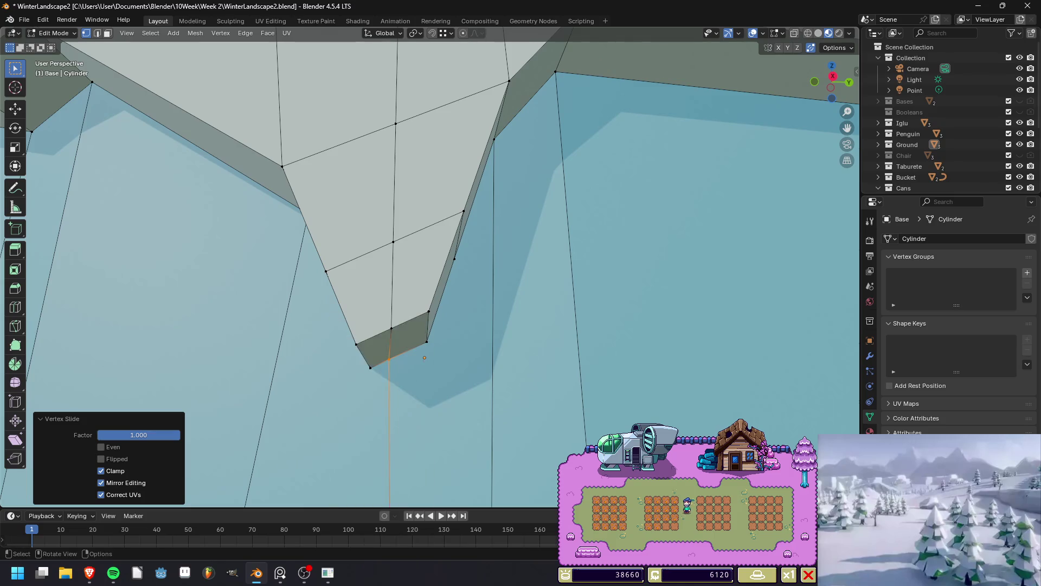
key(Tab)
middle_drag(139, 225, 141, 238)
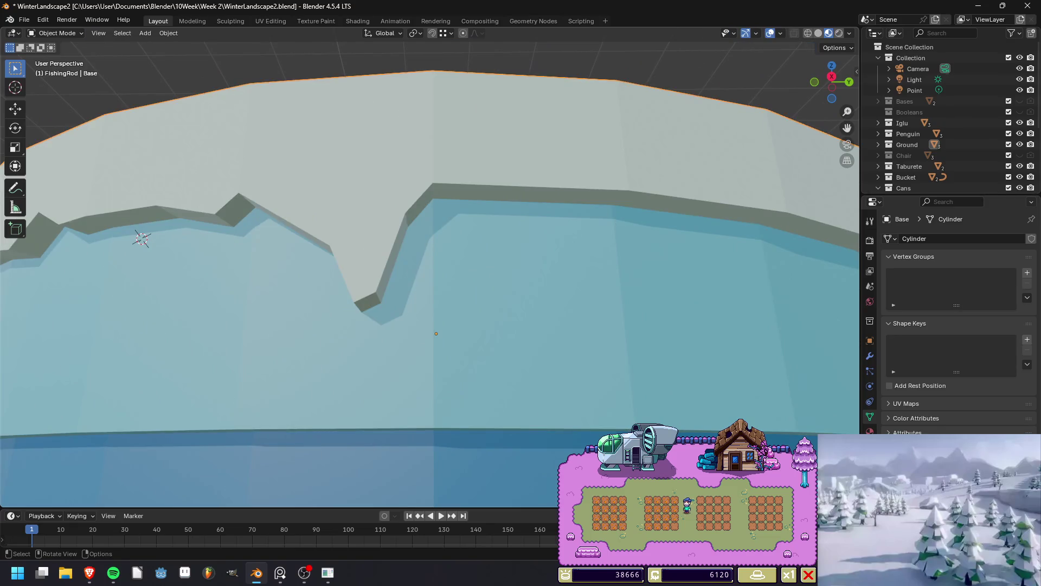
Merge the whole Base mesh by distance (0 vertices removed) and render the scene.
key(Tab)
key(a)
key(m)
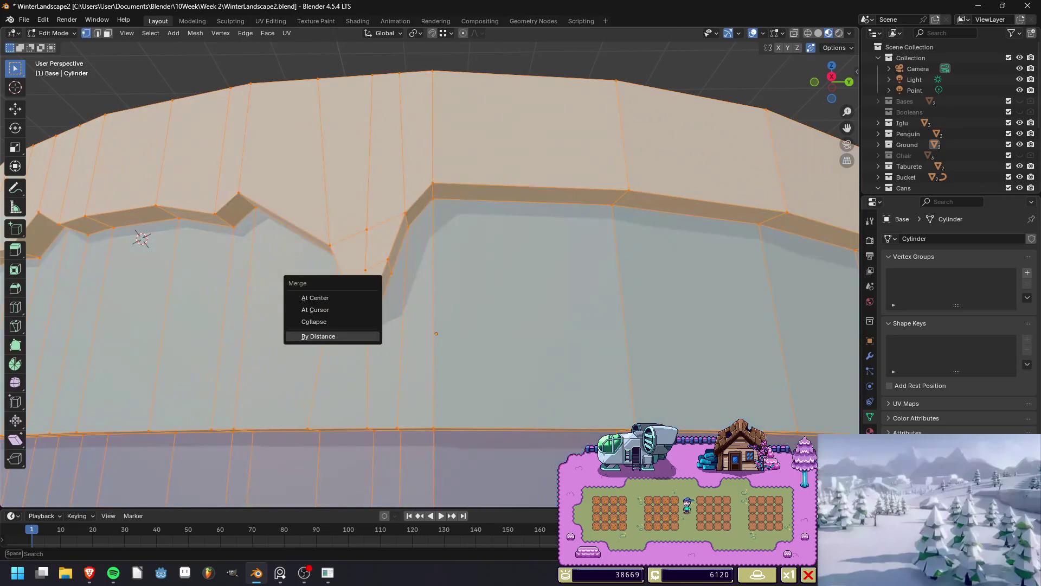
click(317, 335)
key(Tab)
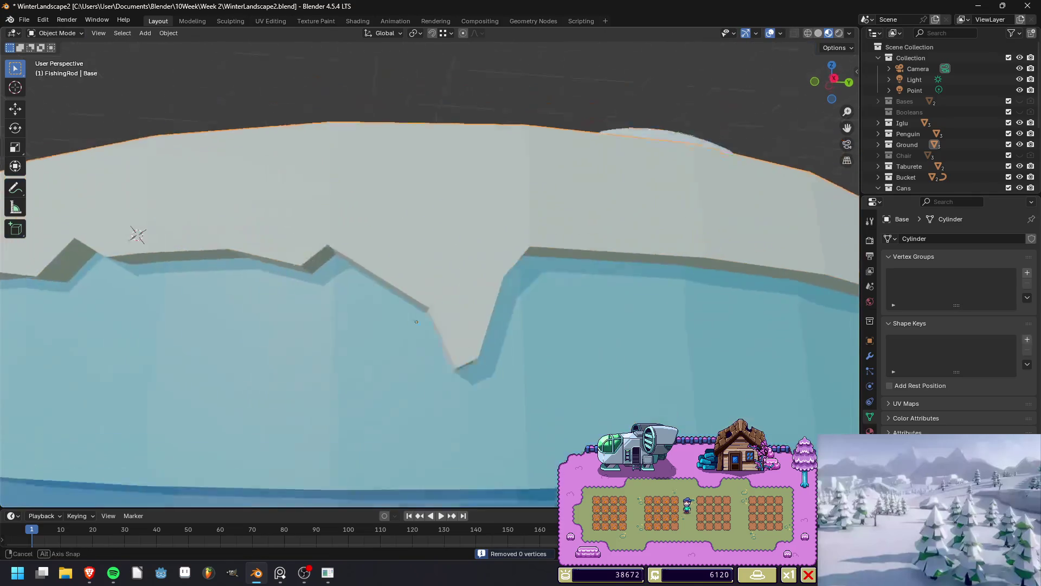
scroll(431, 272, down, 8)
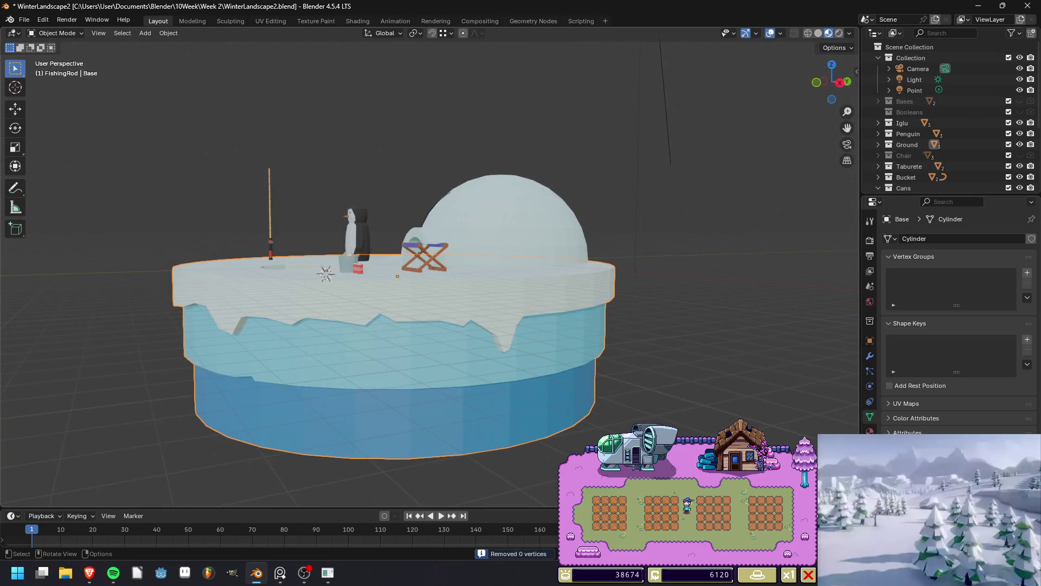
key(F12)
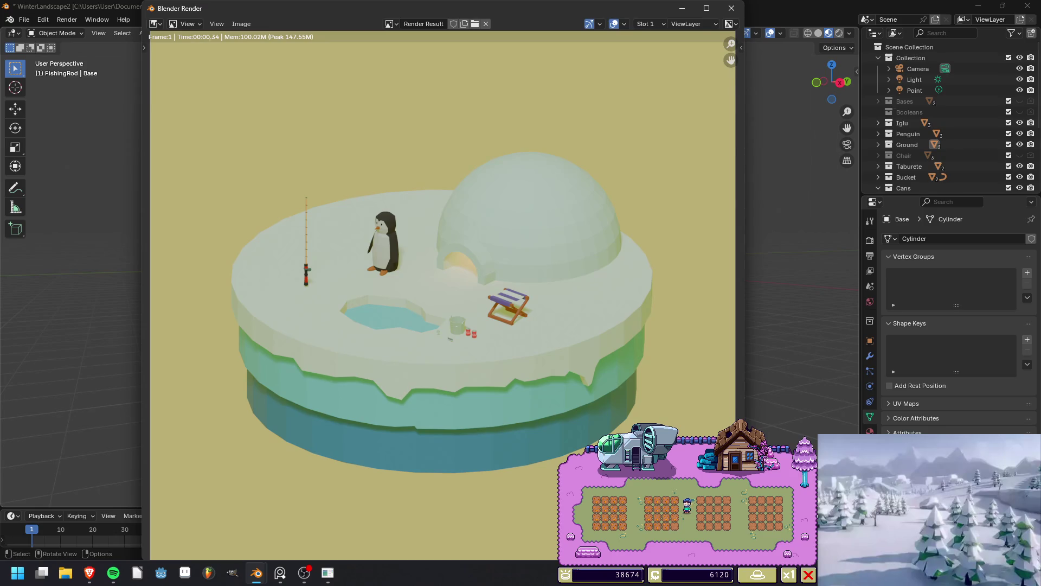
key(alt+Tab)
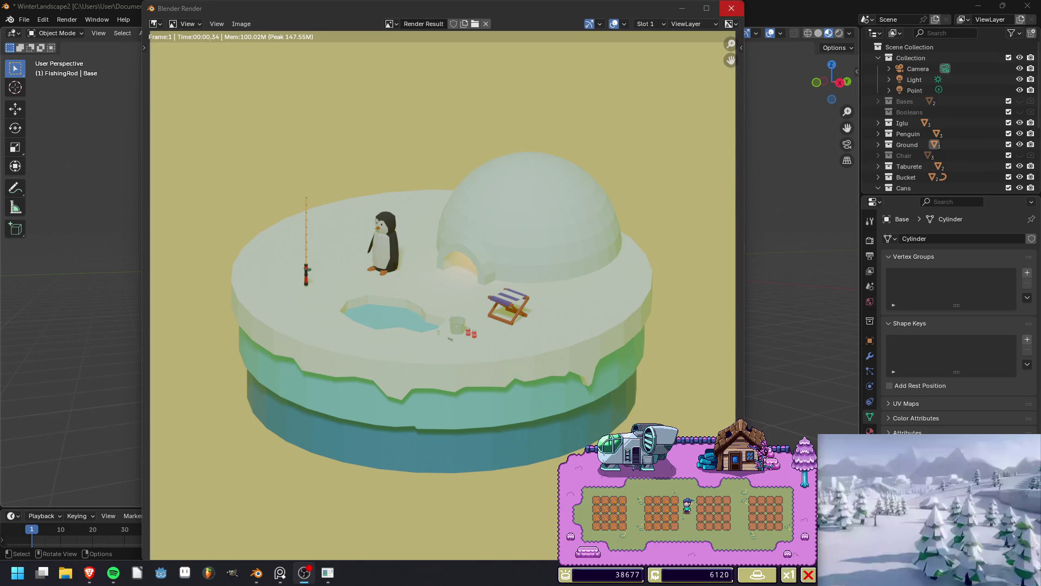
click(731, 8)
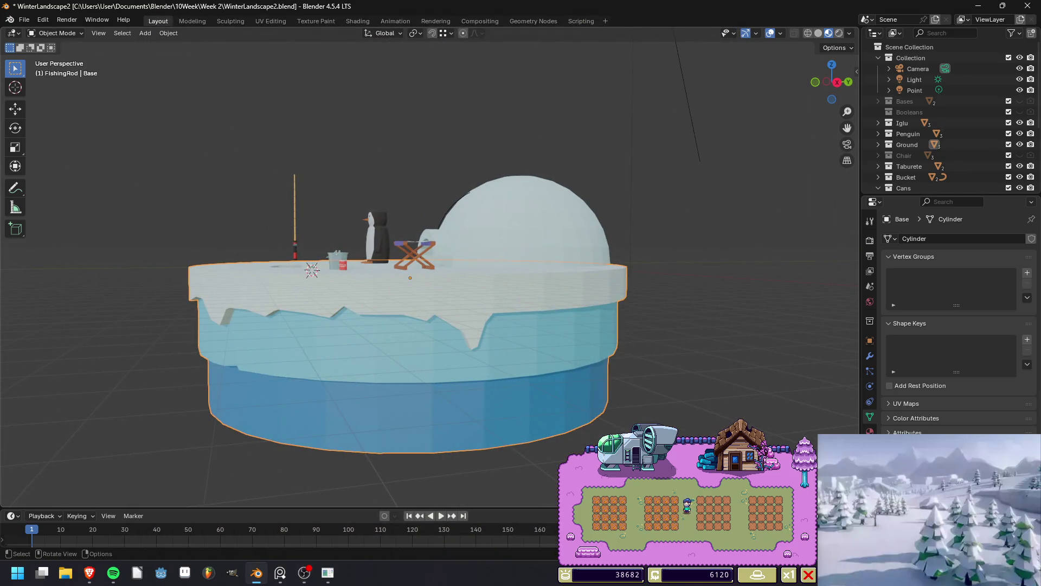
Add a centred vertical edge loop to the snow rim of the Base mesh.
key(Tab)
scroll(444, 271, up, 3)
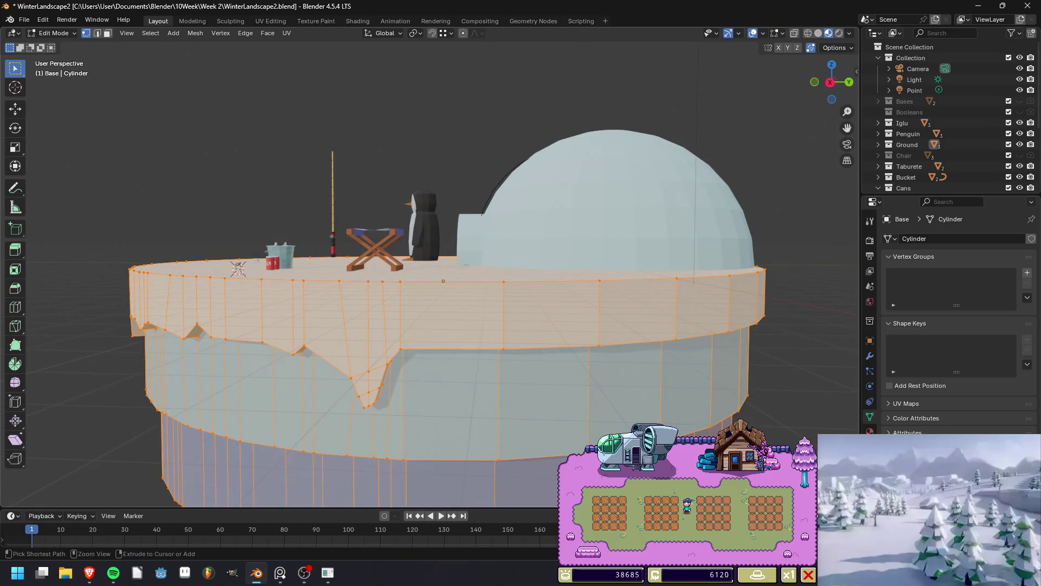
key(ctrl+r)
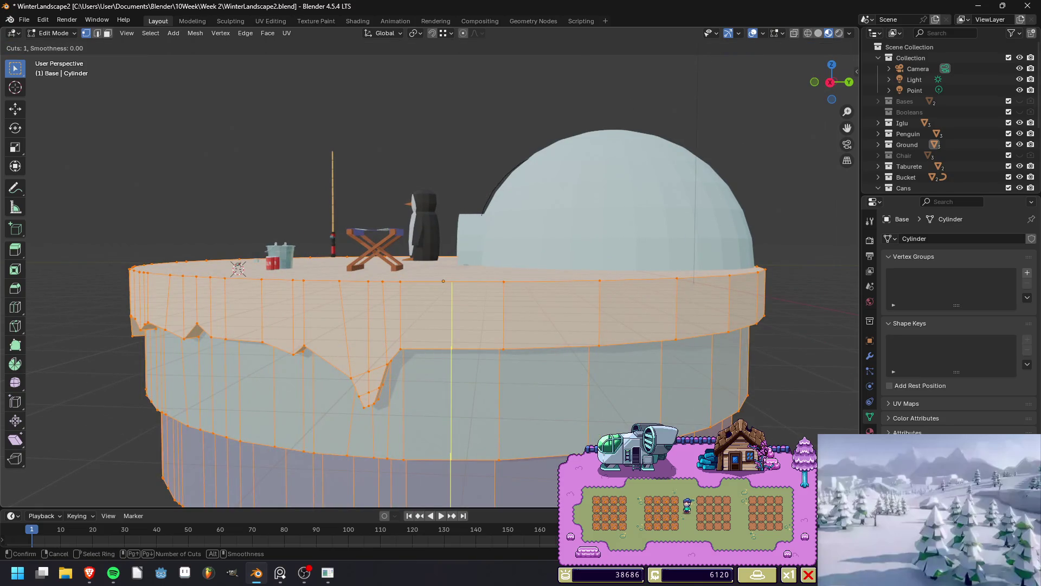
click(443, 281)
right_click(443, 280)
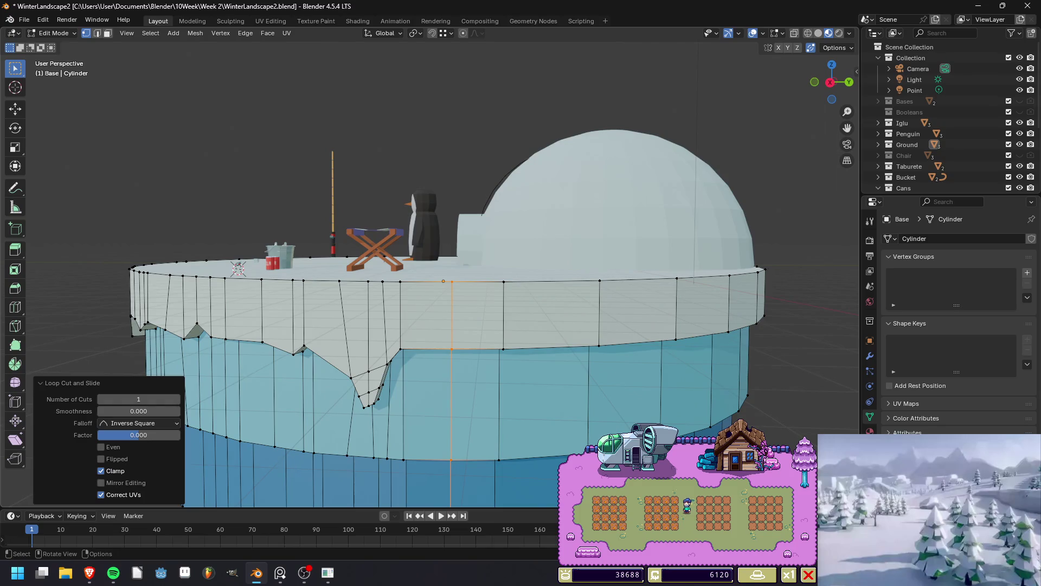
middle_drag(444, 281, 437, 309)
scroll(437, 309, up, 3)
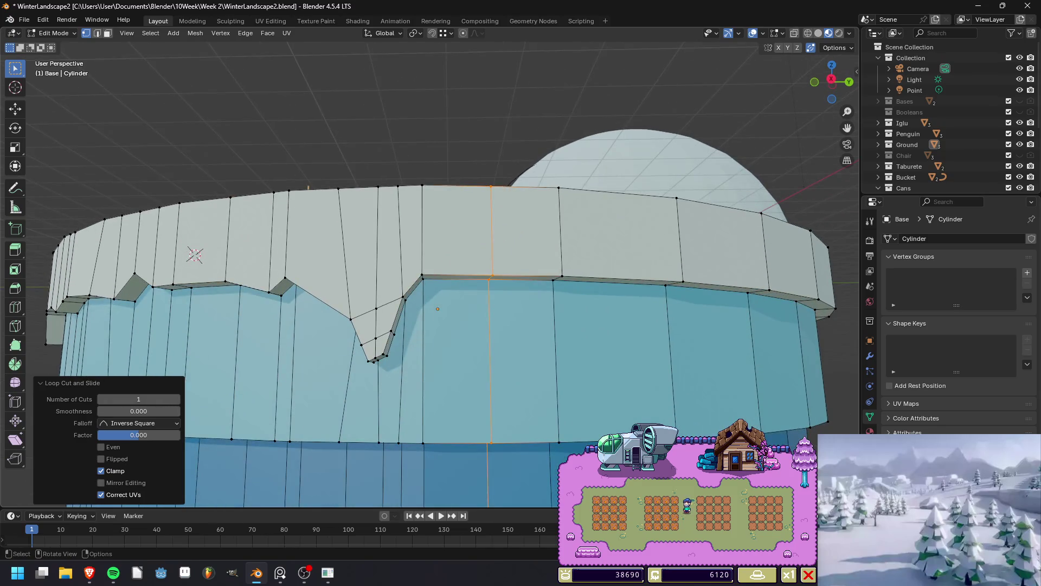
key(g)
key(g)
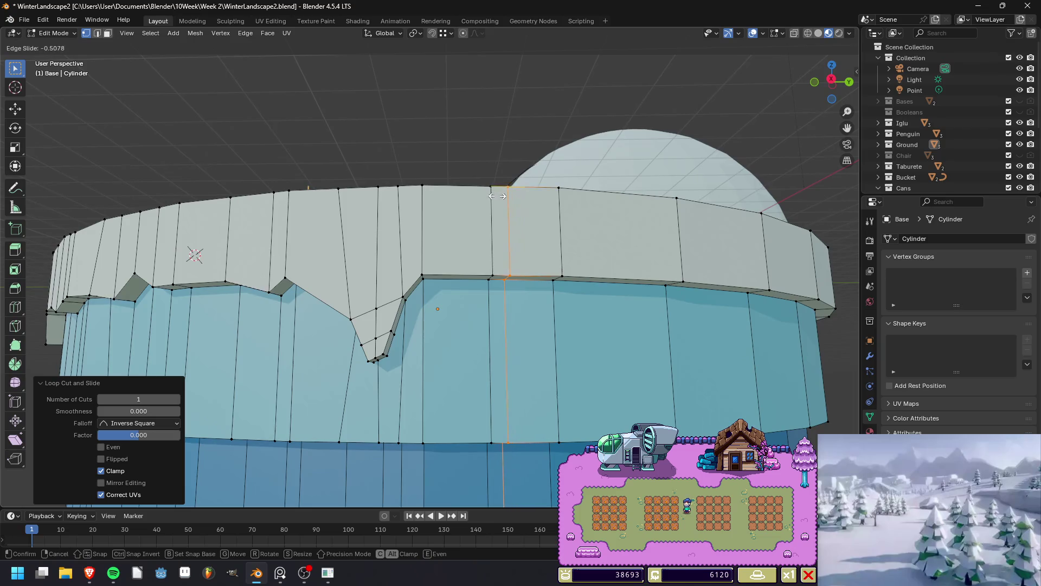
right_click(498, 196)
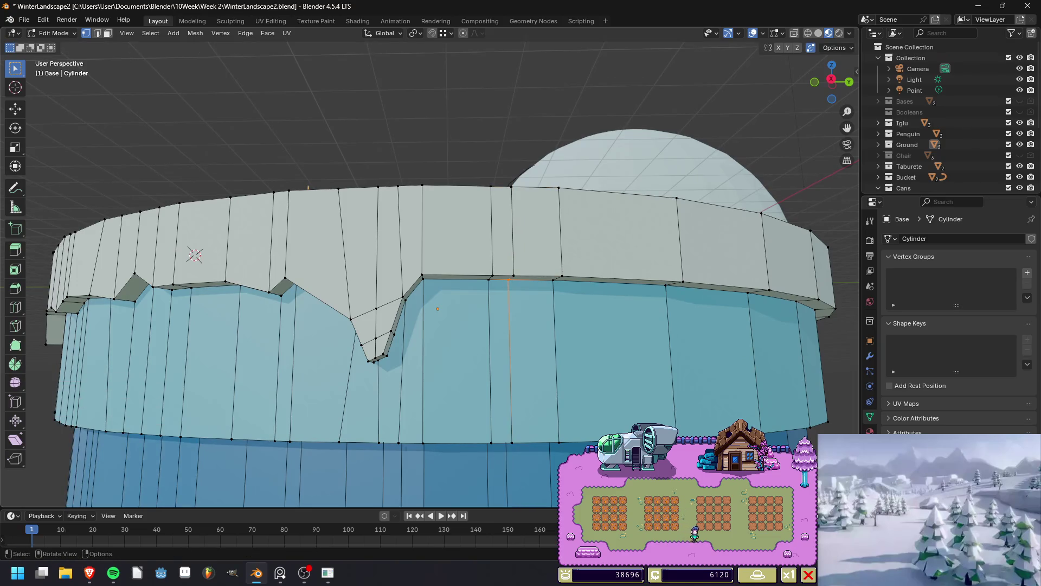
Raise a rim vertex along Z and review the whole island before resuming rim edits.
key(g)
key(z)
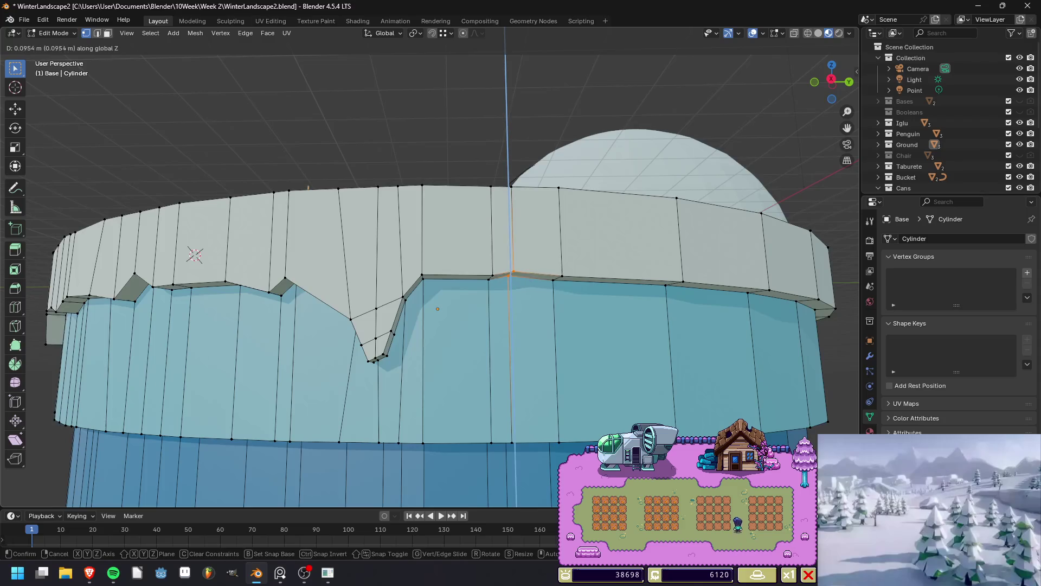
key(Return)
key(Tab)
scroll(429, 317, down, 5)
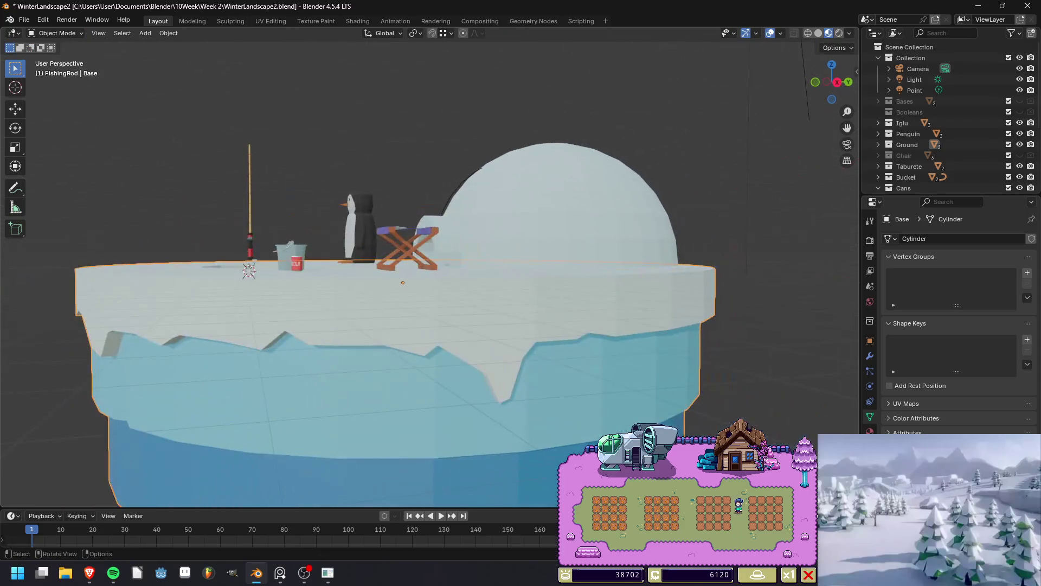
key(Tab)
scroll(428, 282, up, 3)
middle_drag(429, 282, 450, 276)
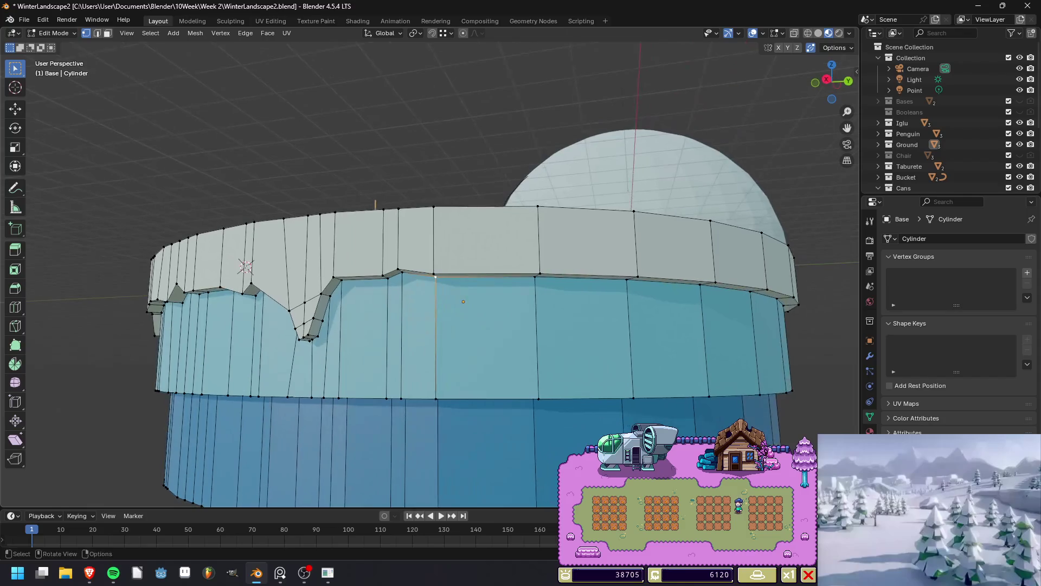
Add three new edge loops across the snow rim.
key(ctrl+r)
scroll(486, 244, up, 2)
click(483, 238)
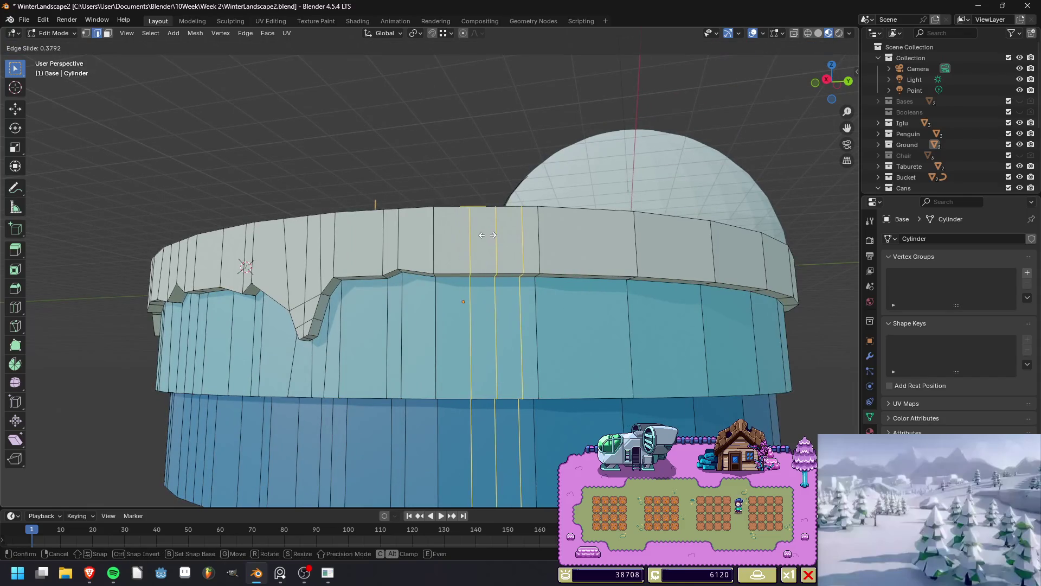
click(498, 276)
right_click(498, 277)
key(Escape)
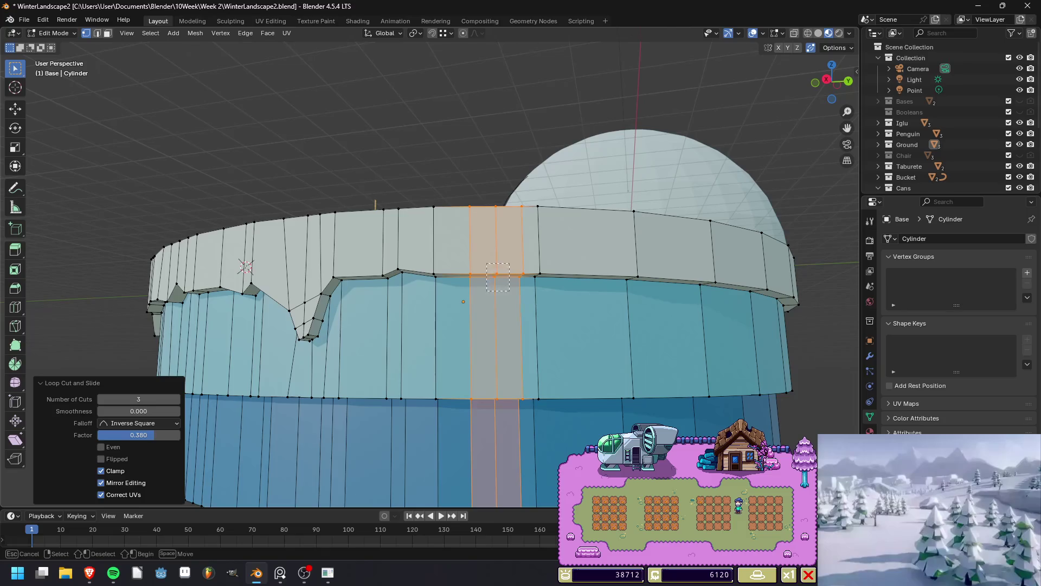
Slide the middle new loop, raise its rim vertex 0.145 m, and render the island.
alt+click(498, 277)
key(g)
key(g)
click(507, 275)
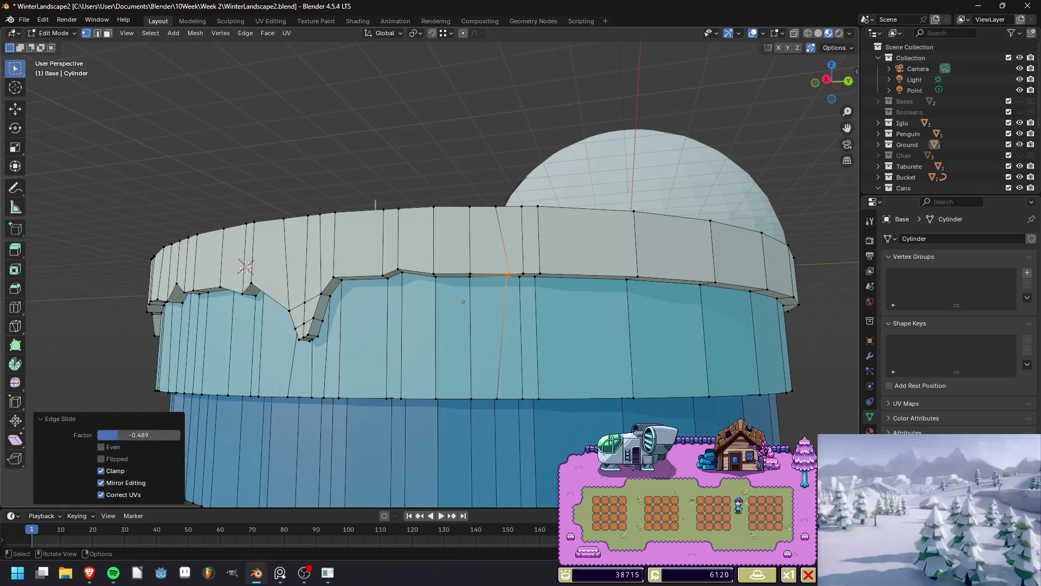
key(g)
key(z)
key(Return)
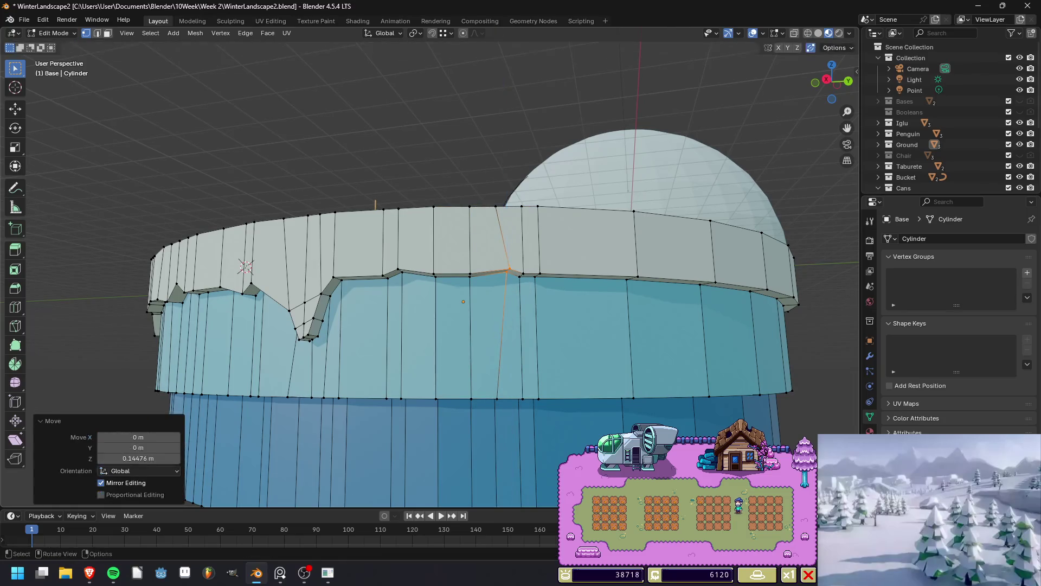
key(Tab)
key(F12)
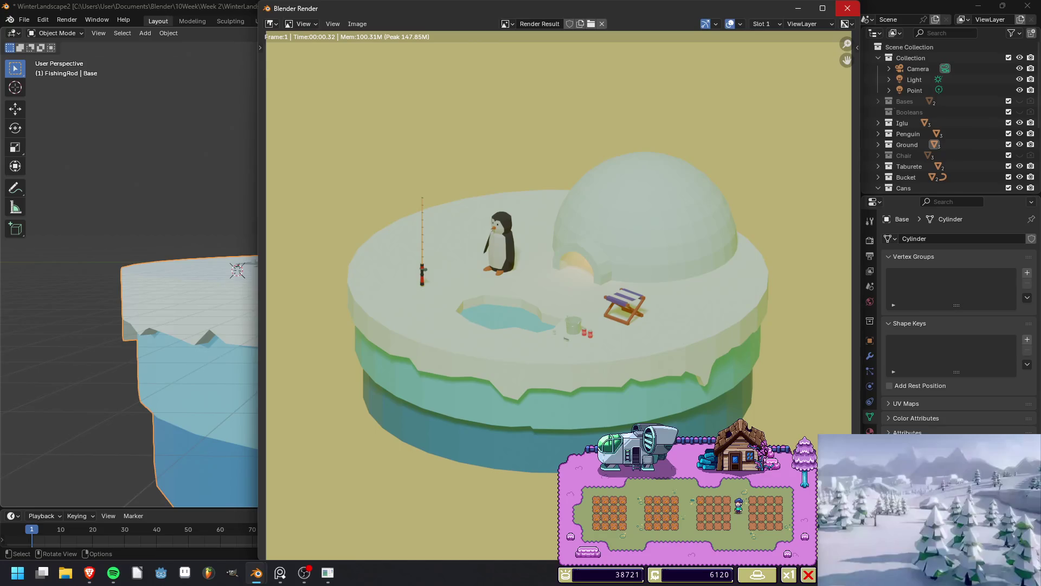
Close the render window and orbit to a low side view of the island.
click(848, 8)
mouse_move(380, 271)
middle_down()
mouse_move(402, 255)
mouse_move(429, 305)
middle_up()
Add two loop cuts side by side on the snow rim of the Base mesh.
key(Tab)
scroll(424, 298, up, 2)
scroll(430, 306, up, 2)
key(ctrl+r)
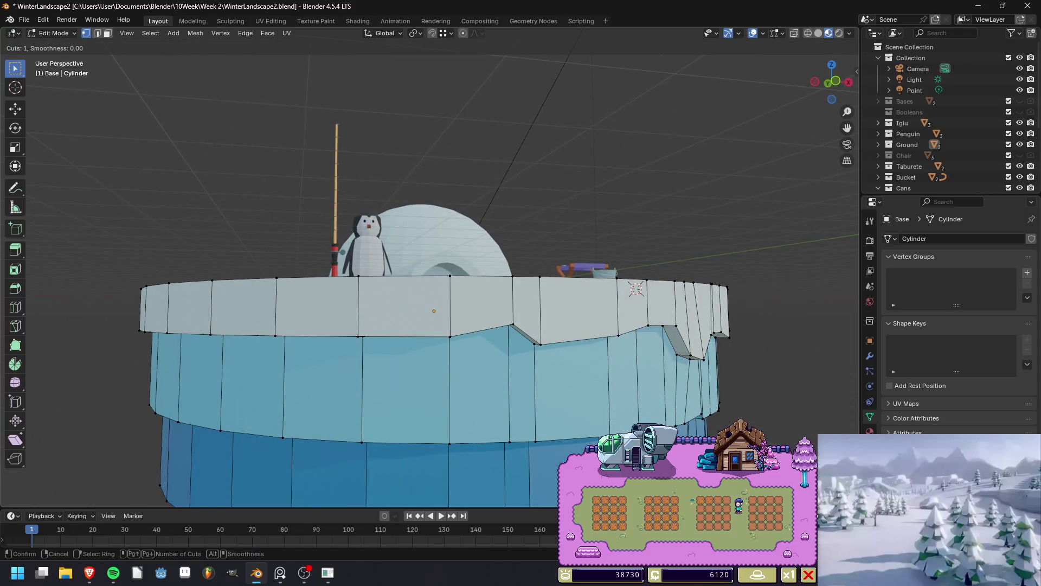
click(406, 336)
click(388, 336)
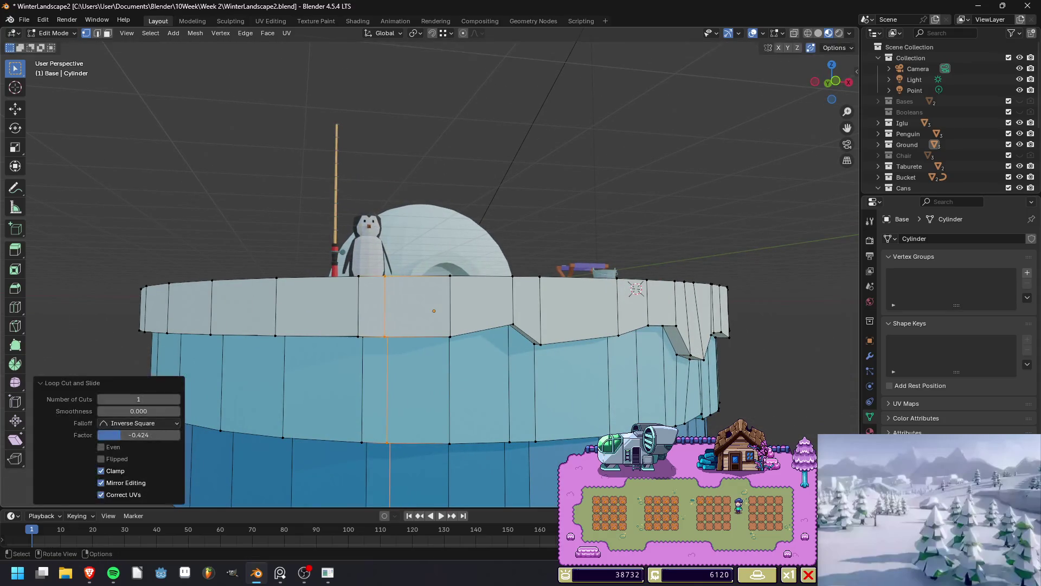
key(ctrl+r)
click(336, 335)
click(361, 331)
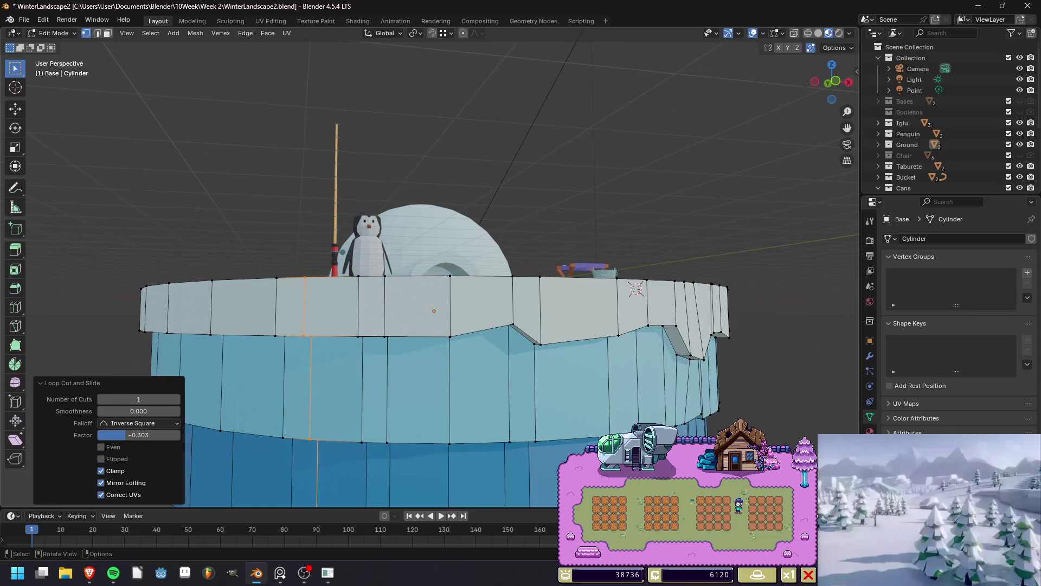
Move a rim vertex up and then down, and raise its neighbouring vertex along Z.
click(361, 331)
middle_drag(361, 331, 368, 320)
key(g)
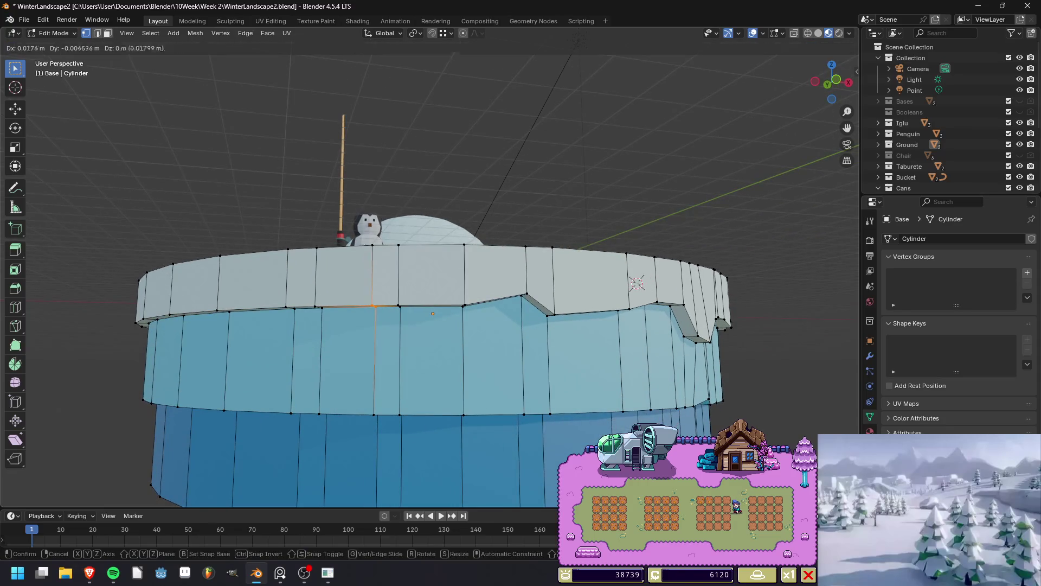
key(z)
key(Return)
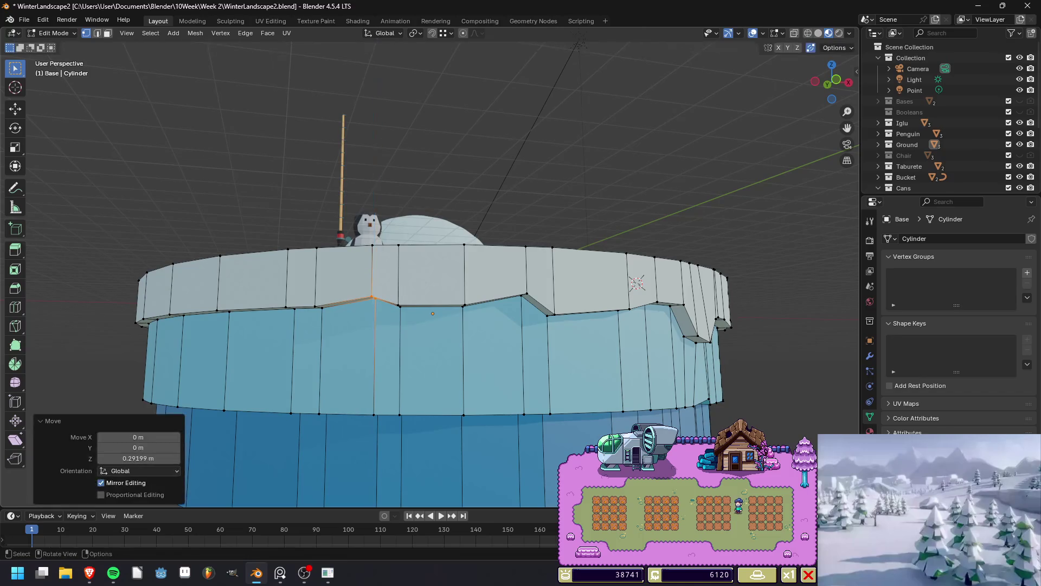
key(g)
key(z)
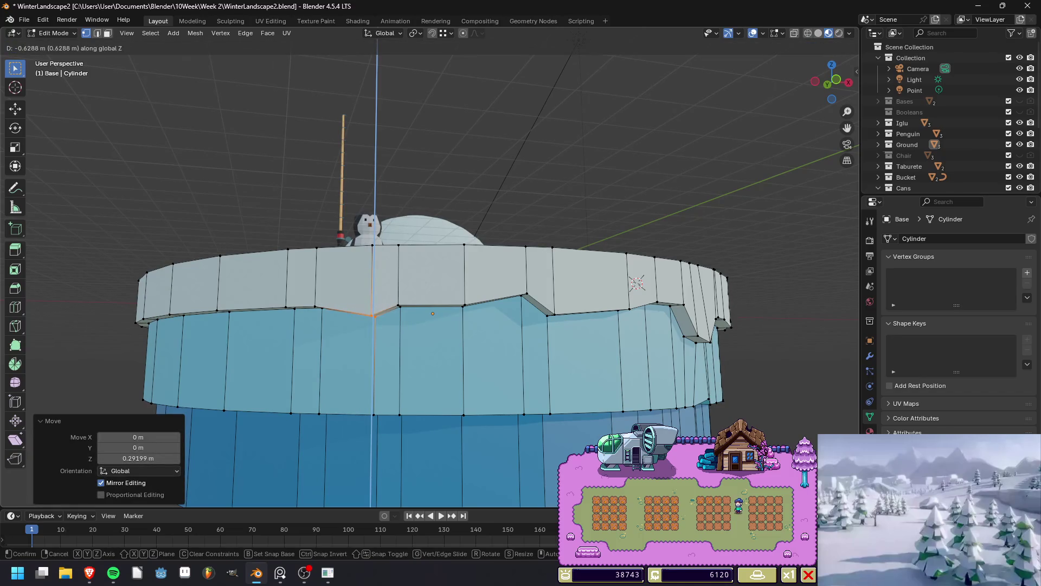
key(Return)
click(399, 306)
key(g)
key(z)
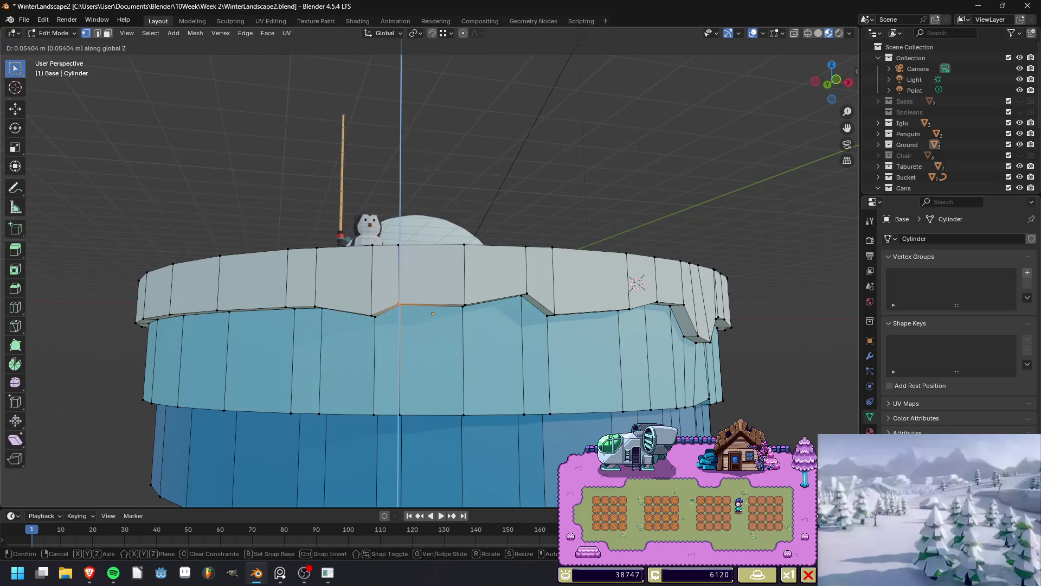
key(Return)
Add another centred rim loop, shift its rim vertex along Z, and render the island.
key(ctrl+r)
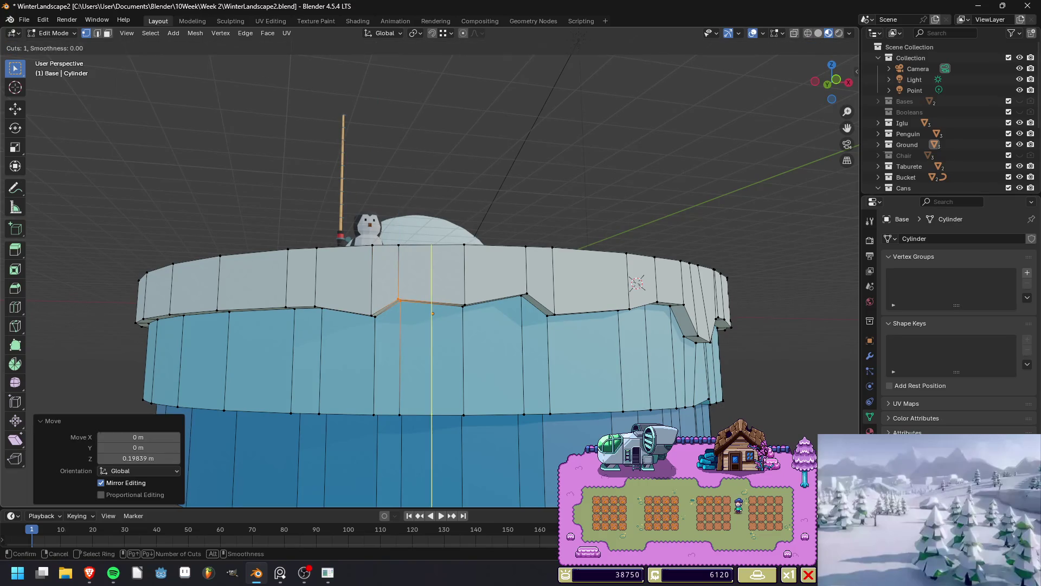
click(432, 353)
right_click(432, 352)
key(alt+a)
click(432, 302)
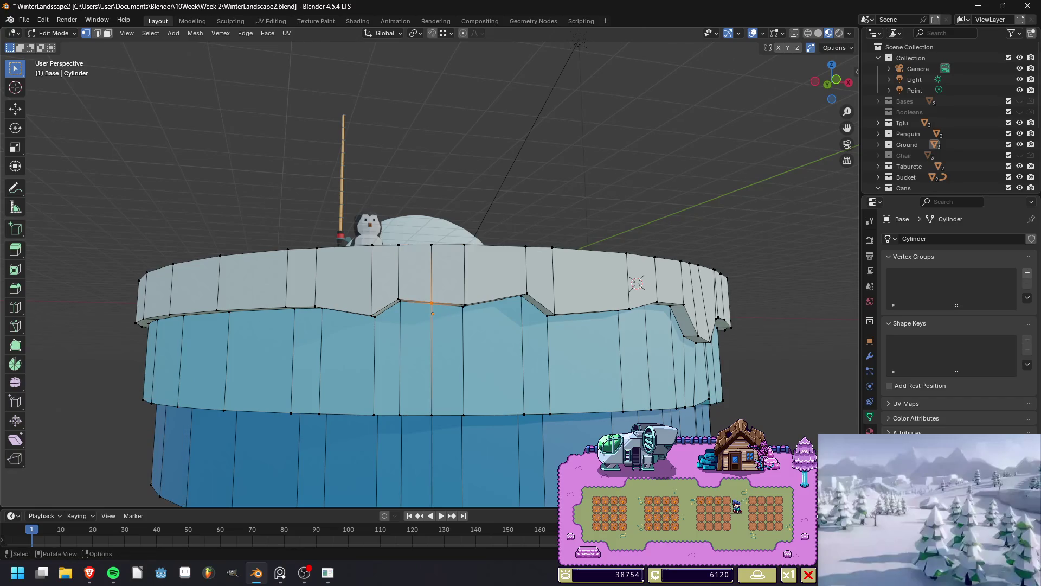
key(g)
key(z)
key(Return)
key(Tab)
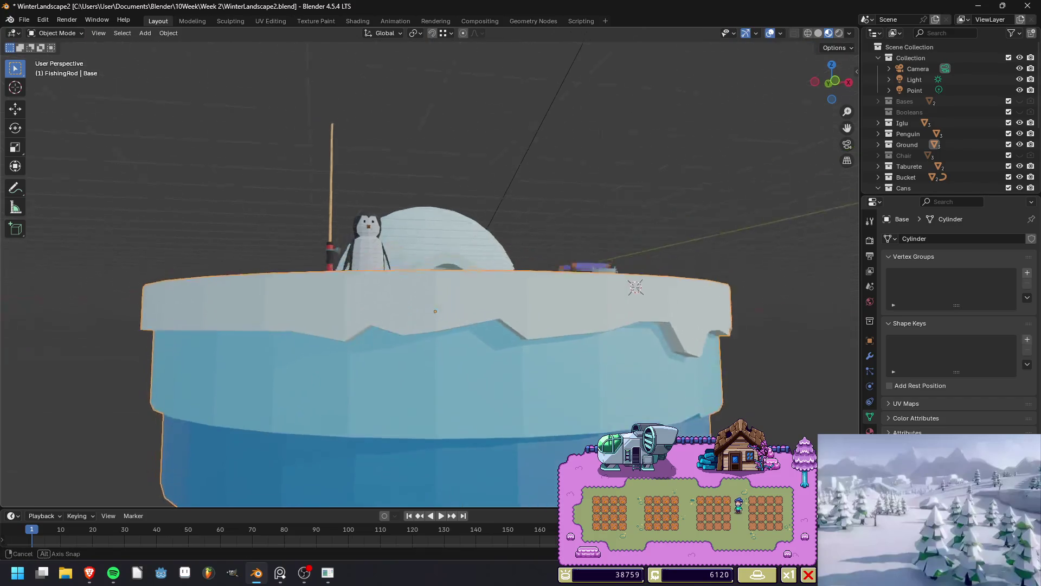
key(F12)
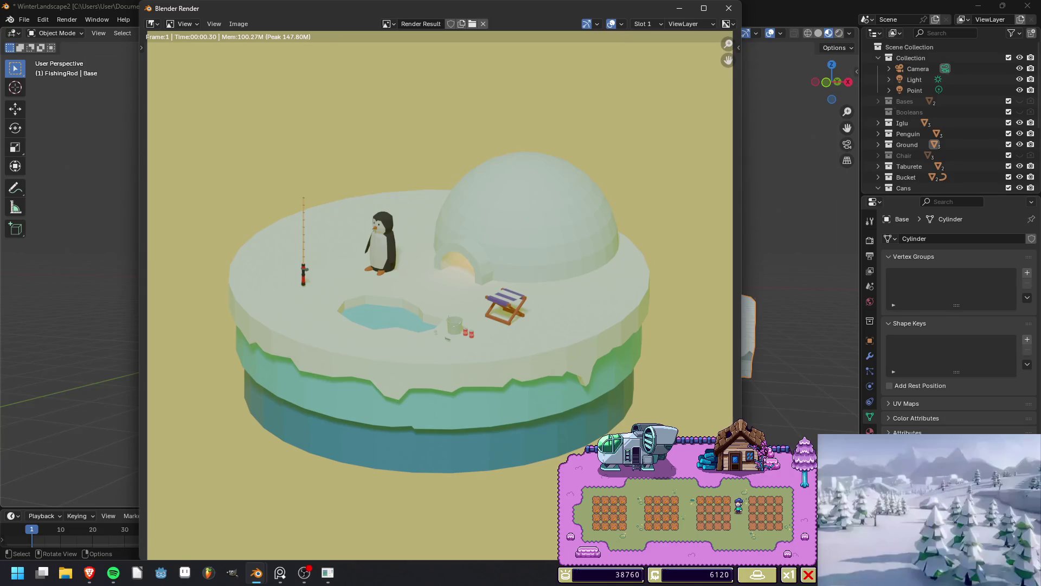
Close the render result and zoom back in on the island.
click(728, 9)
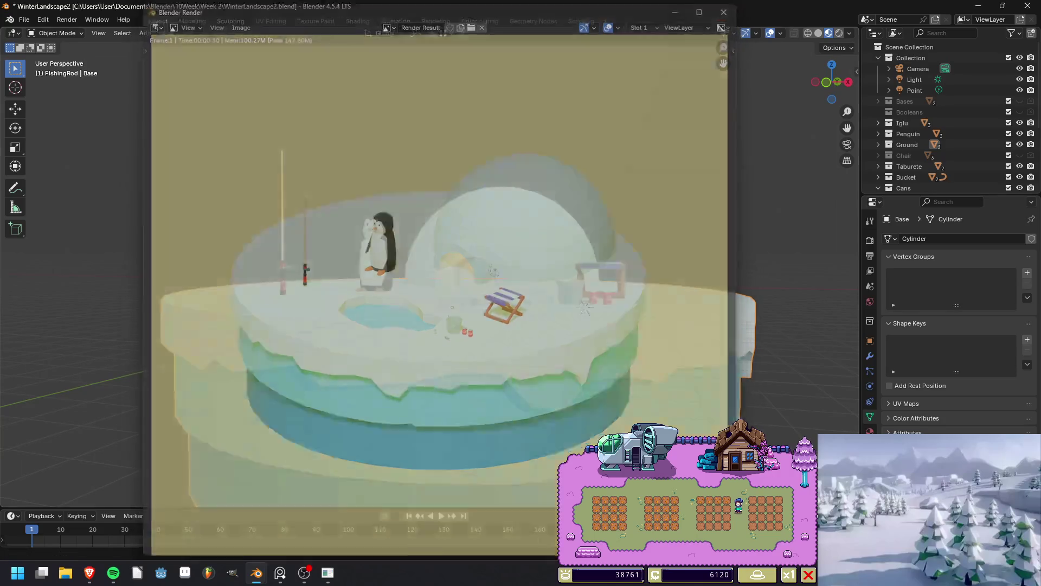
scroll(428, 282, up, 2)
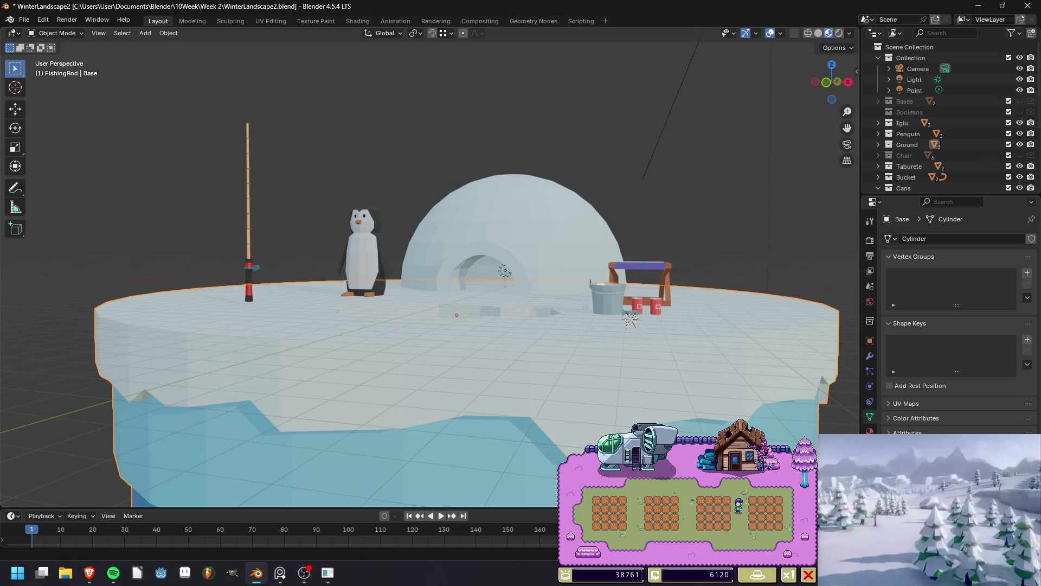
Orbit over the island and save it as WinterLandscape2.blend.
key(alt+Tab)
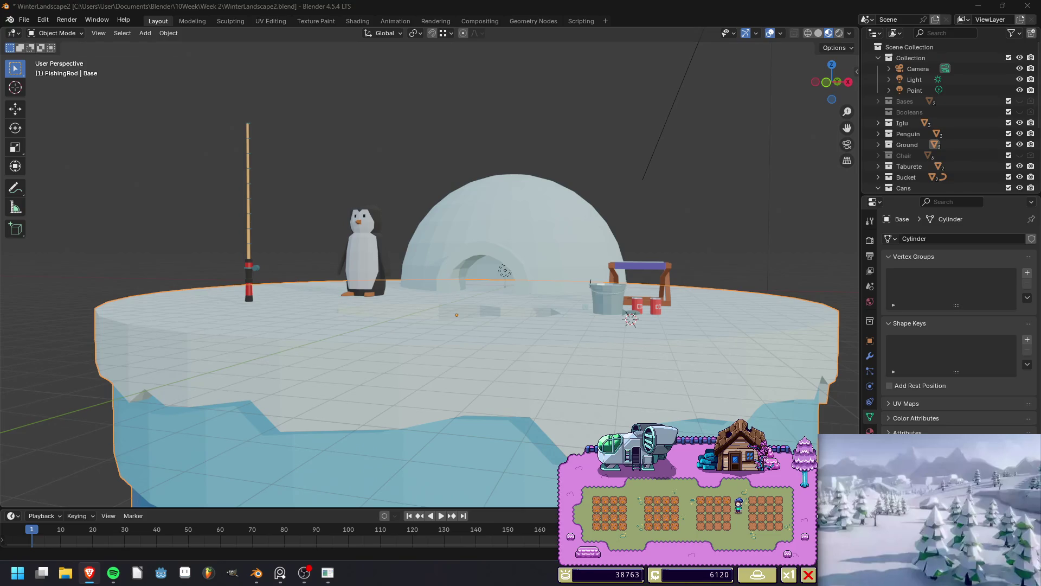
key(alt+Tab)
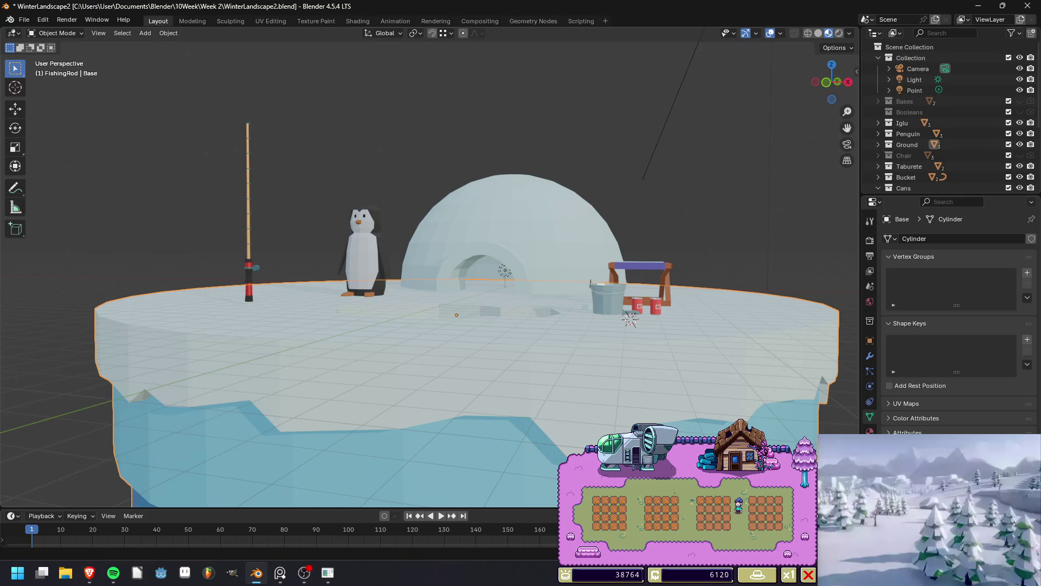
key(alt+Tab)
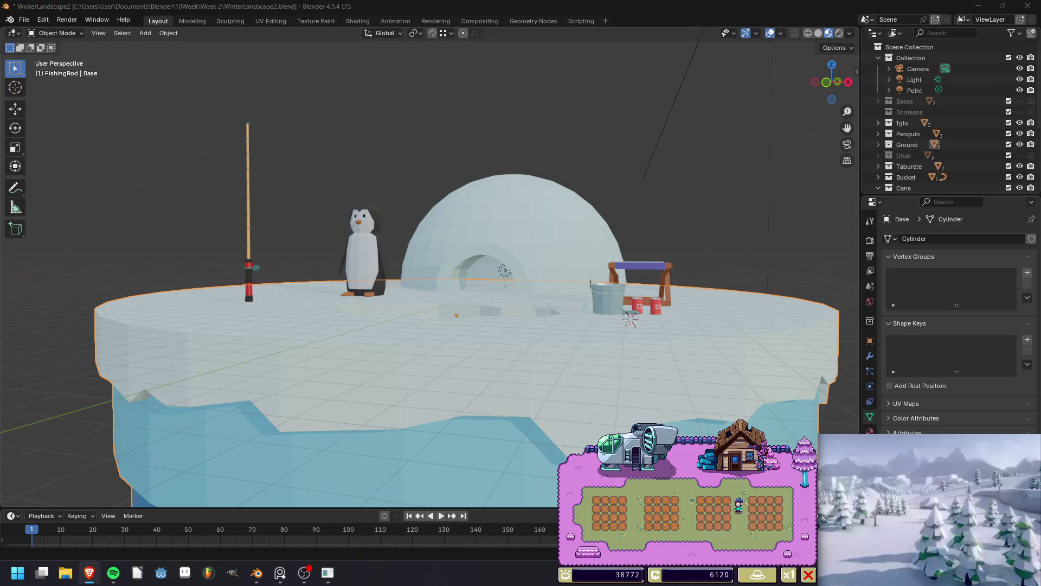
key(alt+Tab)
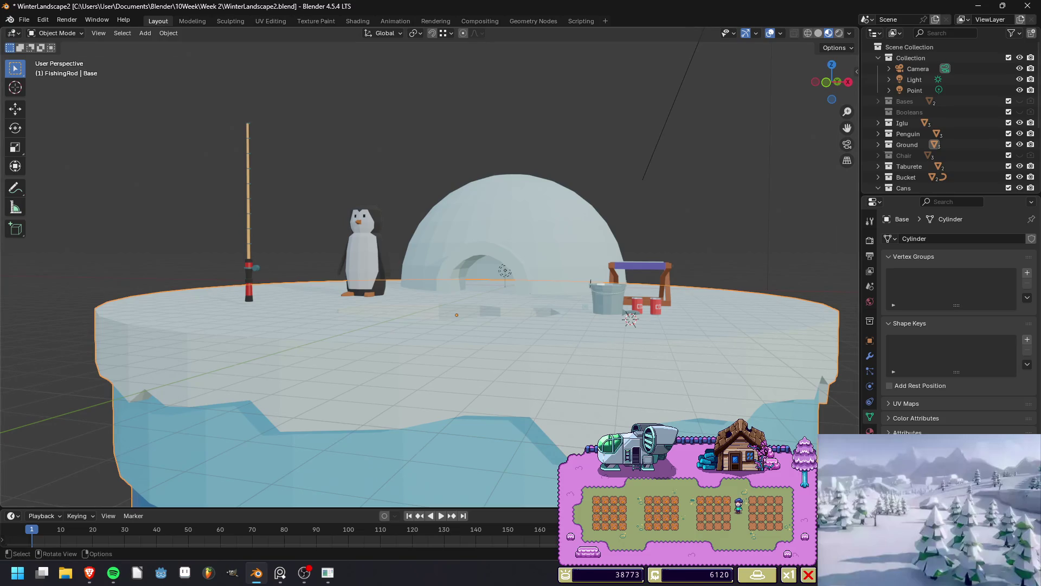
mouse_move(434, 271)
middle_down()
mouse_move(434, 228)
mouse_move(439, 304)
middle_up()
scroll(434, 271, down, 4)
key(ctrl+s)
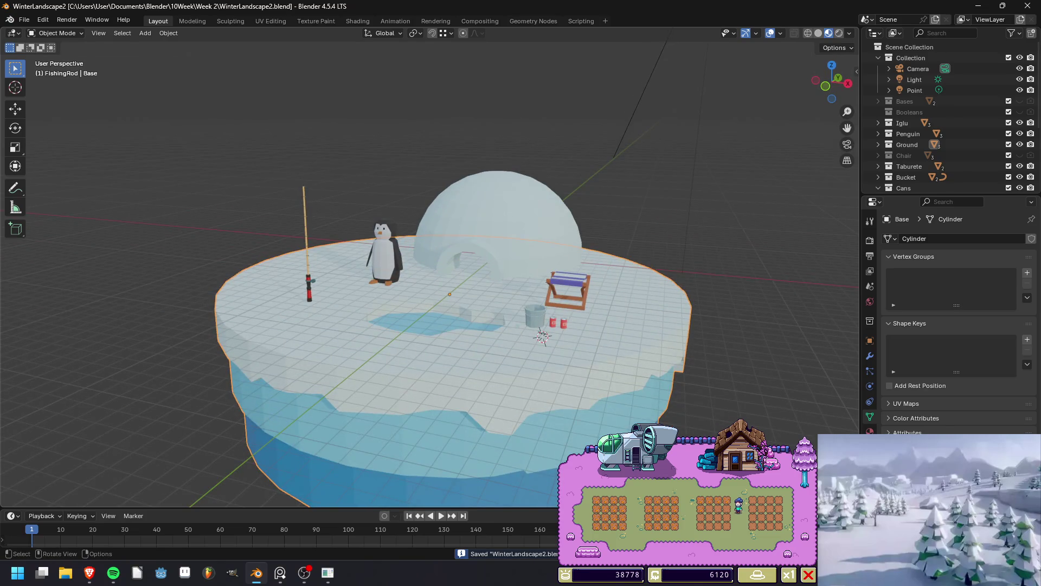
Orbit around the island and enter Edit Mode on the Base mesh.
scroll(450, 293, down, 2)
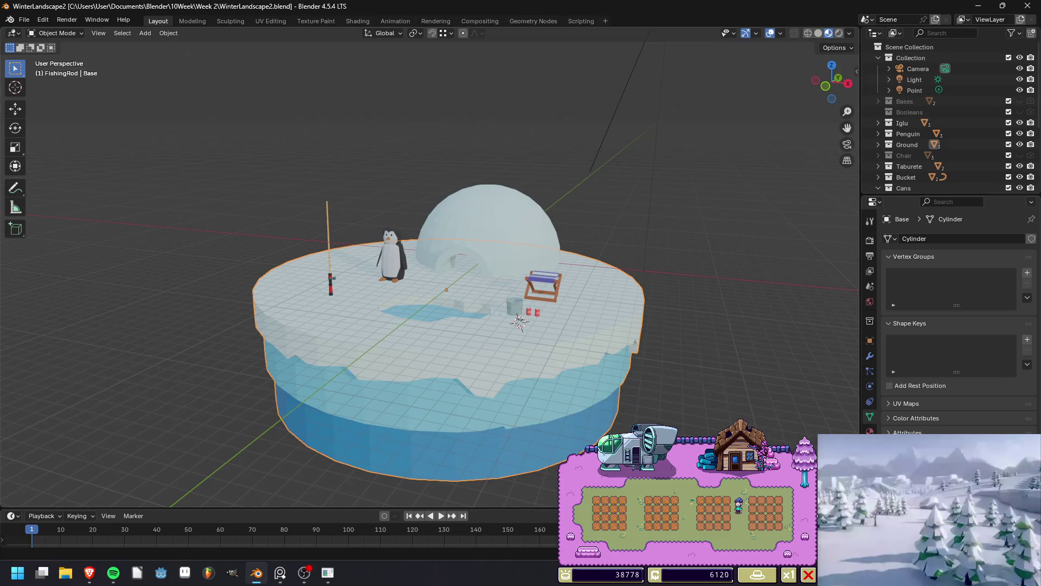
key(alt+Tab)
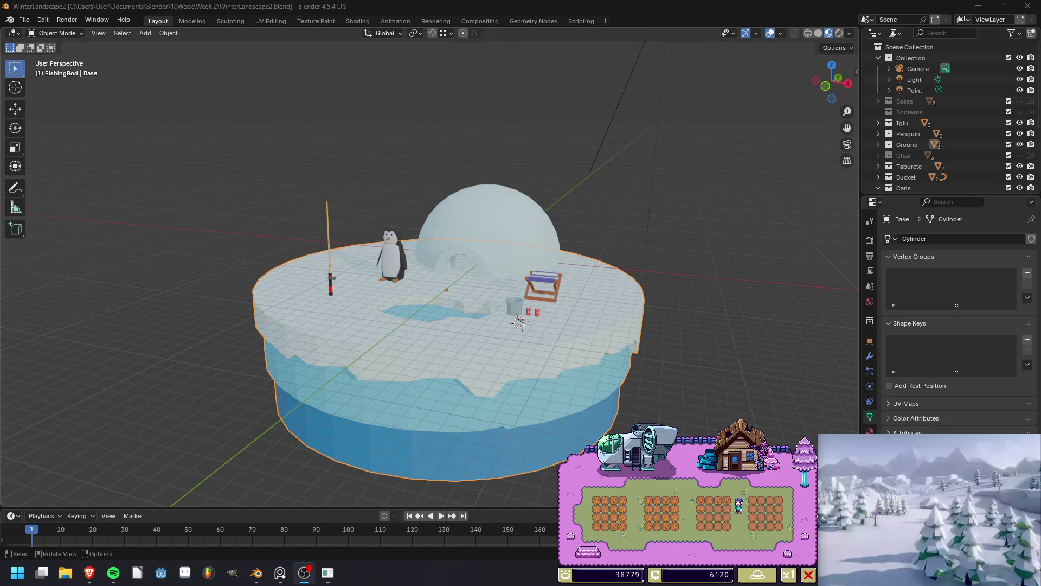
mouse_move(379, 292)
middle_down()
mouse_move(521, 295)
mouse_move(575, 271)
mouse_move(597, 304)
mouse_move(619, 304)
mouse_move(619, 228)
middle_up()
key(Tab)
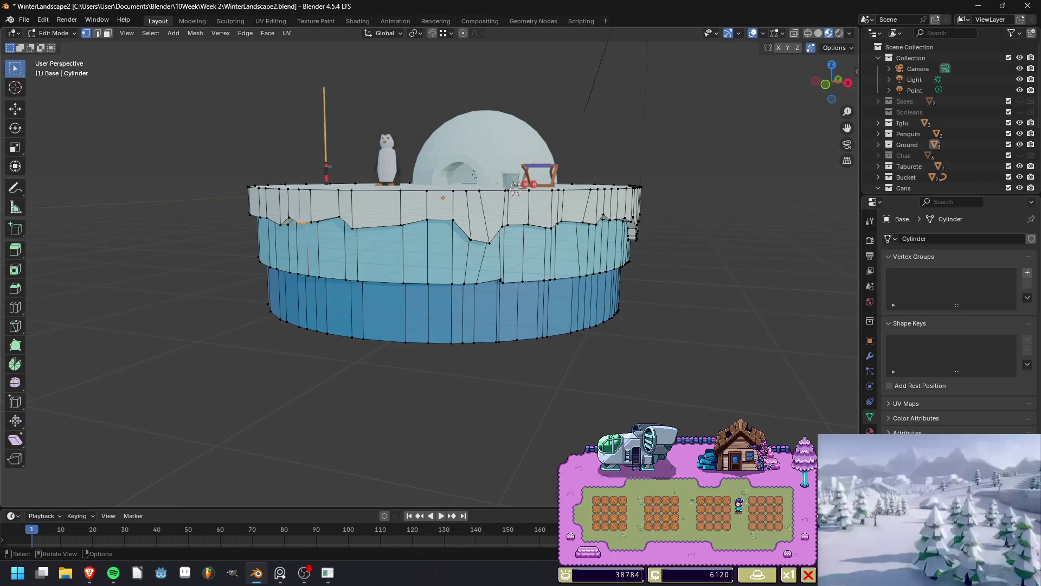
Slide a vertical edge on the pale ice band and lower it along Z.
scroll(445, 244, up, 5)
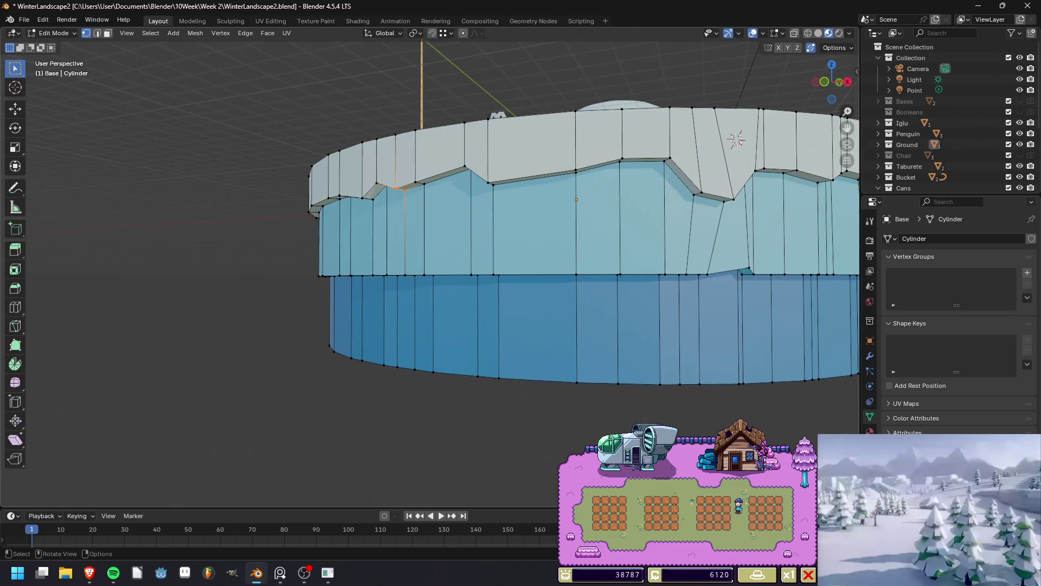
middle_drag(543, 244, 548, 260)
click(575, 238)
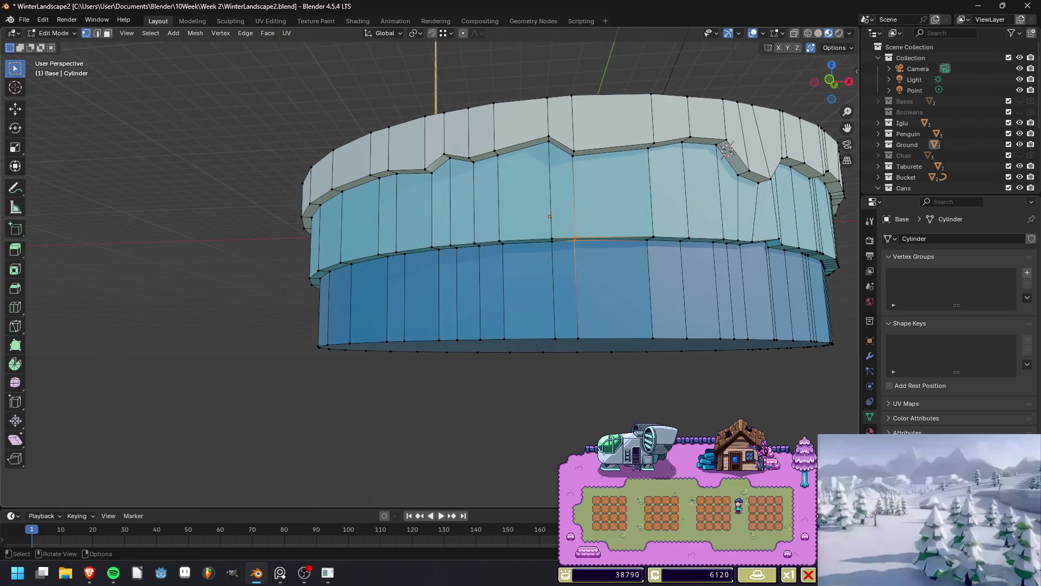
key(g)
key(g)
click(585, 265)
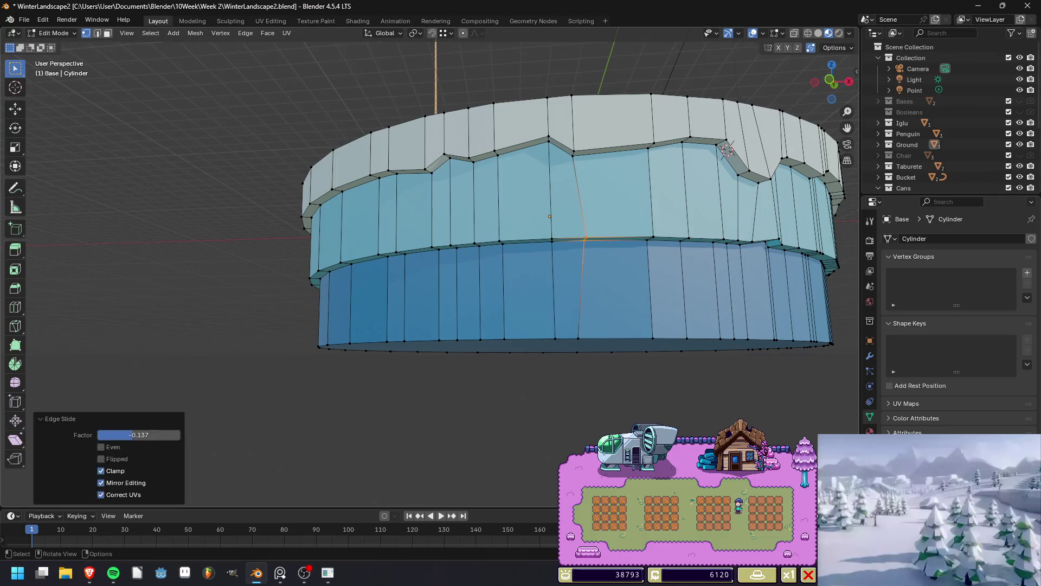
key(g)
key(z)
key(Return)
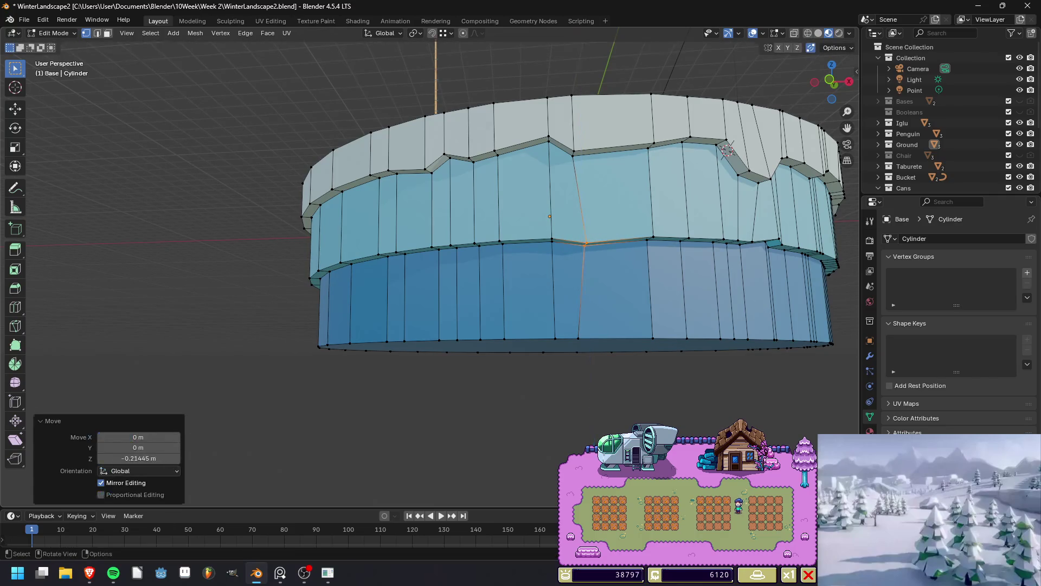
Slide another band edge loop sideways and raise it to make the lower edge wavier.
mouse_move(727, 150)
middle_down()
mouse_move(738, 144)
mouse_move(600, 248)
middle_up()
alt+click(600, 248)
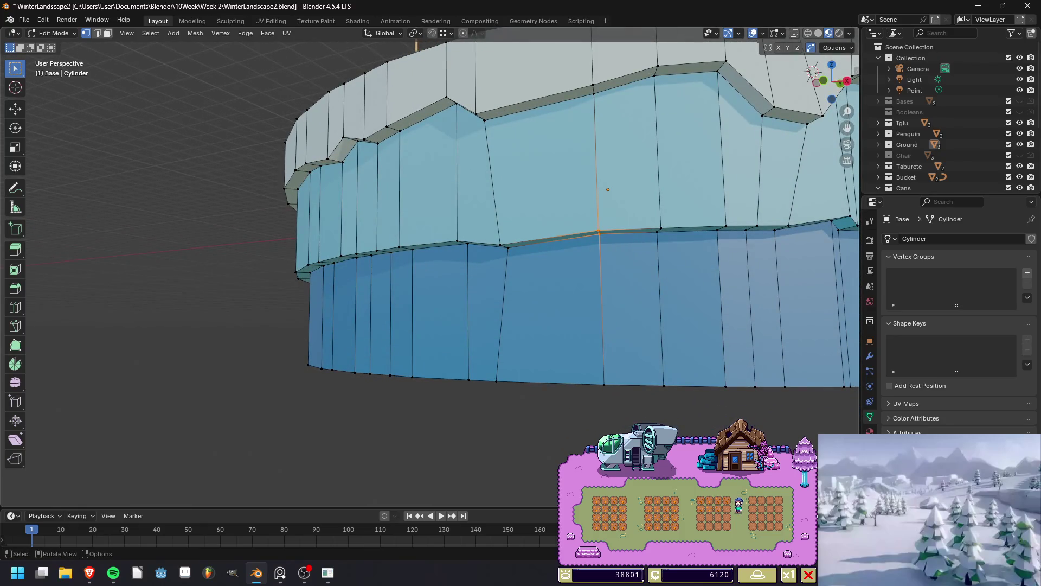
key(g)
key(g)
click(597, 247)
key(g)
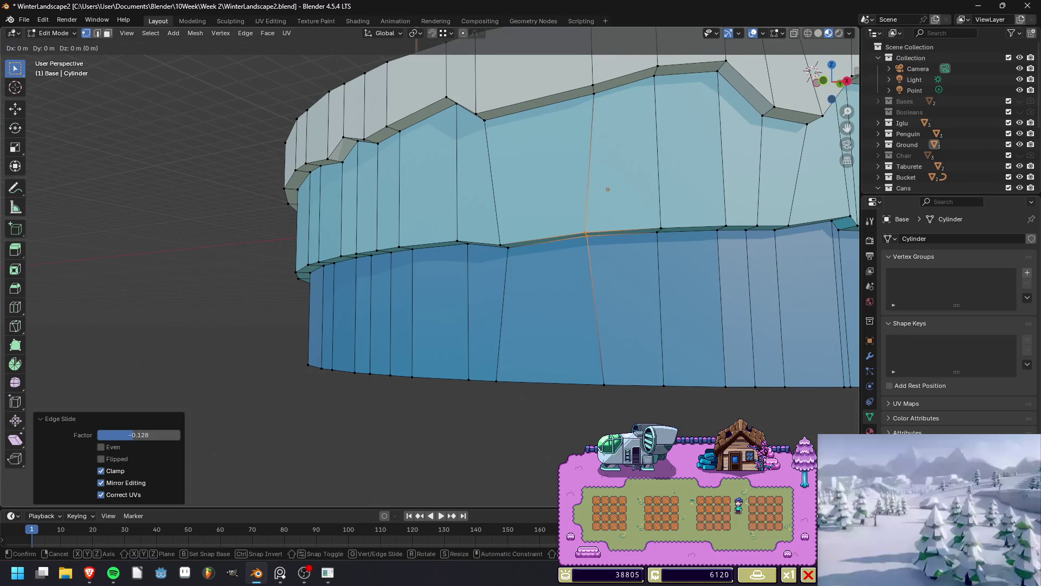
key(z)
key(Return)
key(g)
key(g)
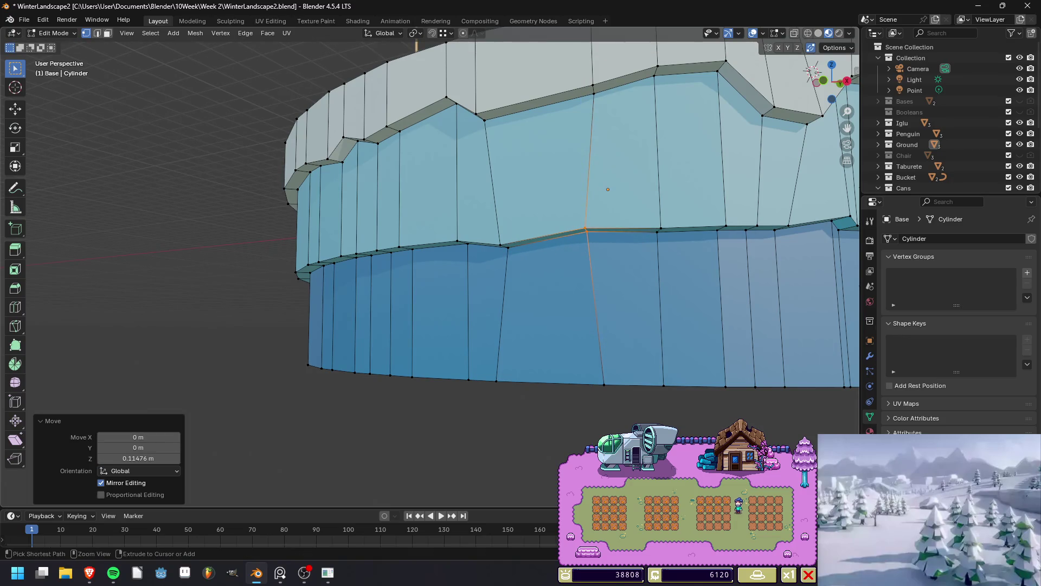
key(Return)
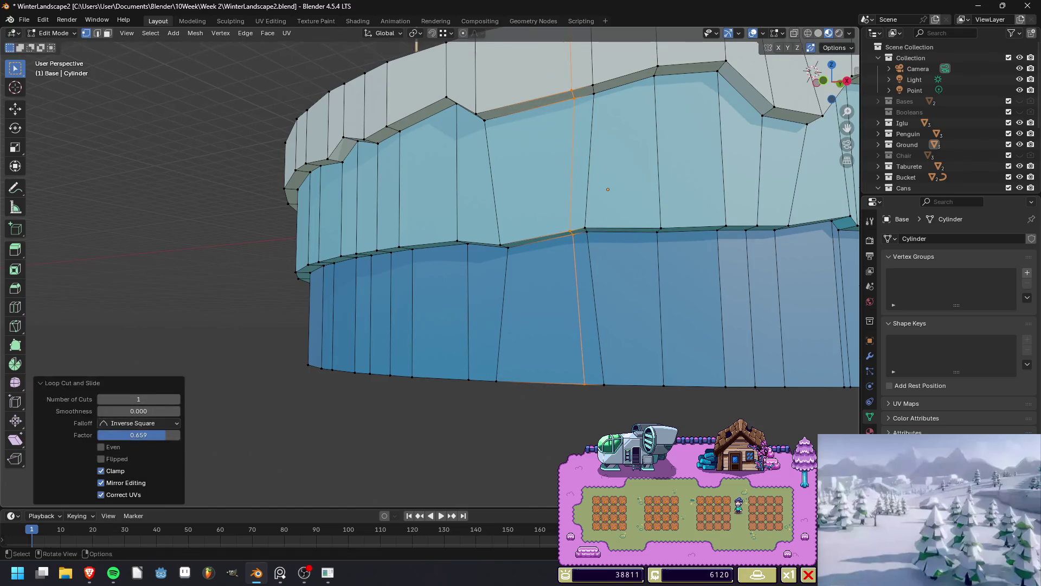
key(g)
key(Return)
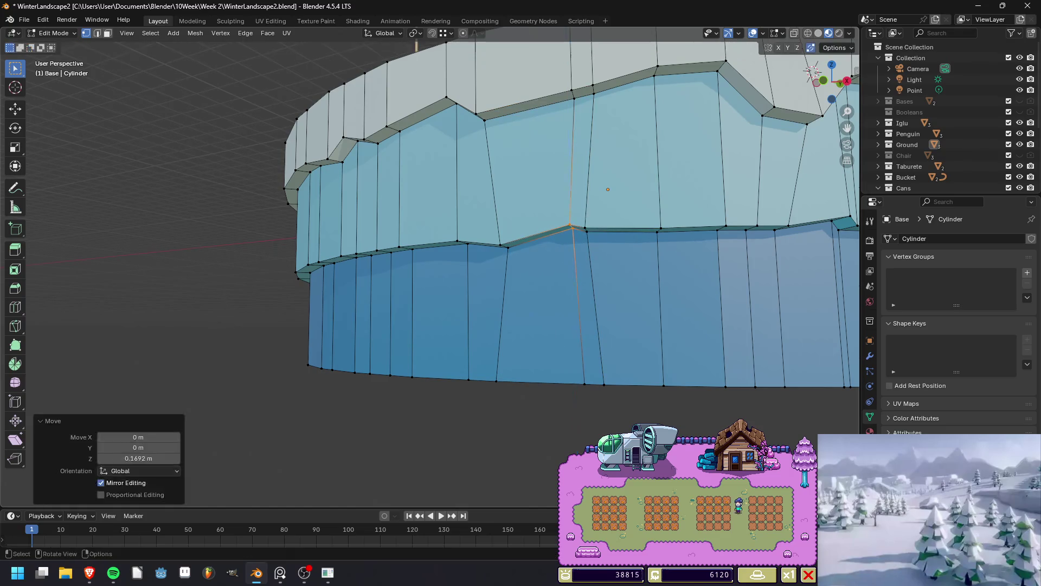
Render to check the wavy band edges, then save WinterLandscape2.blend.
key(Tab)
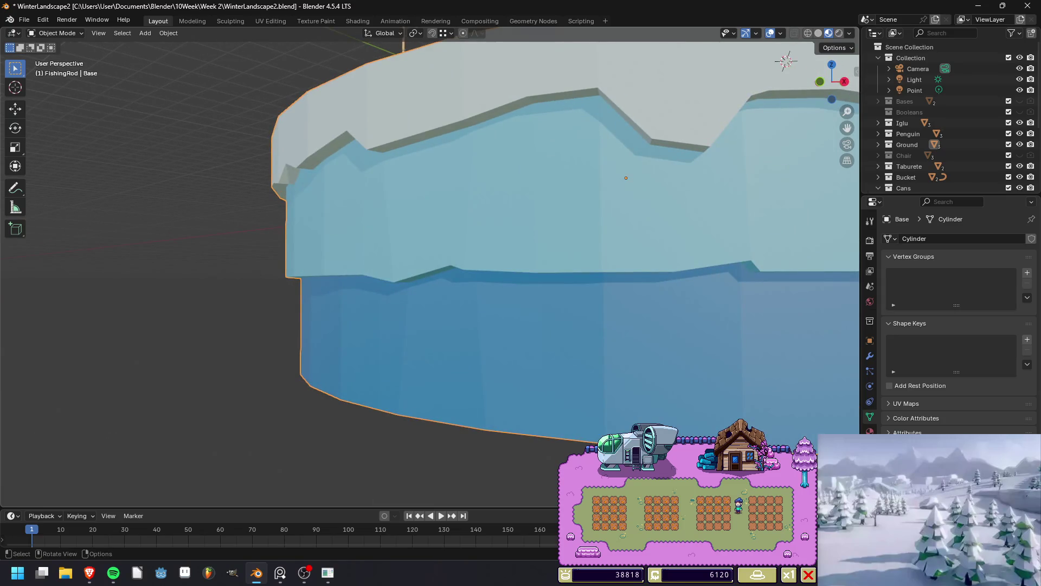
key(F12)
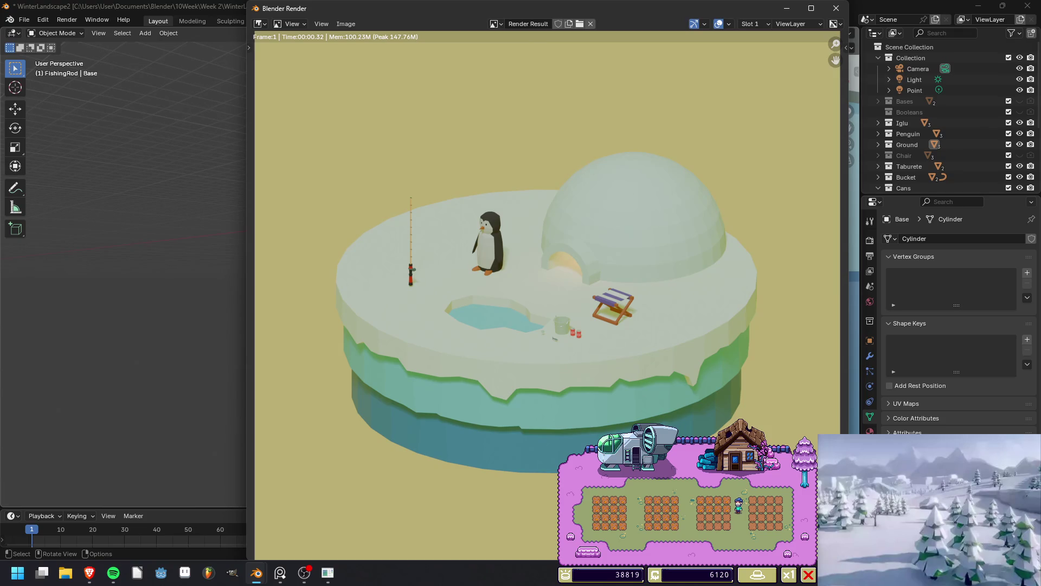
click(836, 8)
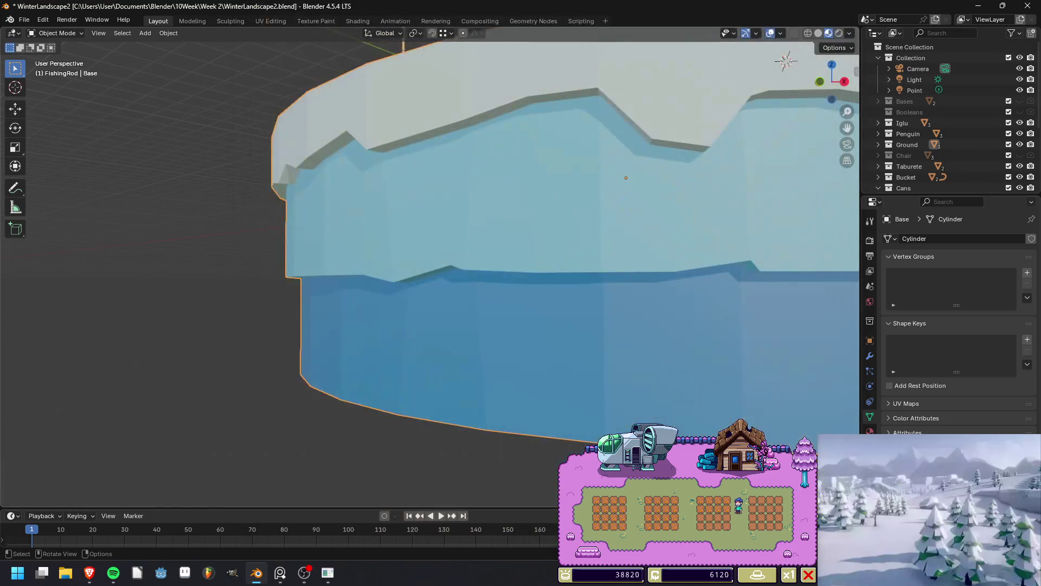
key(Tab)
alt+click(452, 217)
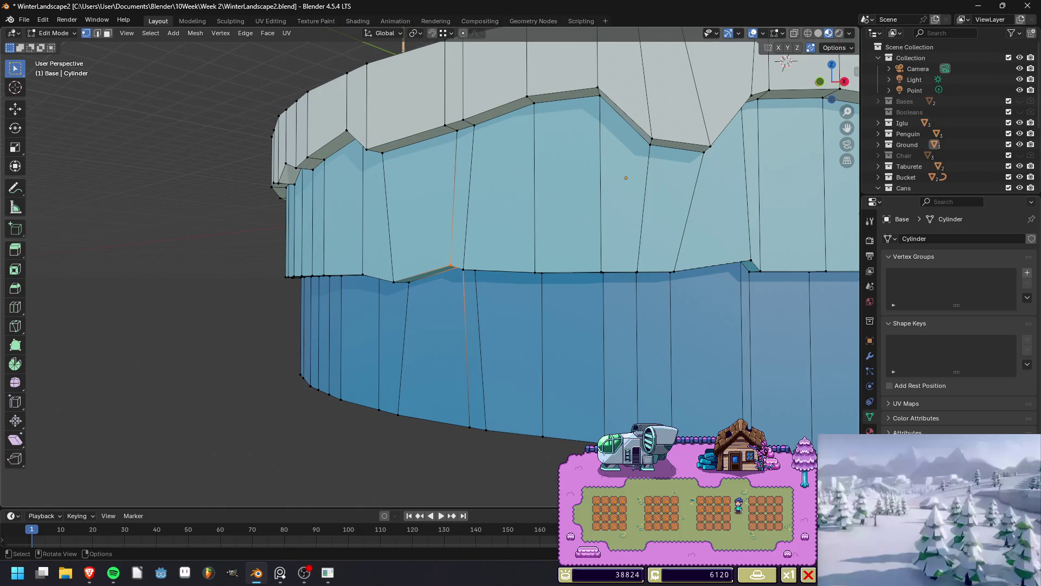
key(Tab)
key(ctrl+s)
scroll(432, 266, down, 2)
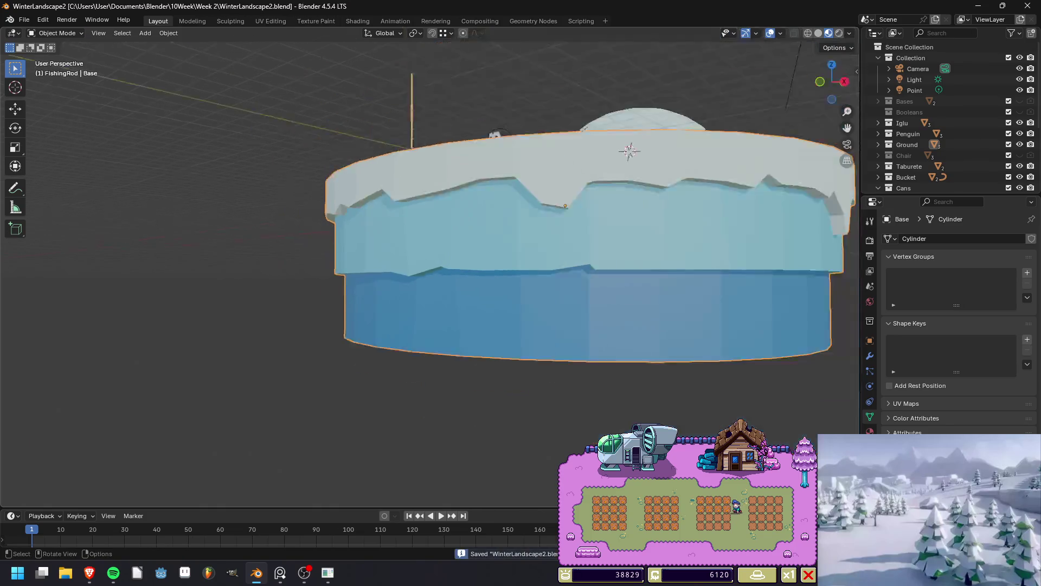
Pull a vertical edge loop below the ice band's ledge straight up into a tall spike.
mouse_move(521, 217)
middle_down()
mouse_move(523, 282)
mouse_move(547, 290)
mouse_move(548, 239)
middle_up()
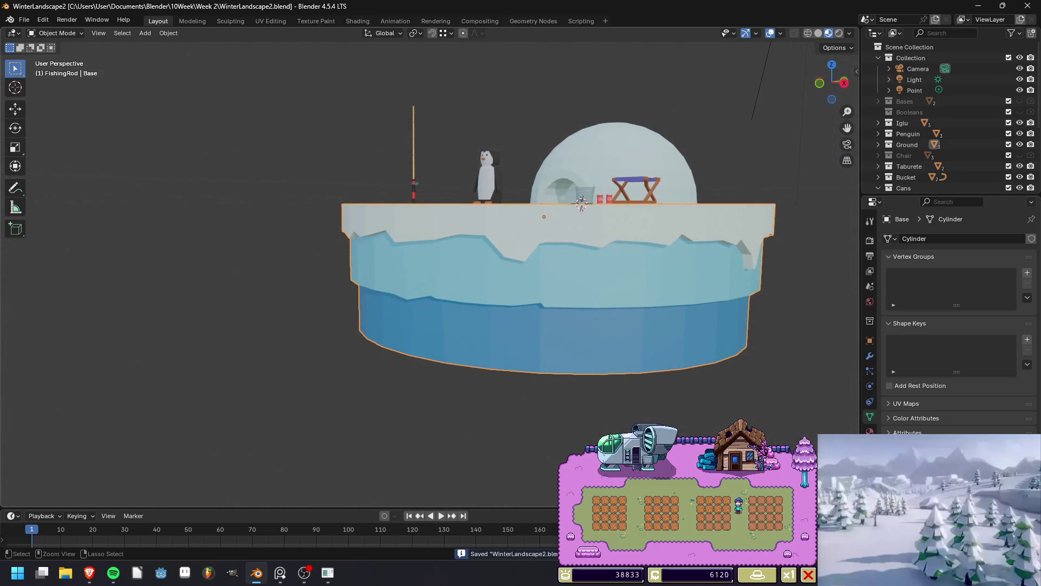
key(Tab)
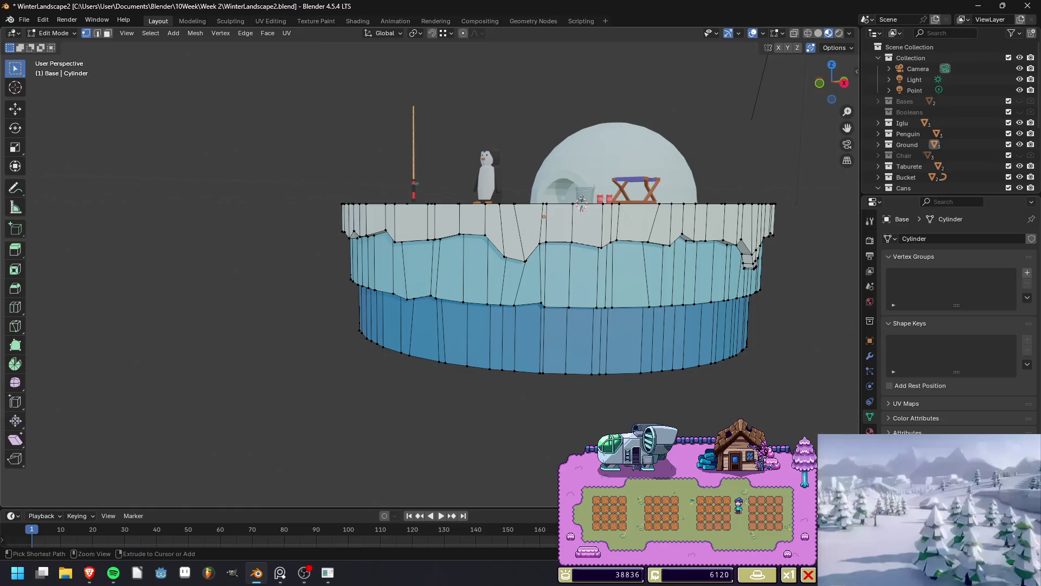
scroll(520, 244, up, 8)
scroll(520, 244, up, 3)
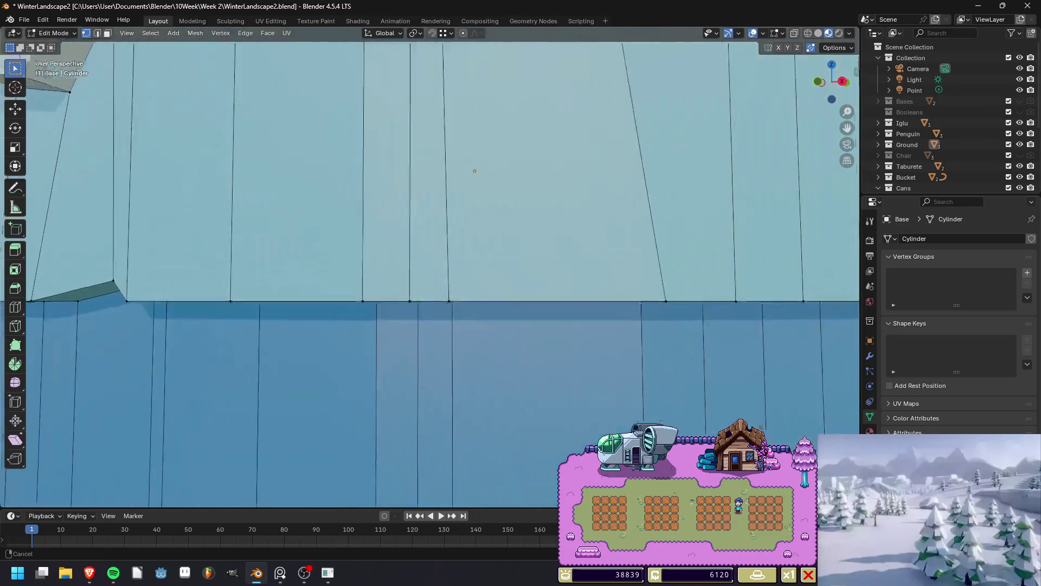
mouse_move(548, 271)
middle_down()
mouse_move(548, 239)
mouse_move(548, 342)
middle_up()
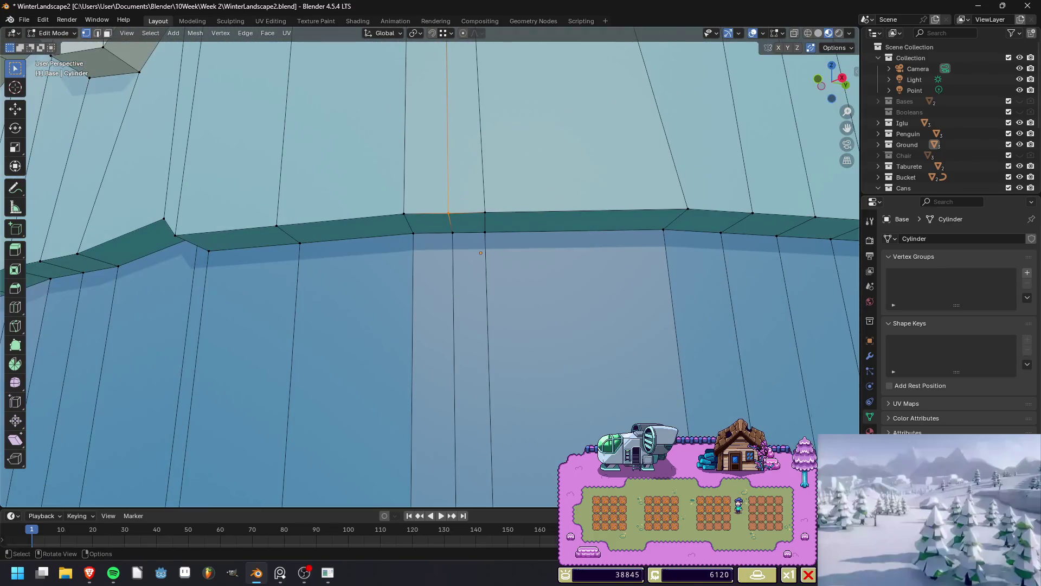
alt+shift+click(454, 353)
key(g)
key(z)
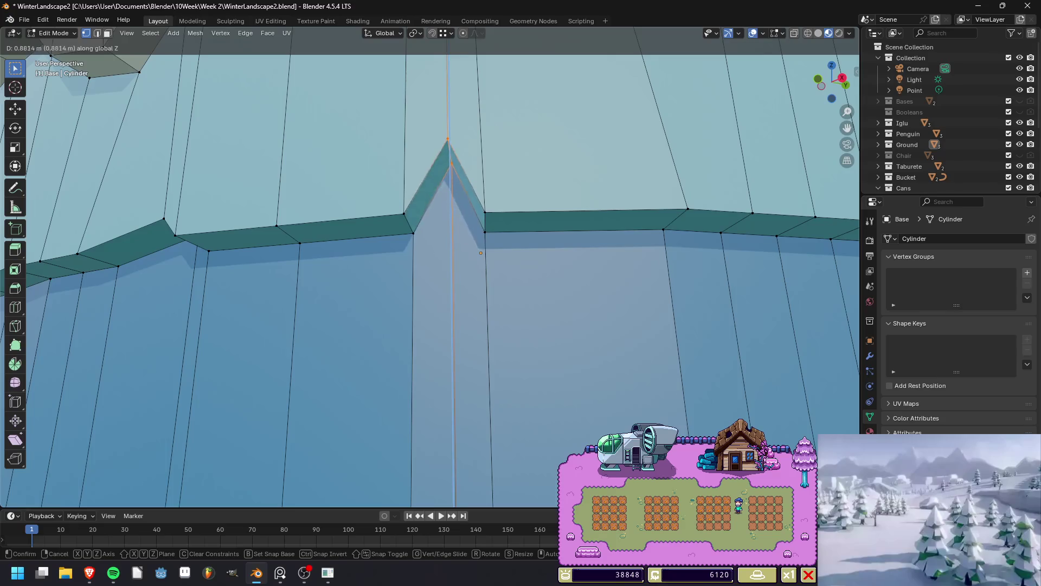
key(Return)
Render the island to check the spike, then save the file.
scroll(434, 271, down, 5)
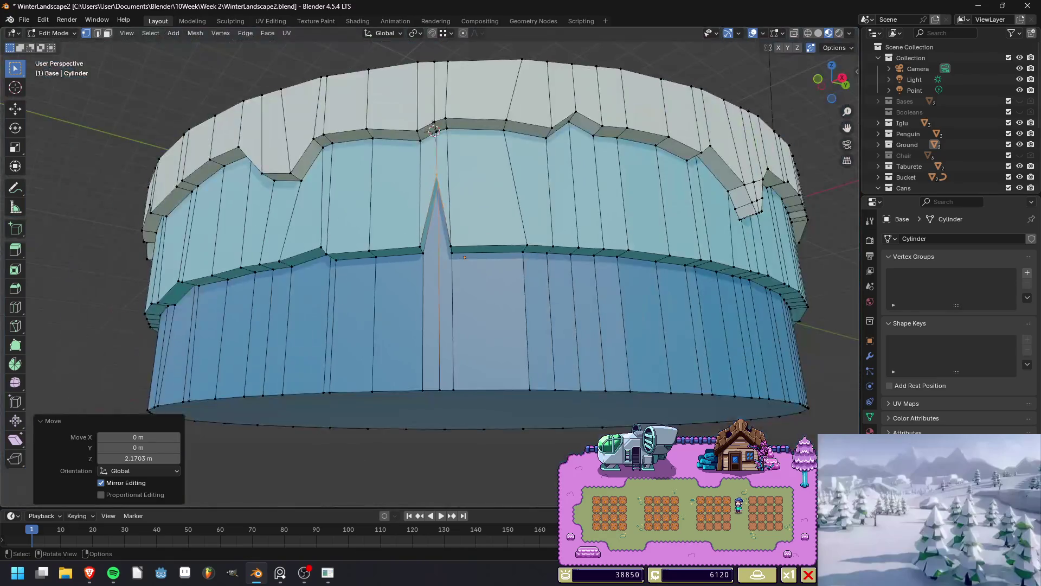
key(Tab)
key(F12)
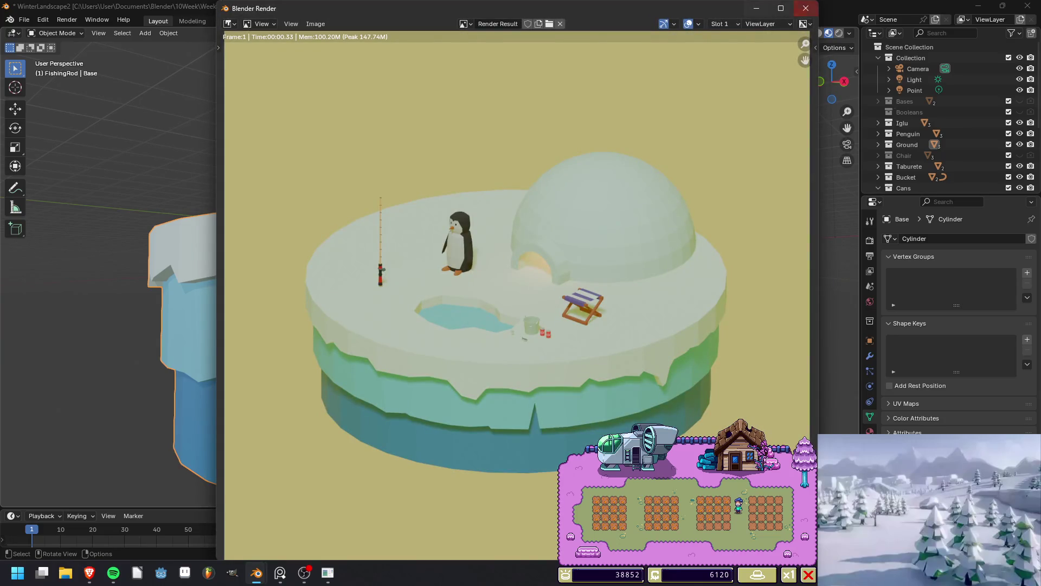
key(Escape)
key(Tab)
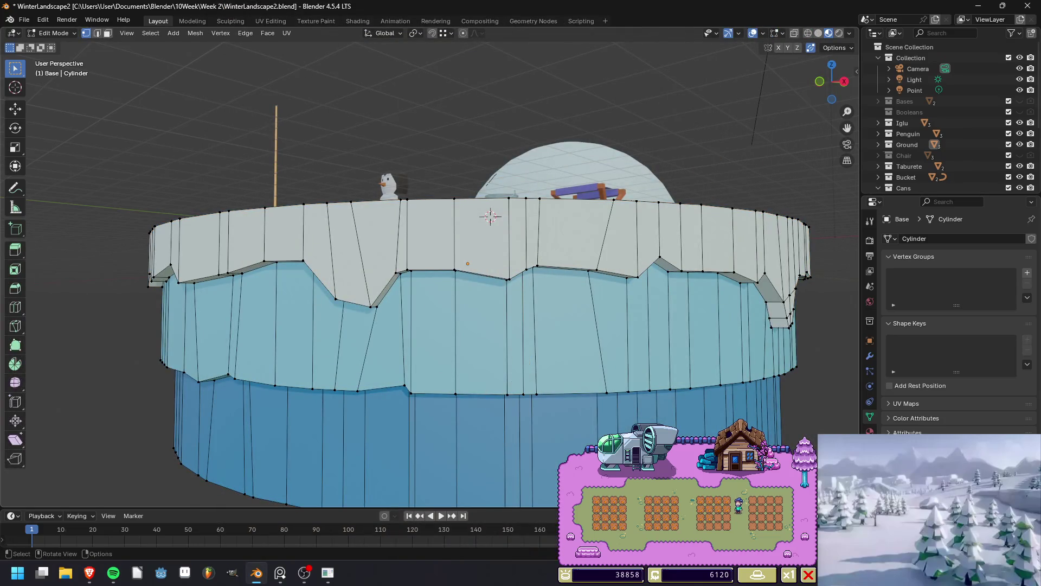
key(ctrl+s)
scroll(490, 216, down, 2)
Inspect the island from low and top-down angles, save again, and open the music player.
middle_drag(490, 216, 448, 219)
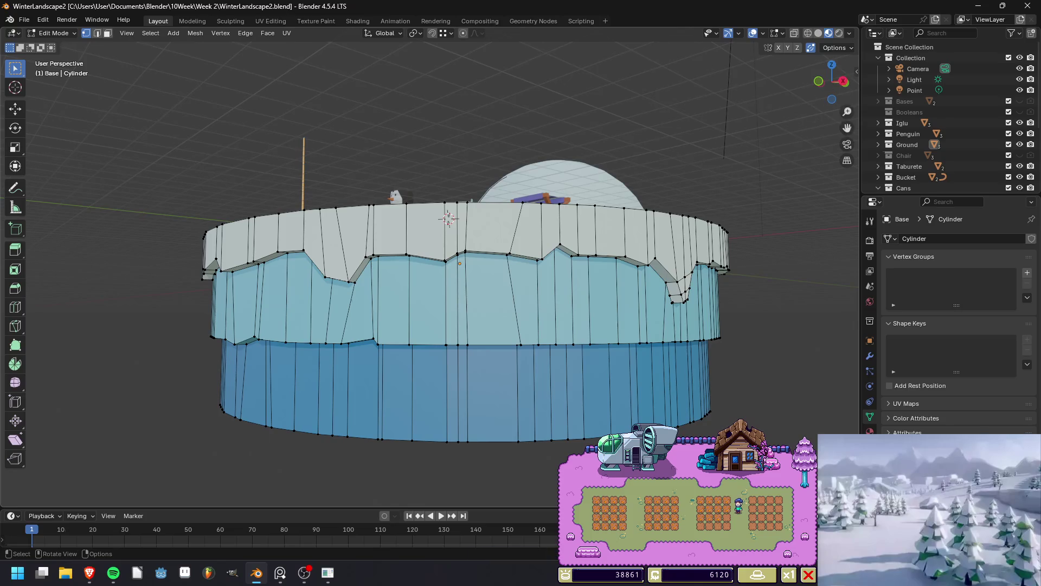
drag(831, 82, 829, 94)
key(ctrl+s)
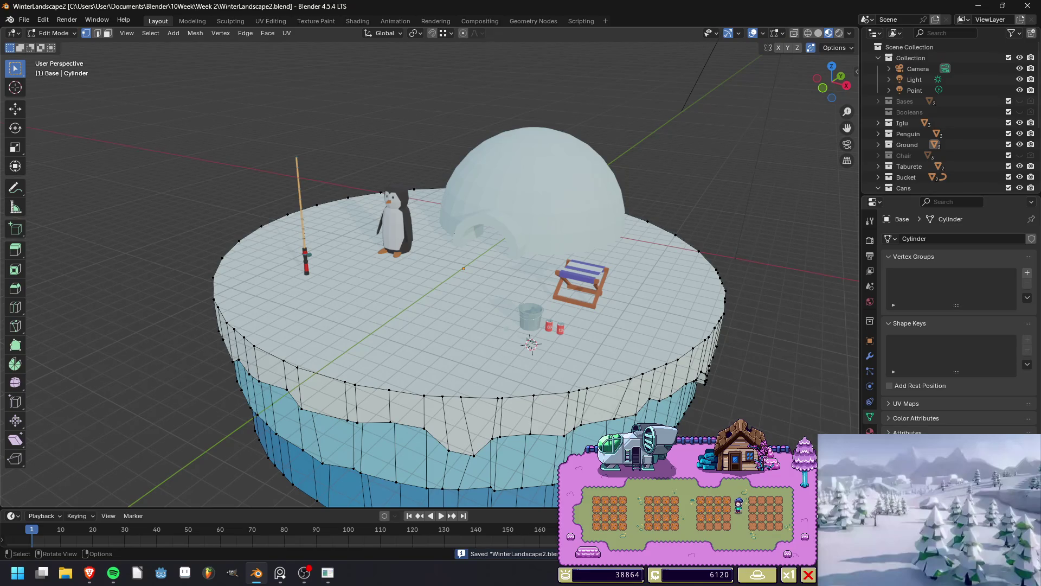
mouse_move(832, 78)
mouse_down()
mouse_move(833, 103)
mouse_move(833, 81)
mouse_move(819, 76)
mouse_move(830, 77)
mouse_up()
key(Tab)
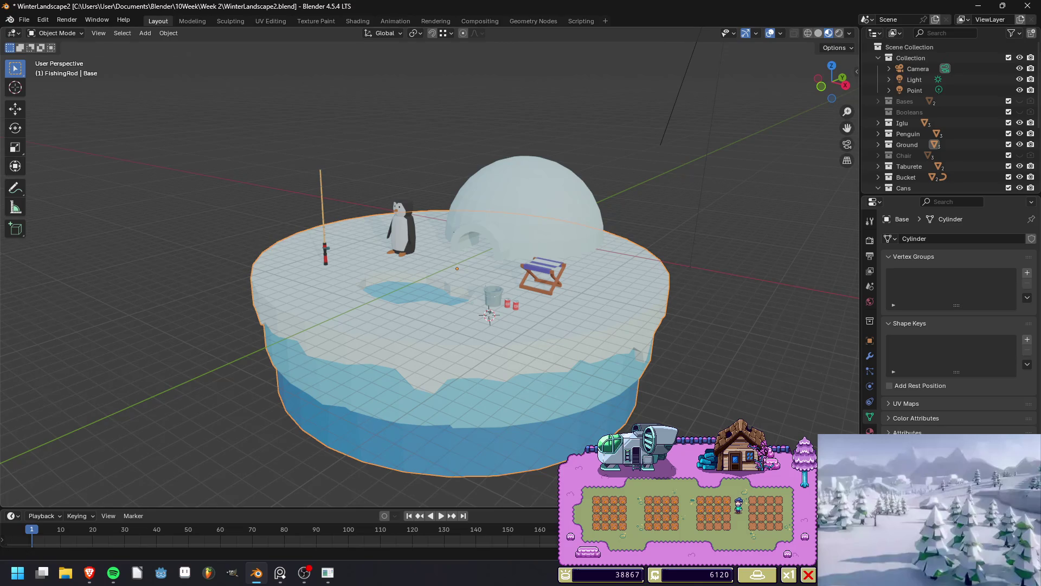
click(113, 573)
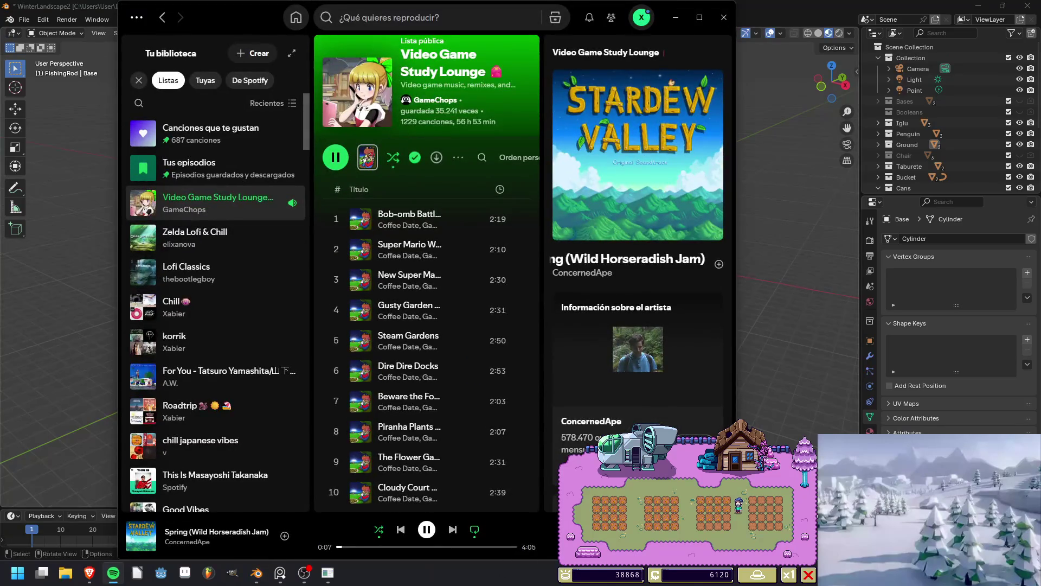
click(676, 18)
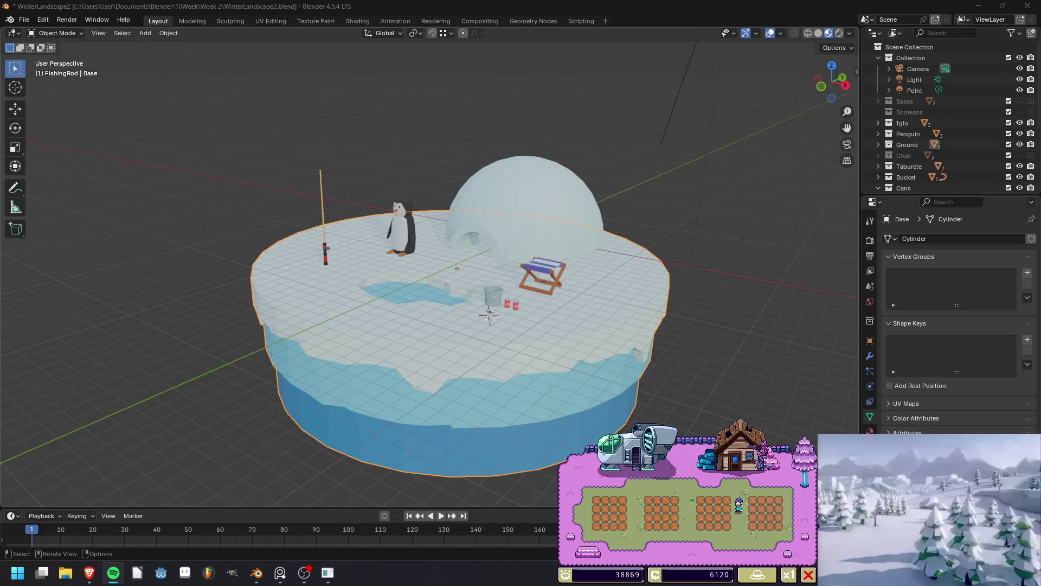
key(alt+Tab)
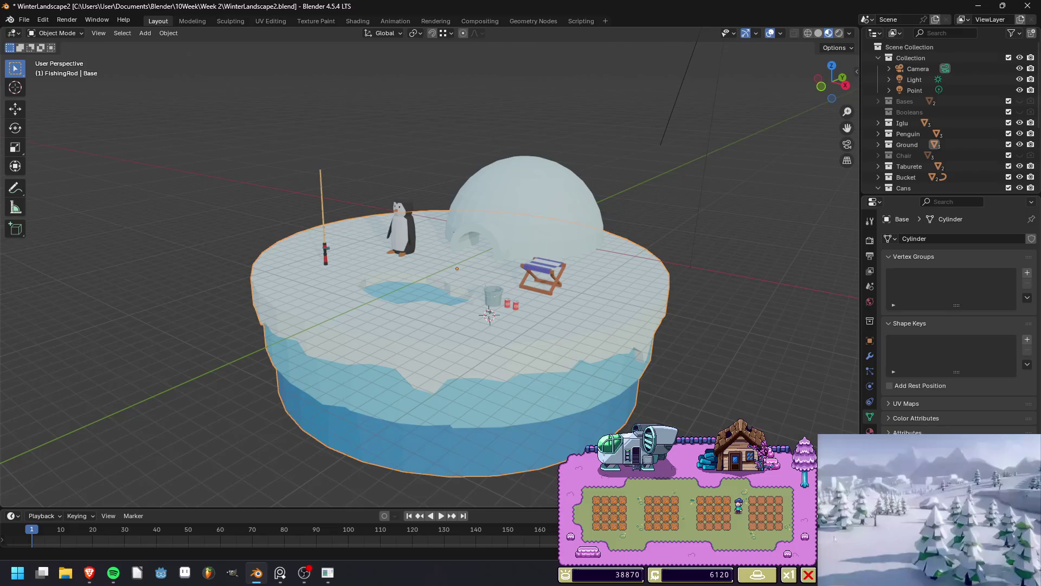
Cut a new vertical edge loop into the base's ice band in Edit Mode.
middle_drag(488, 326, 488, 271)
key(Tab)
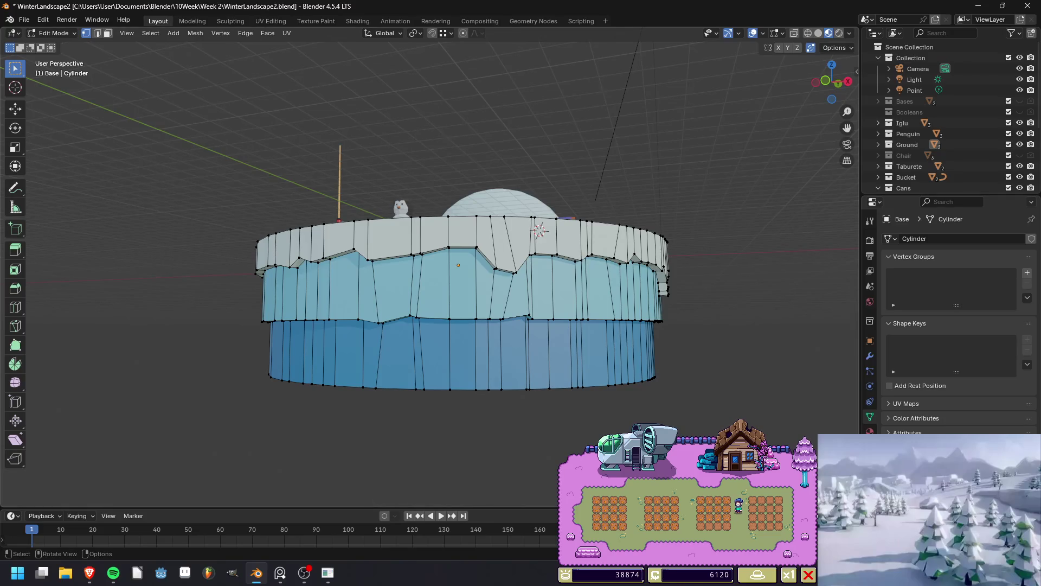
scroll(466, 293, up, 3)
key(Tab)
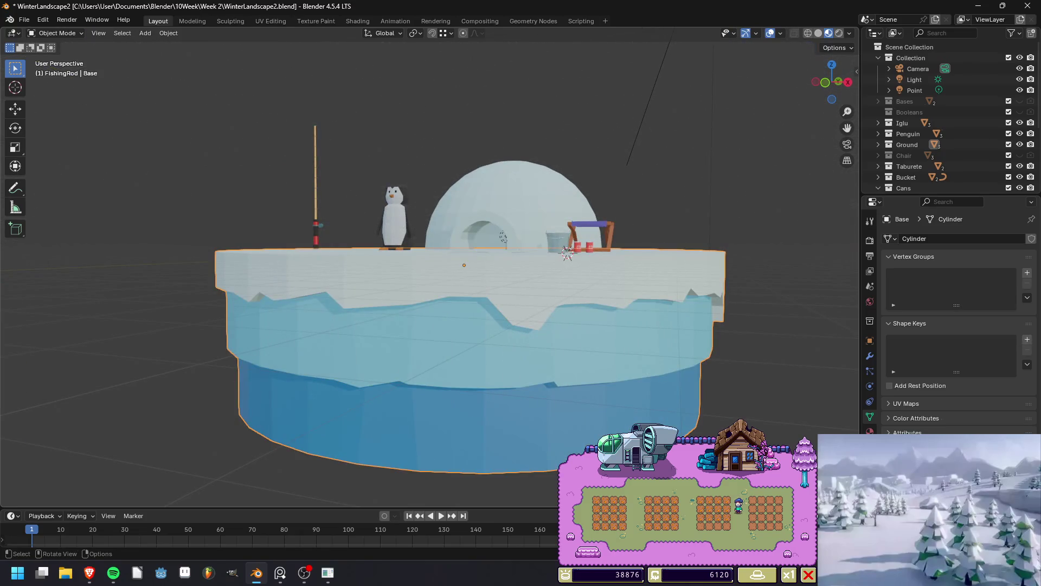
key(Tab)
scroll(467, 292, up, 5)
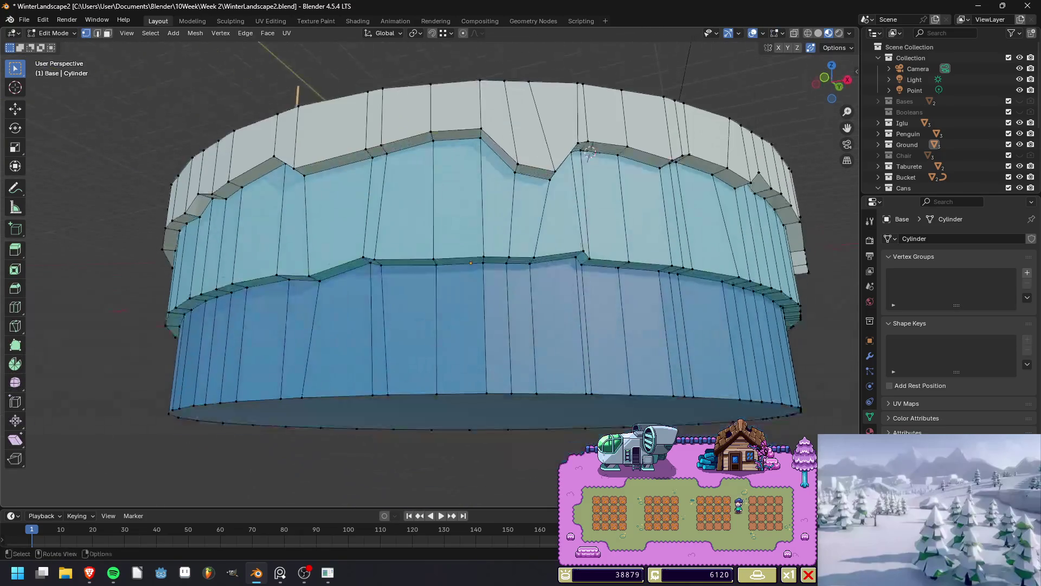
scroll(590, 153, up, 2)
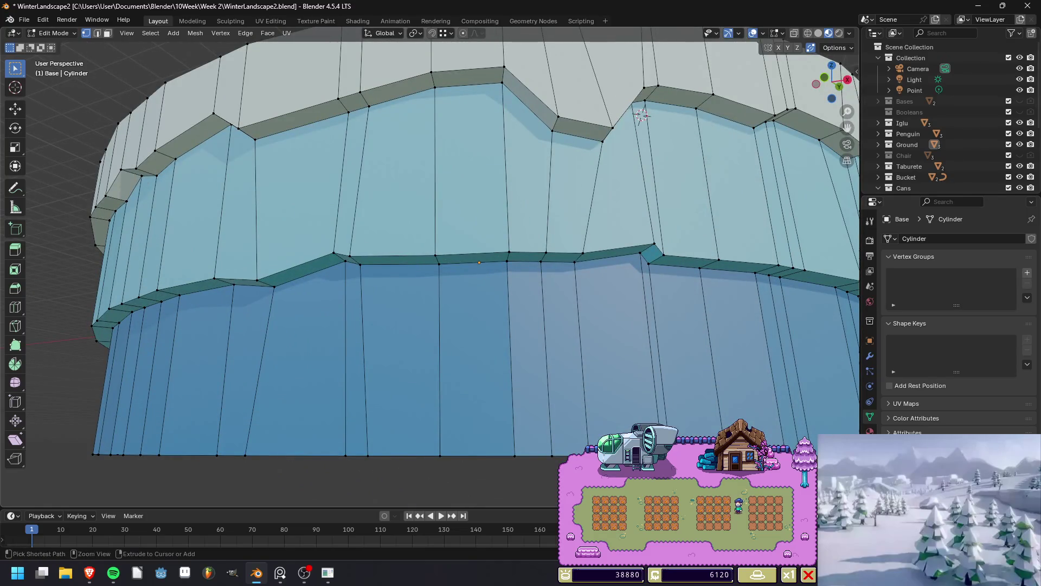
key(ctrl+r)
click(398, 163)
click(421, 326)
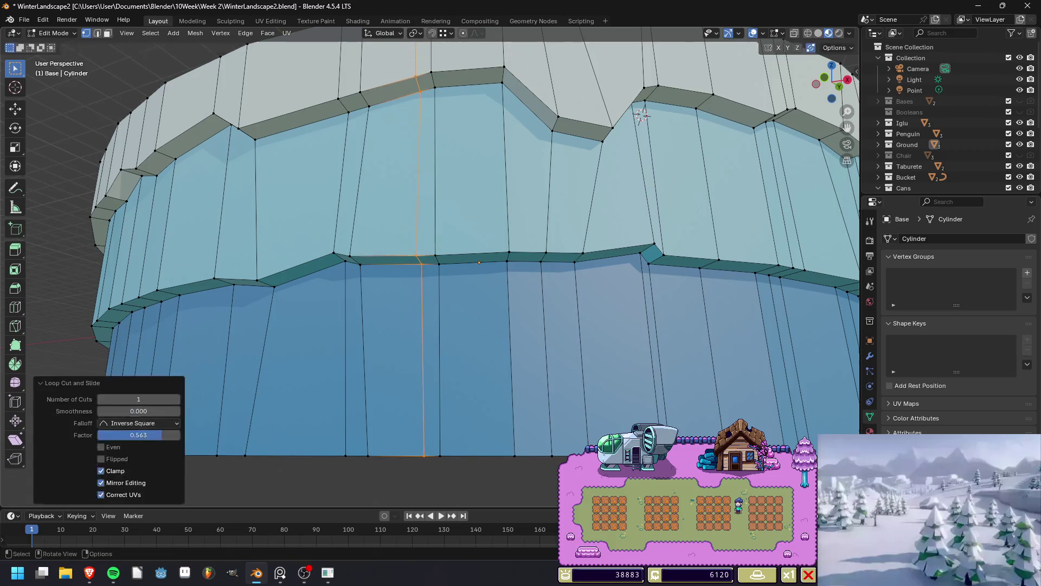
alt+click(438, 352)
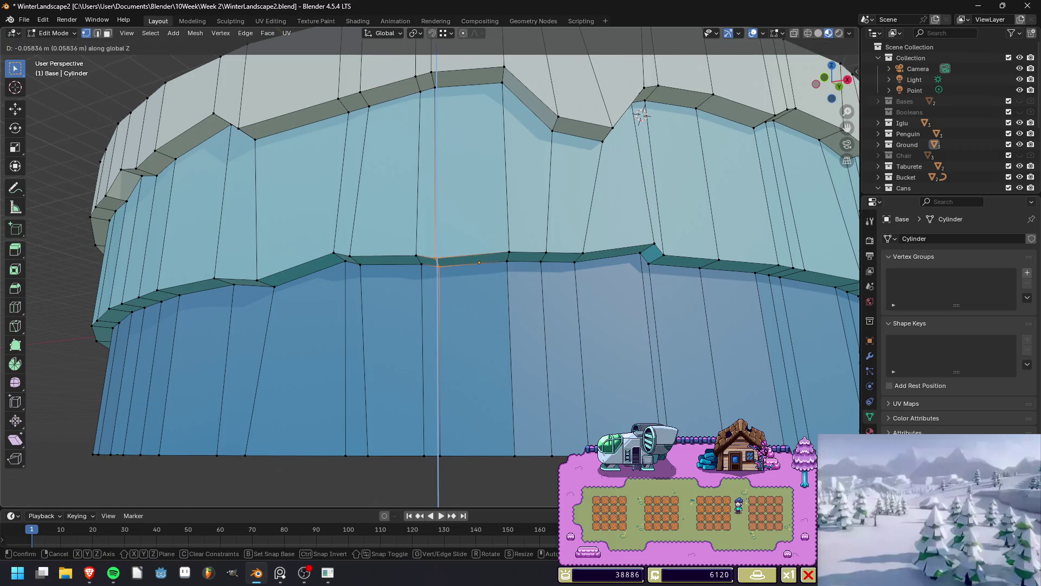
key(Tab)
Add a horizontal loop around the ice band, then another vertical loop slid along it.
middle_drag(480, 264, 417, 253)
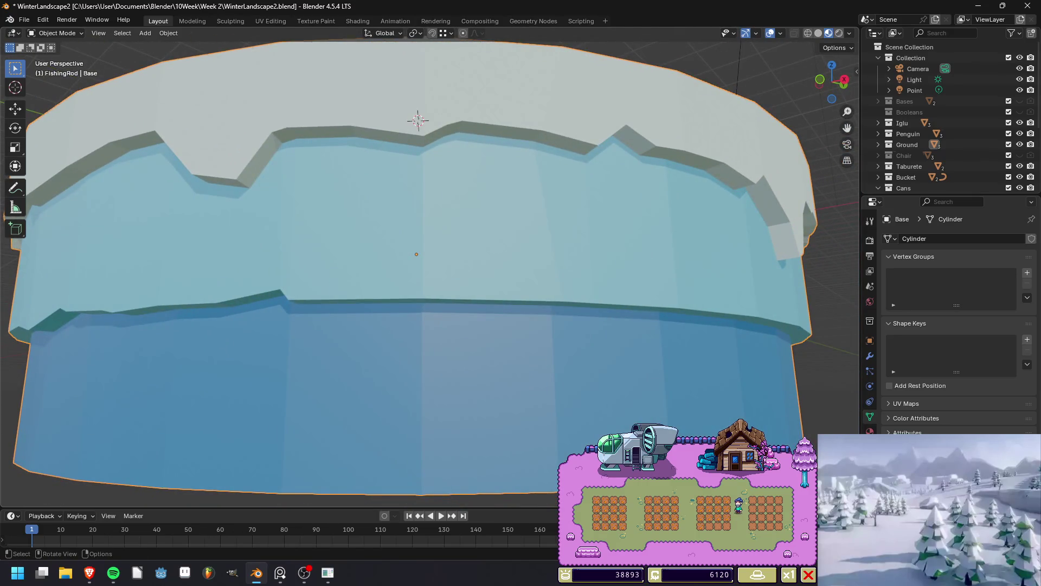
key(Tab)
key(ctrl+r)
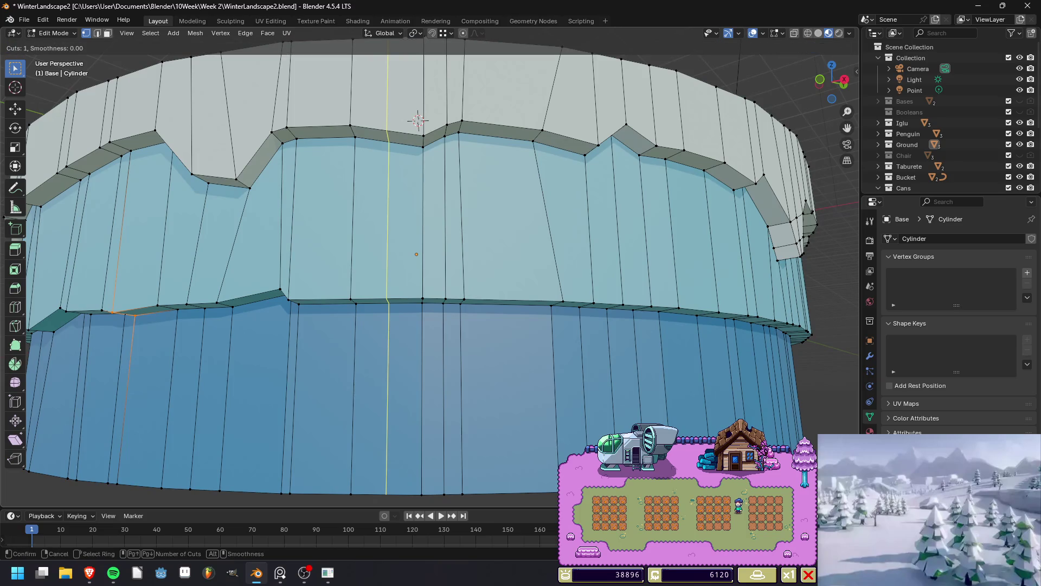
click(388, 271)
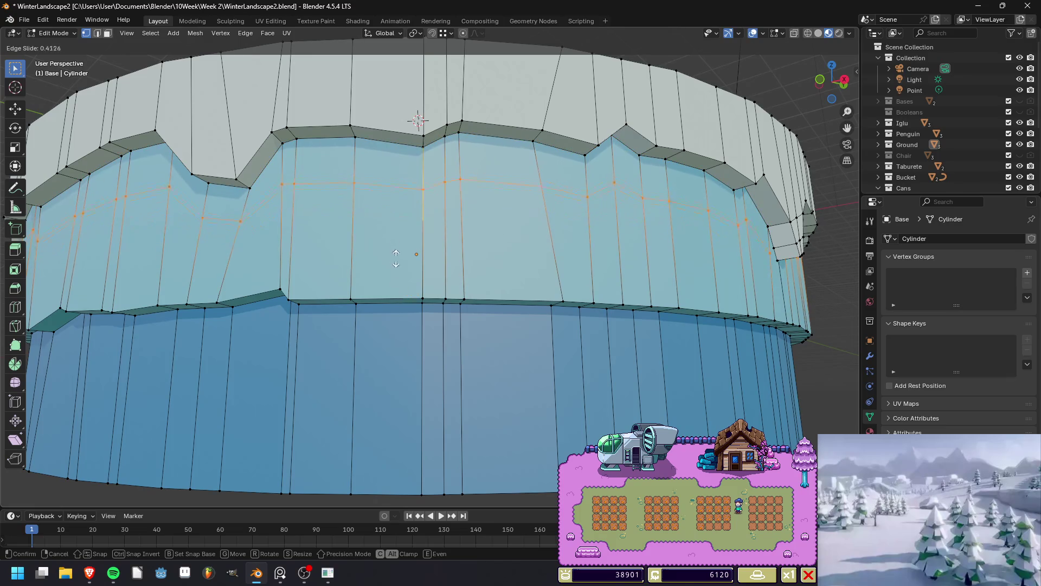
click(395, 271)
click(111, 312)
key(ctrl+r)
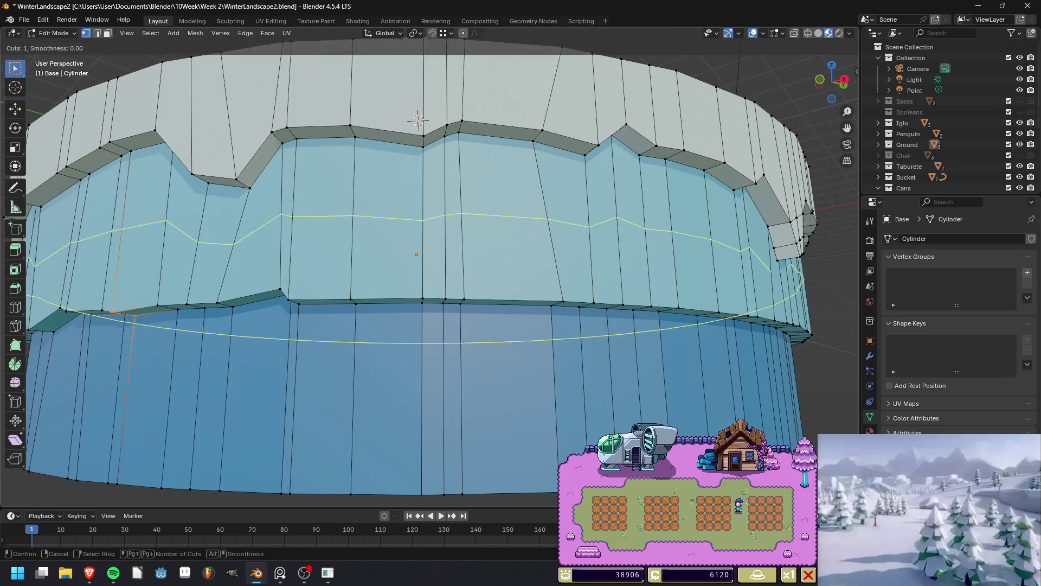
click(389, 271)
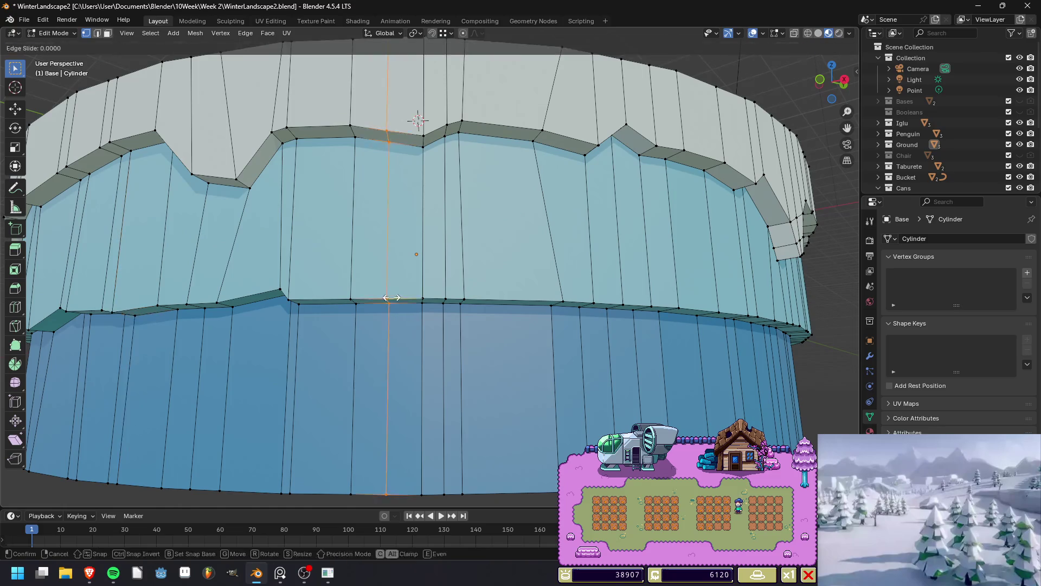
right_click(388, 271)
key(g)
key(g)
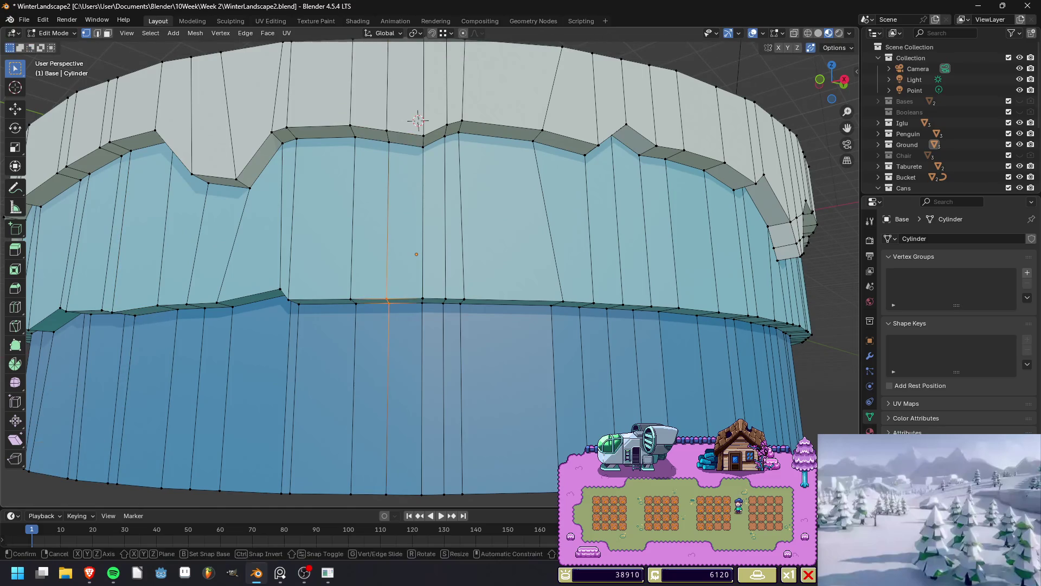
click(418, 316)
mouse_move(417, 316)
middle_down()
mouse_move(380, 304)
mouse_move(409, 284)
middle_up()
click(409, 283)
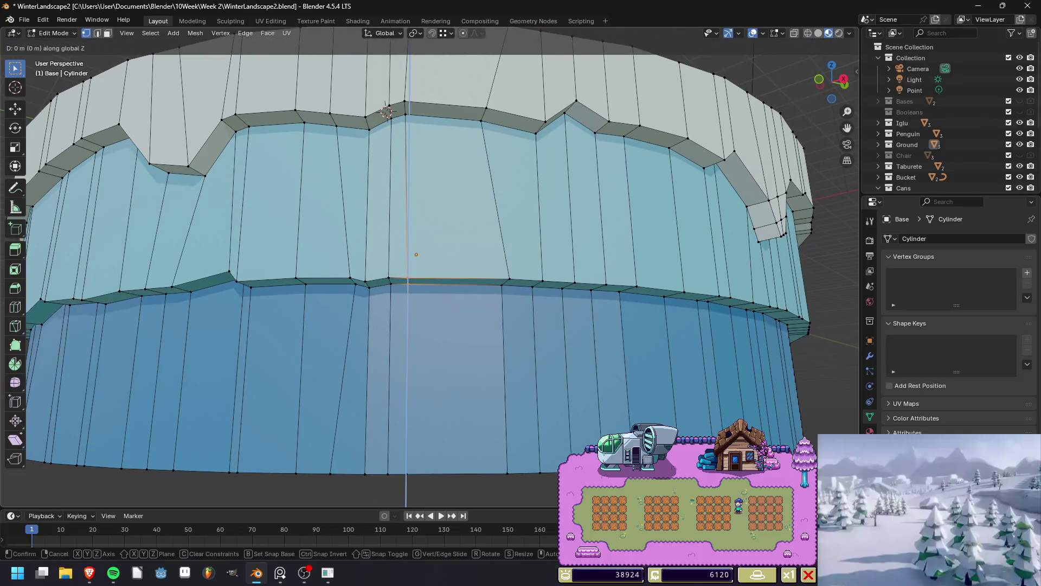
Lower a vertex along the top of the ice band to dip the edge.
scroll(409, 284, down, 8)
middle_drag(409, 284, 390, 284)
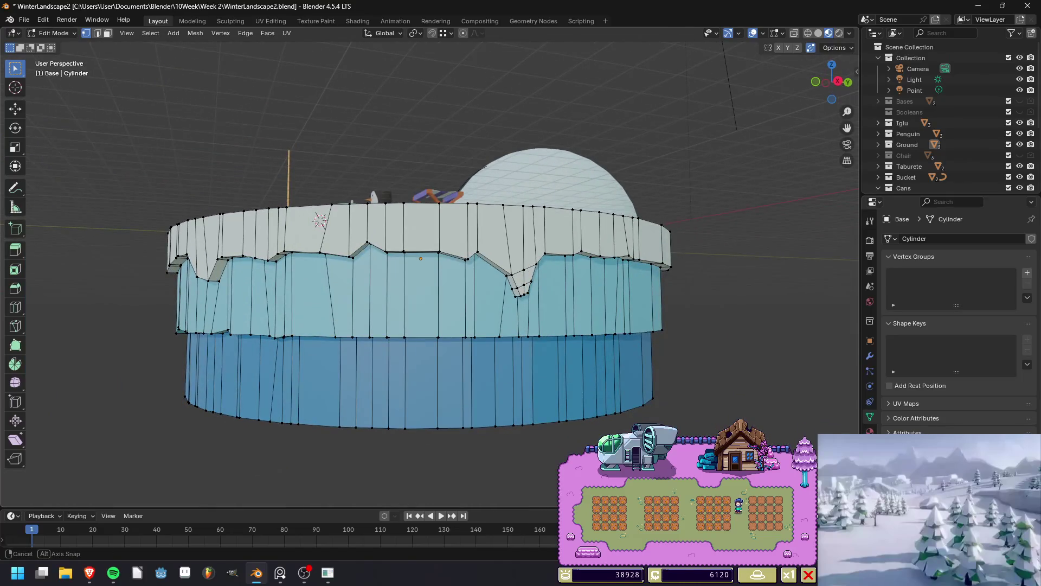
click(403, 252)
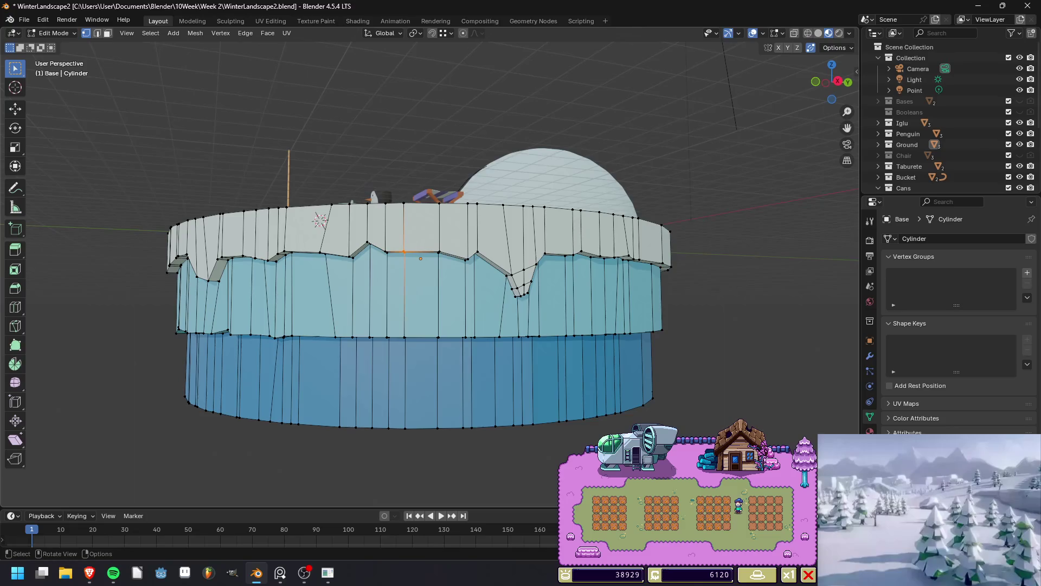
click(367, 243)
key(g)
key(z)
key(Return)
Raise another edge vertex 0.067659 m, save WinterLandscape2.blend and render the island.
click(404, 251)
key(g)
key(z)
key(Return)
scroll(420, 255, up, 5)
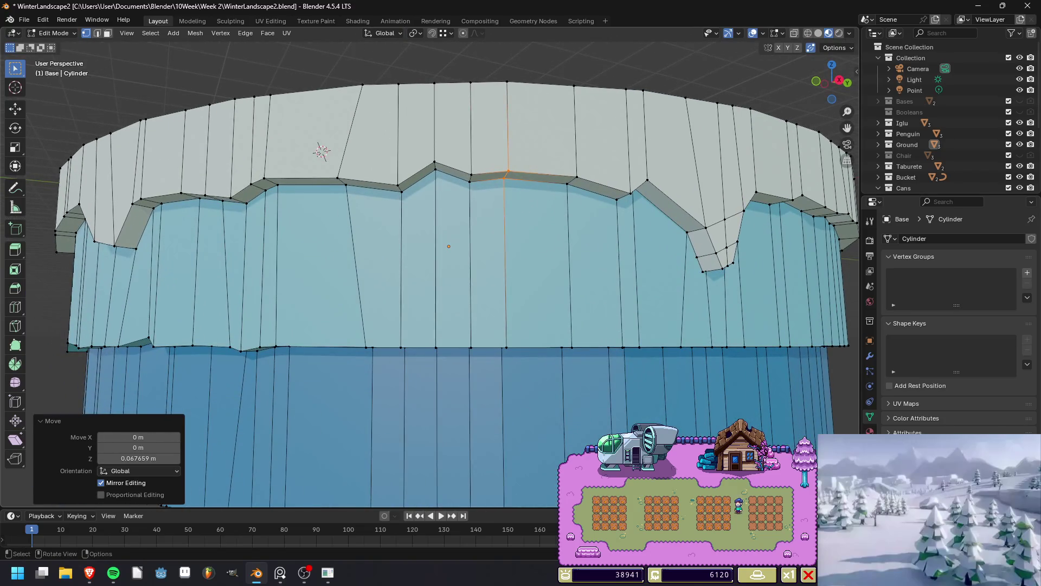
key(ctrl+s)
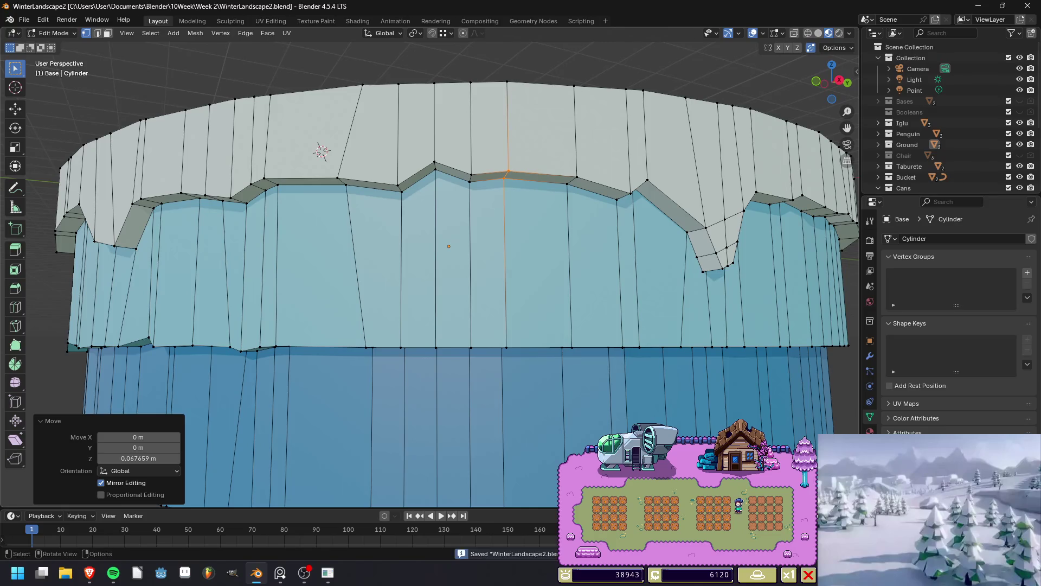
key(F12)
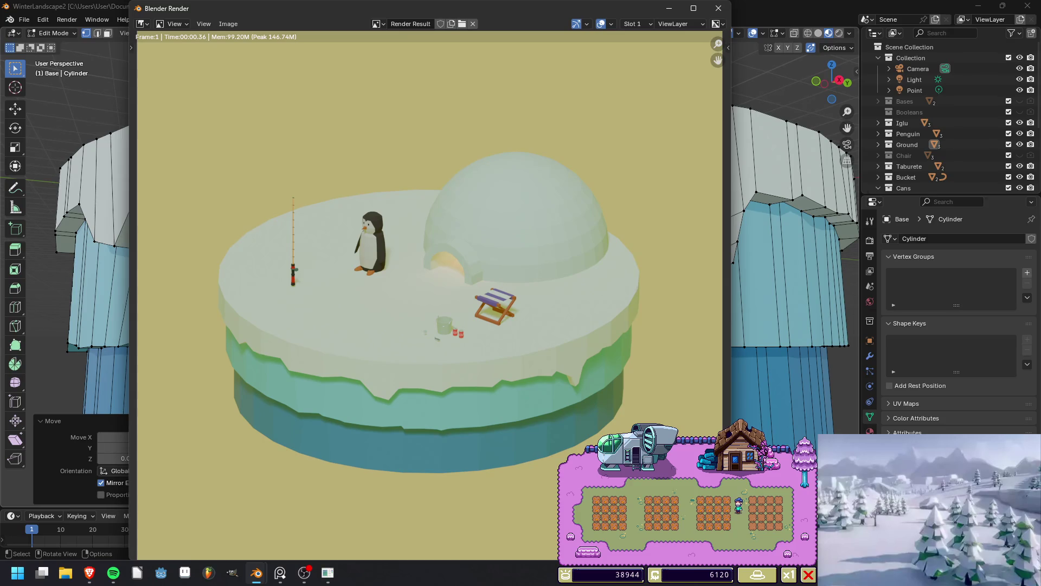
Raise a vertex on the ice band's lower edge by about 0.02 m.
click(718, 8)
middle_drag(445, 272, 459, 244)
click(458, 253)
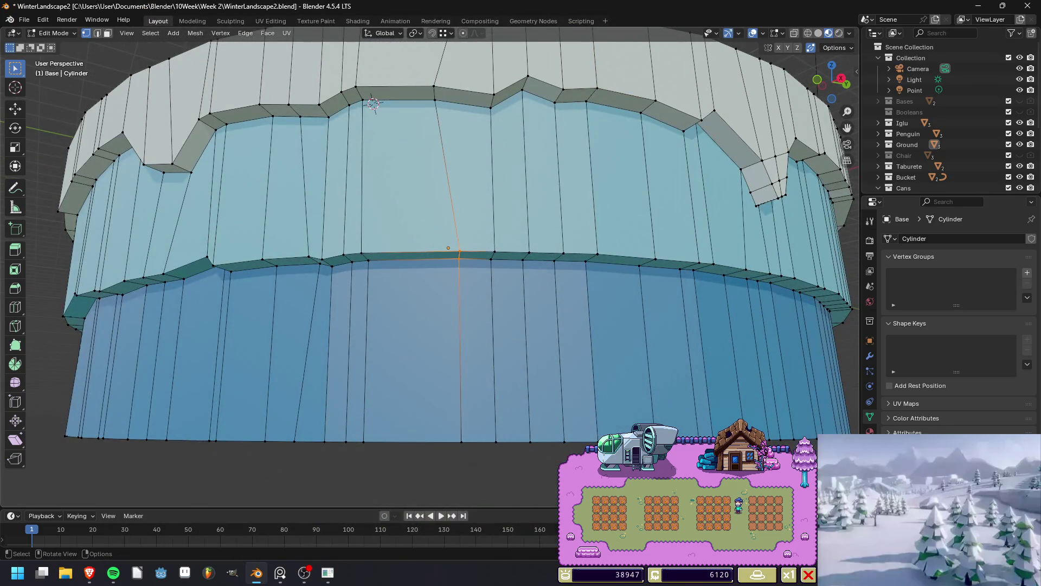
key(g)
key(z)
click(448, 247)
Slide another lower-edge vertex sideways along the band edge.
middle_drag(448, 247, 449, 247)
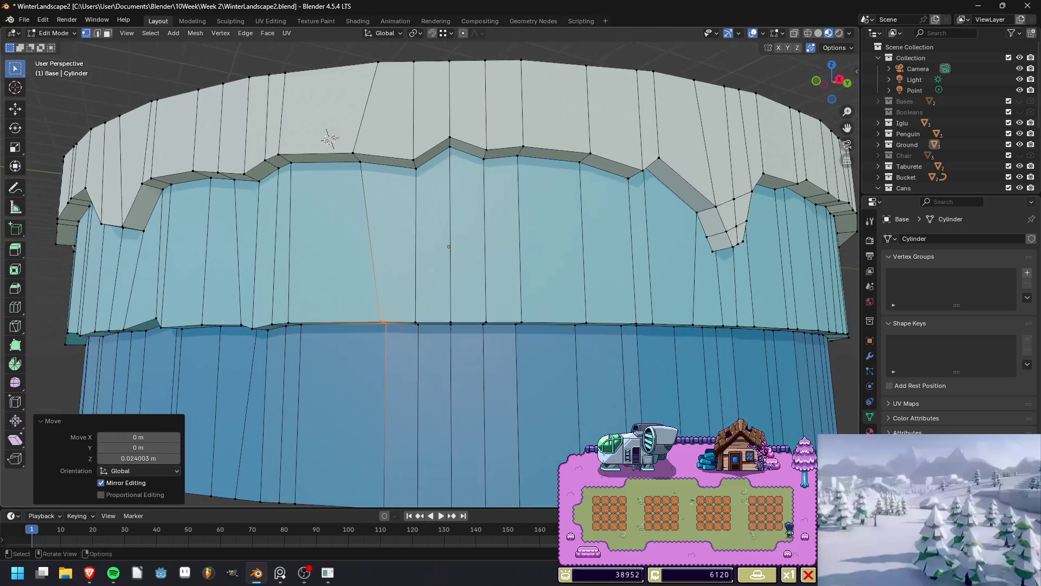
click(485, 323)
key(g)
key(z)
key(g)
key(Return)
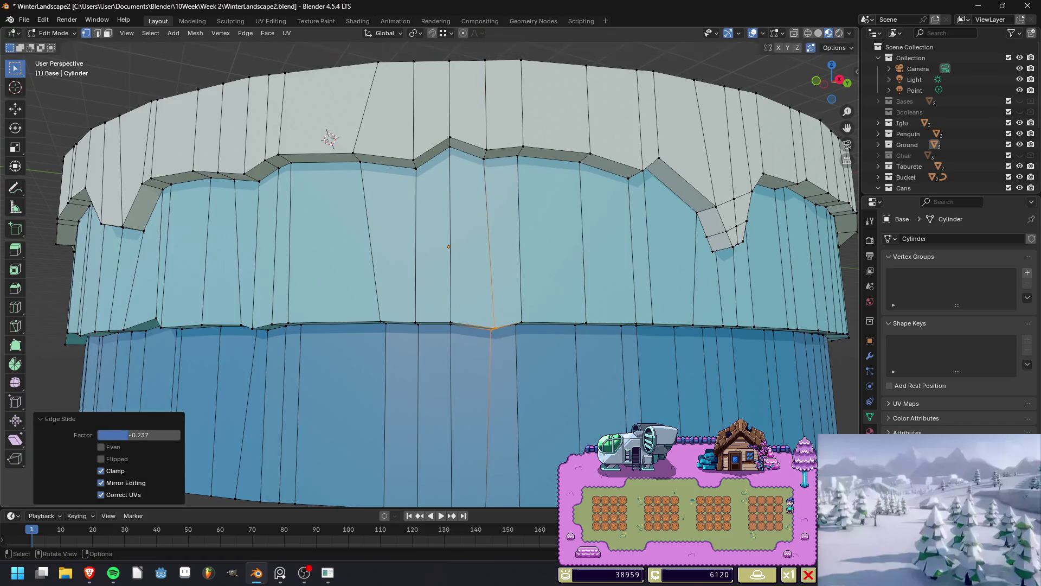
Raise the next edge vertex, settling it about 0.05695 m higher.
middle_drag(448, 247, 448, 247)
click(450, 292)
key(g)
key(z)
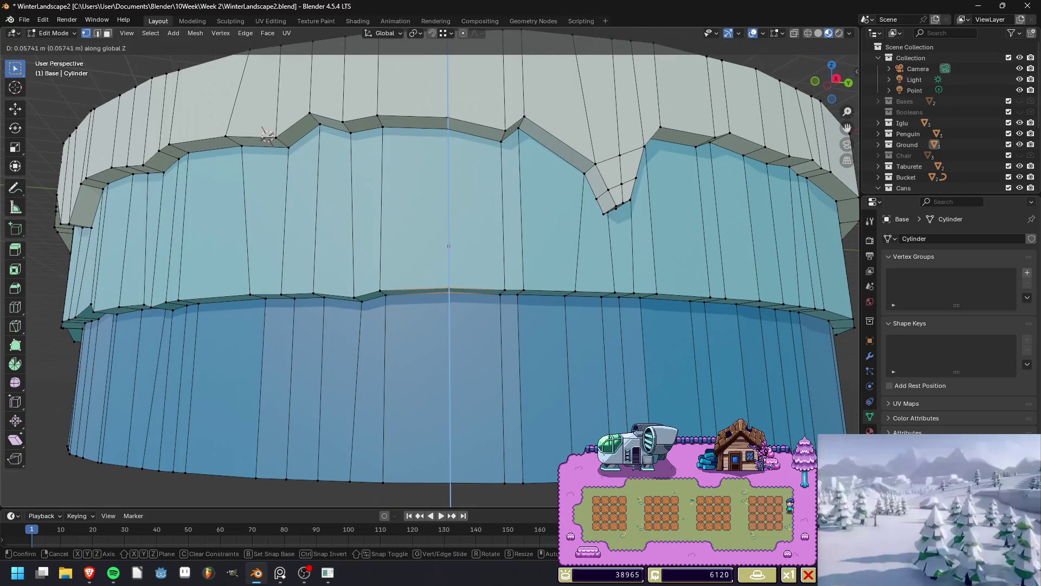
key(Return)
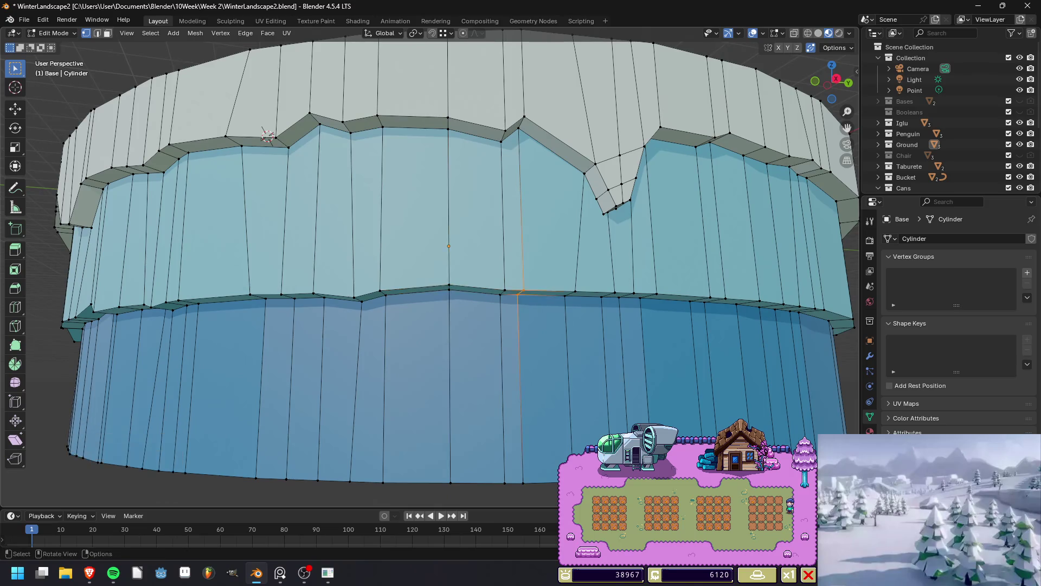
middle_drag(449, 247, 413, 247)
key(g)
key(z)
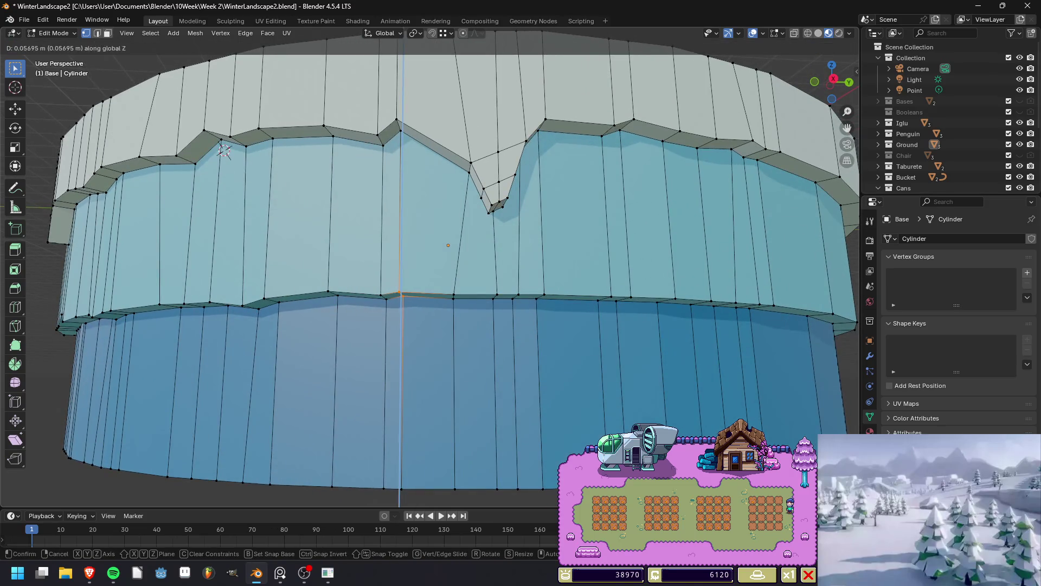
key(Return)
Save WinterLandscape2.blend again and render the updated island.
mouse_move(224, 150)
middle_down()
mouse_move(373, 190)
mouse_move(460, 263)
middle_up()
scroll(460, 264, down, 5)
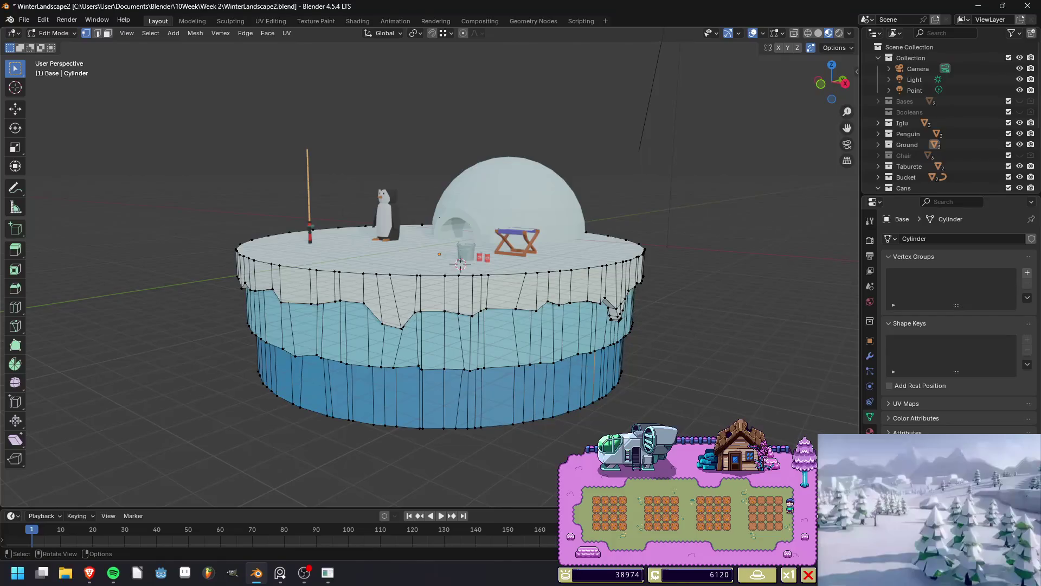
key(ctrl+s)
key(F12)
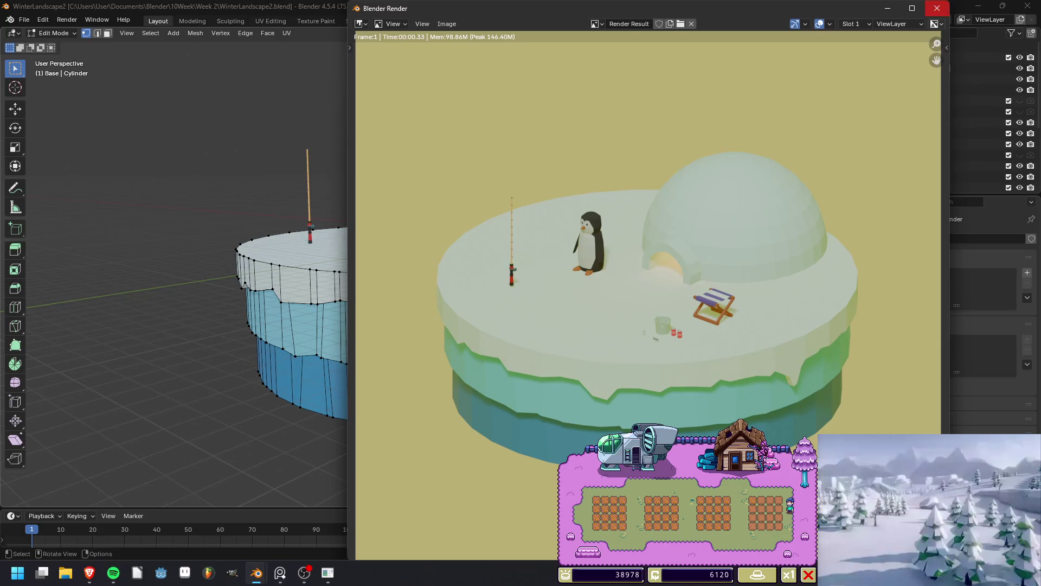
Lower two neighbouring vertical edges of the ice band to form a dip.
click(937, 8)
middle_drag(434, 325, 447, 245)
scroll(433, 271, up, 5)
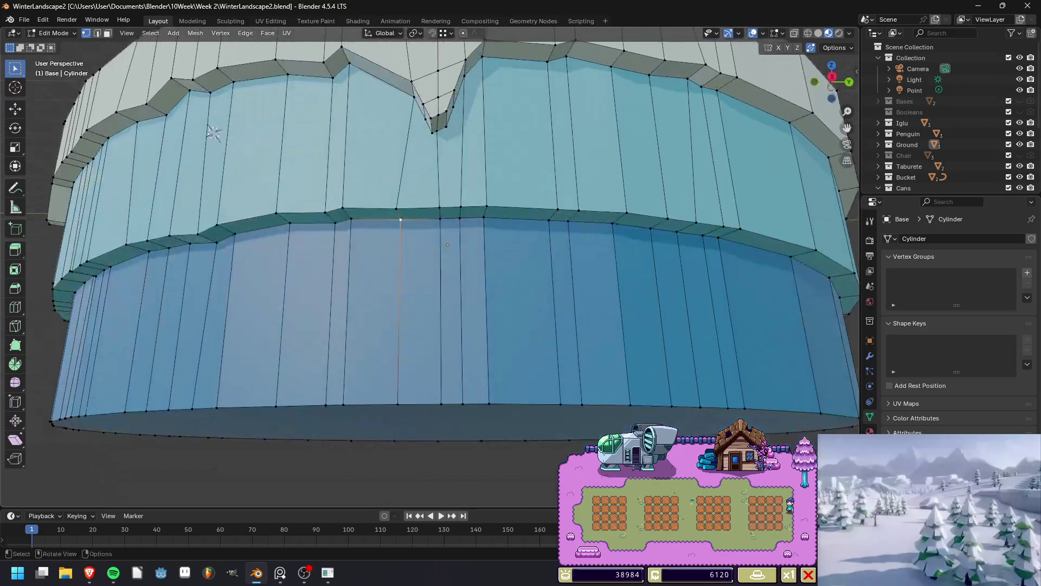
alt+click(460, 304)
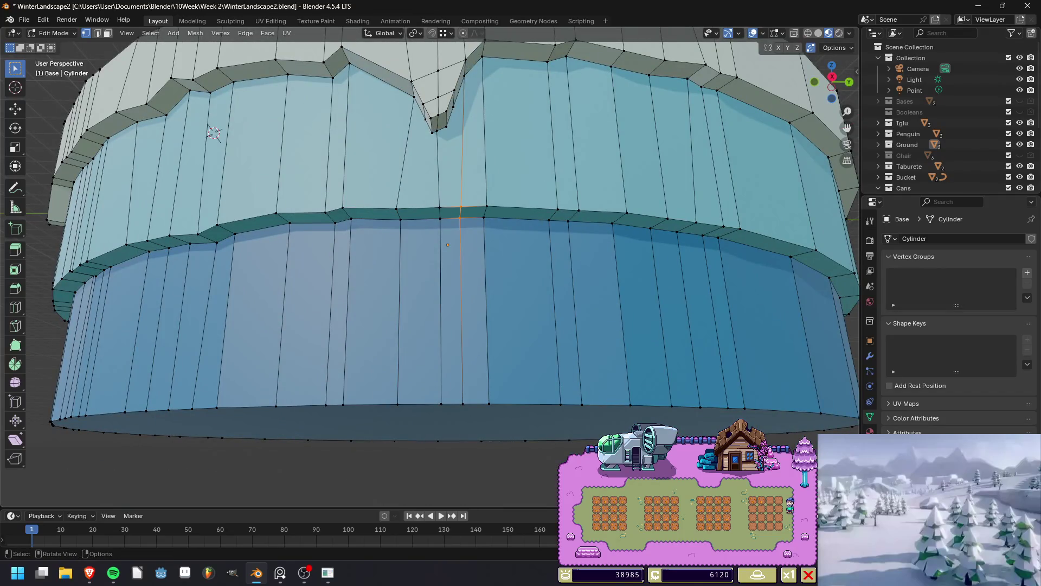
key(g)
key(z)
key(Return)
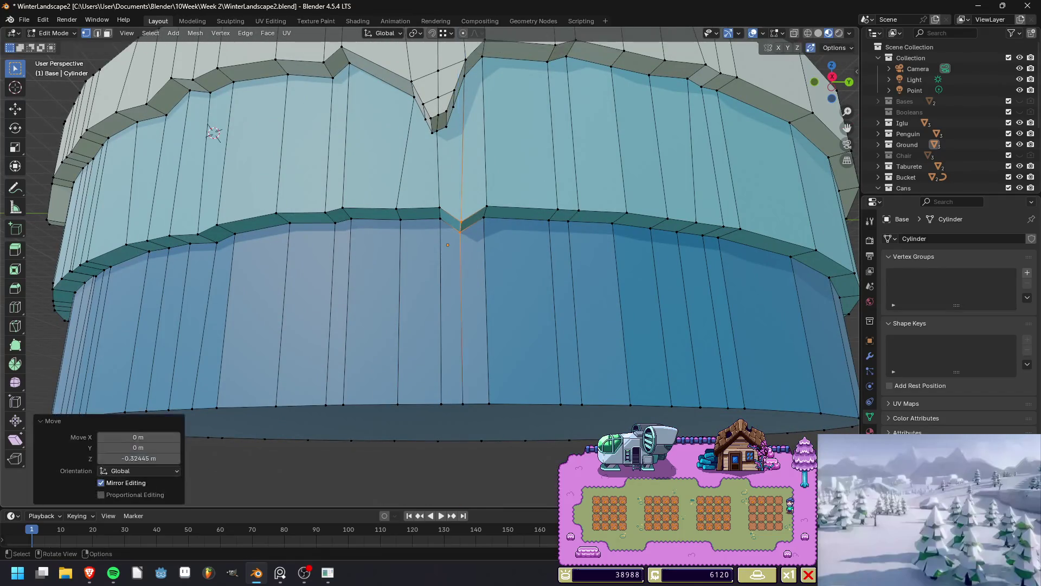
alt+click(487, 303)
key(g)
key(z)
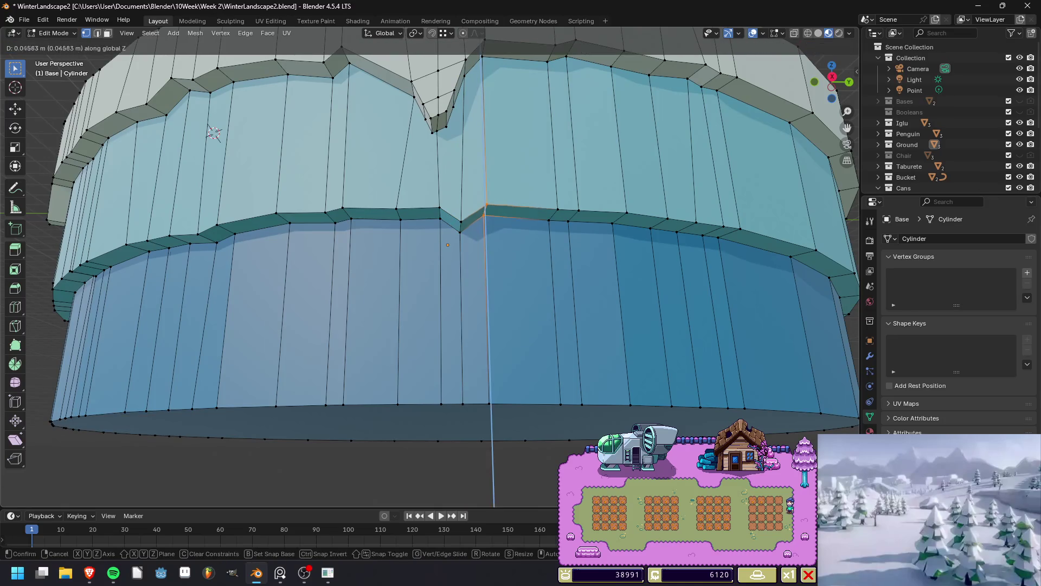
key(Return)
Add a centred vertical loop cut near the dip and move it vertically.
key(ctrl+r)
click(474, 304)
right_click(475, 304)
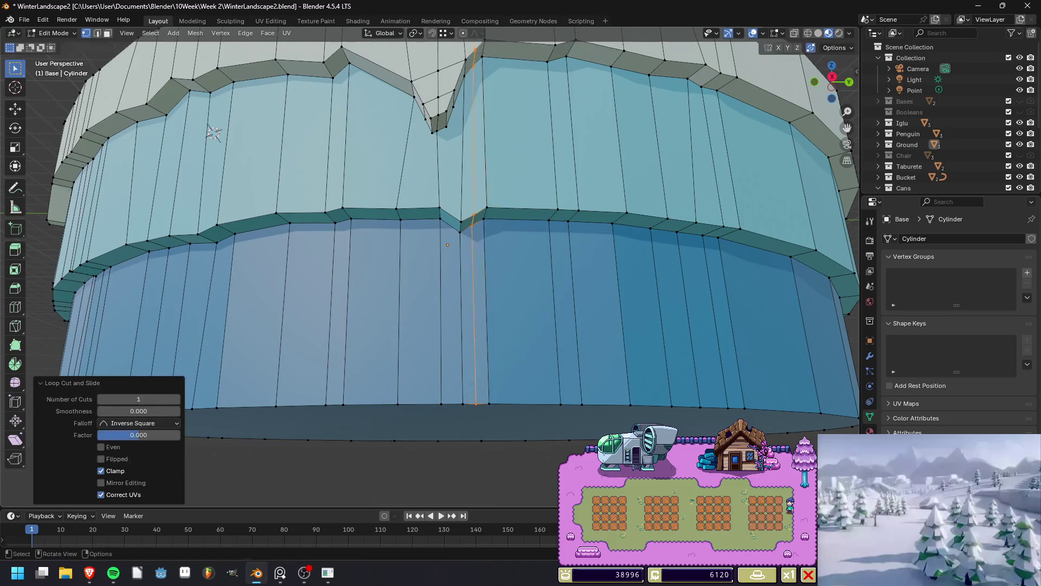
middle_drag(448, 245, 429, 266)
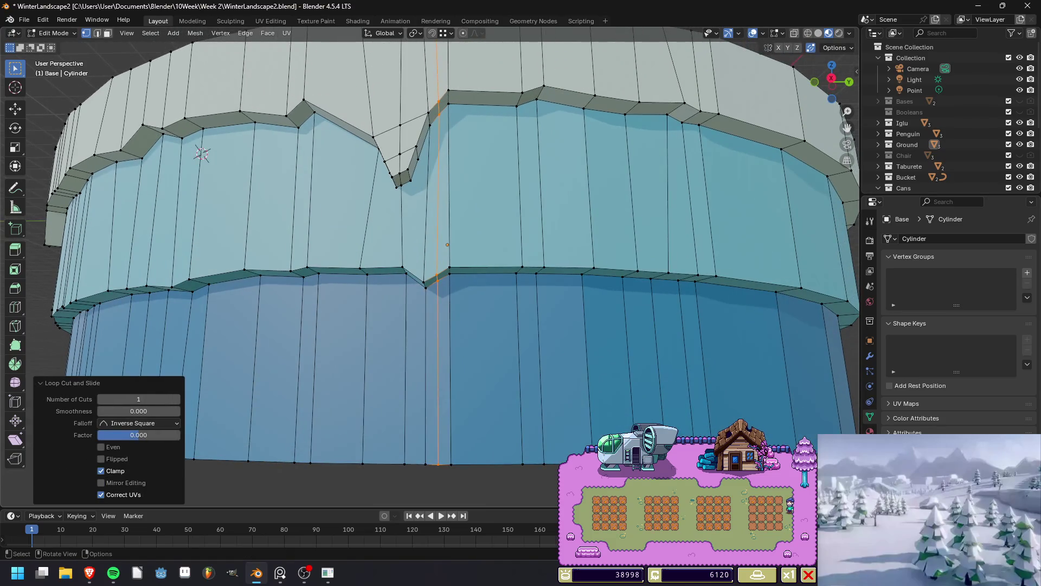
key(g)
key(z)
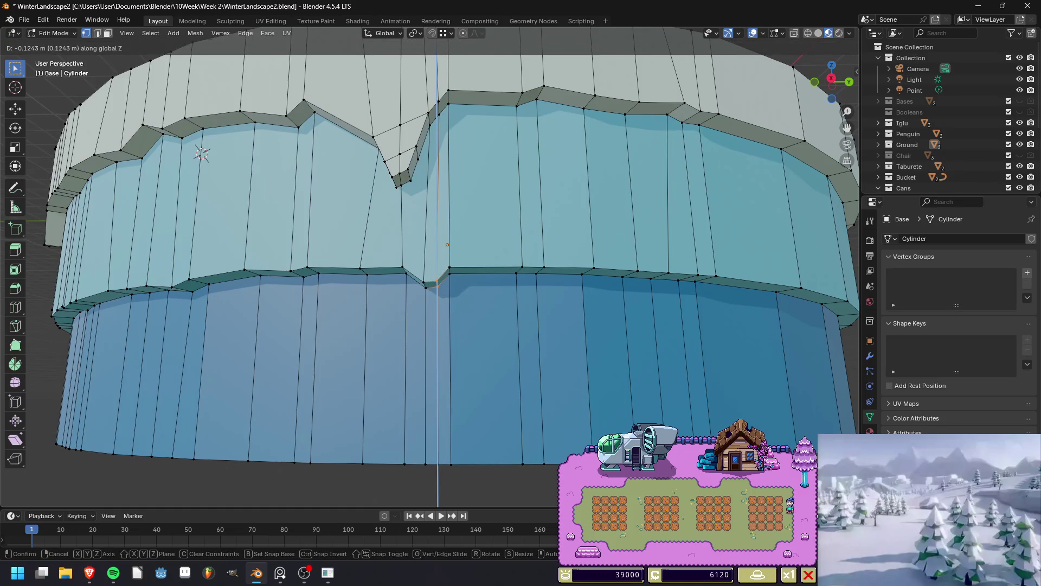
key(Return)
Move the new edge point vertically and slide it along the band by a -0.236 factor.
key(g)
key(z)
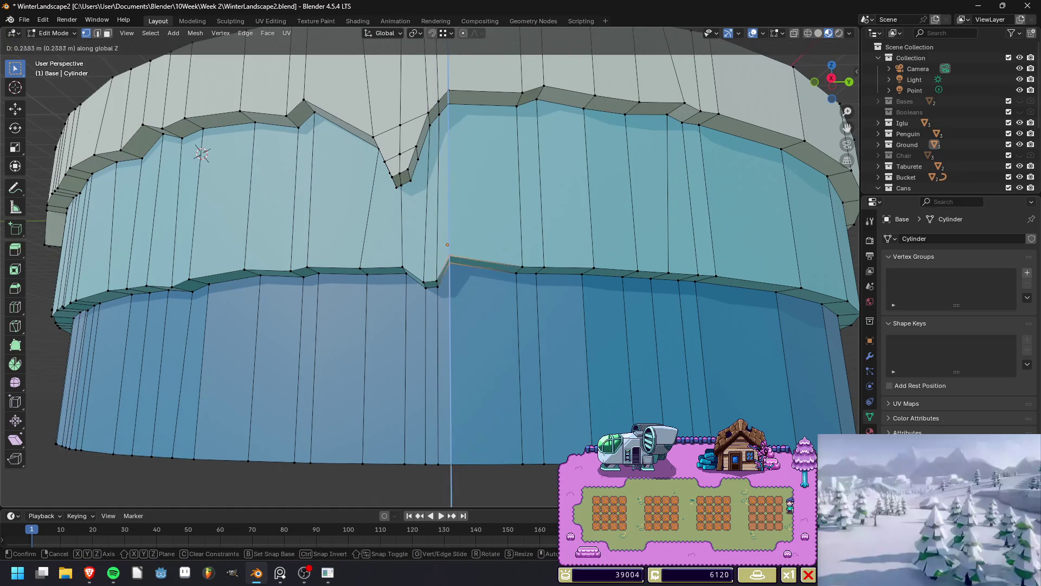
key(Return)
key(g)
key(g)
key(Return)
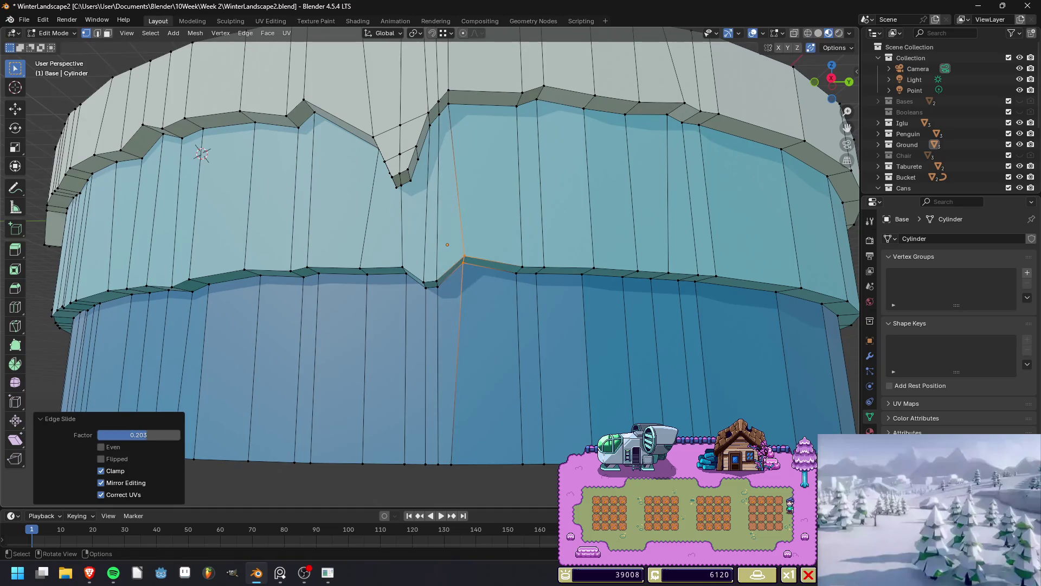
key(g)
key(g)
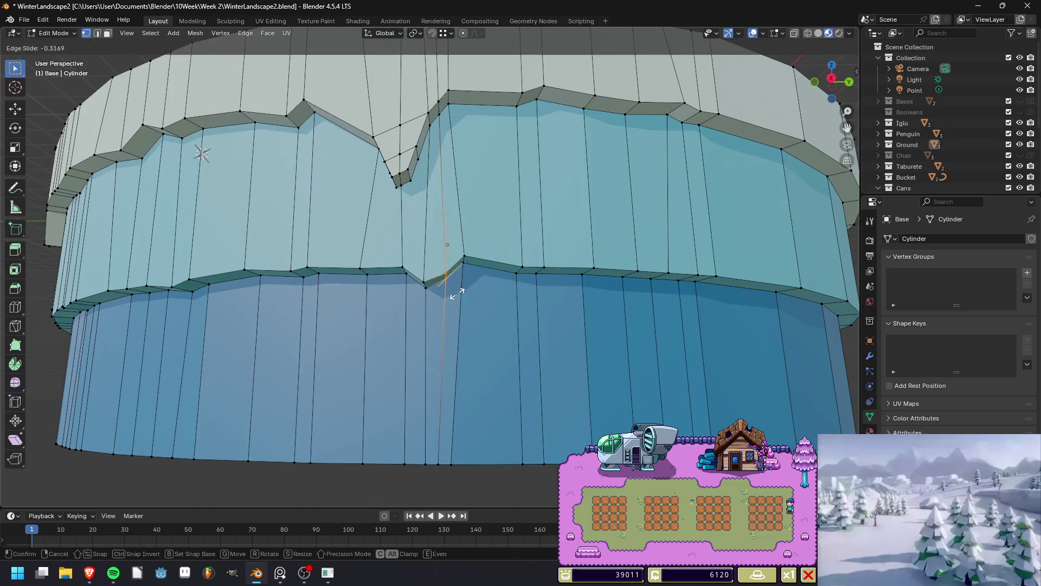
key(Return)
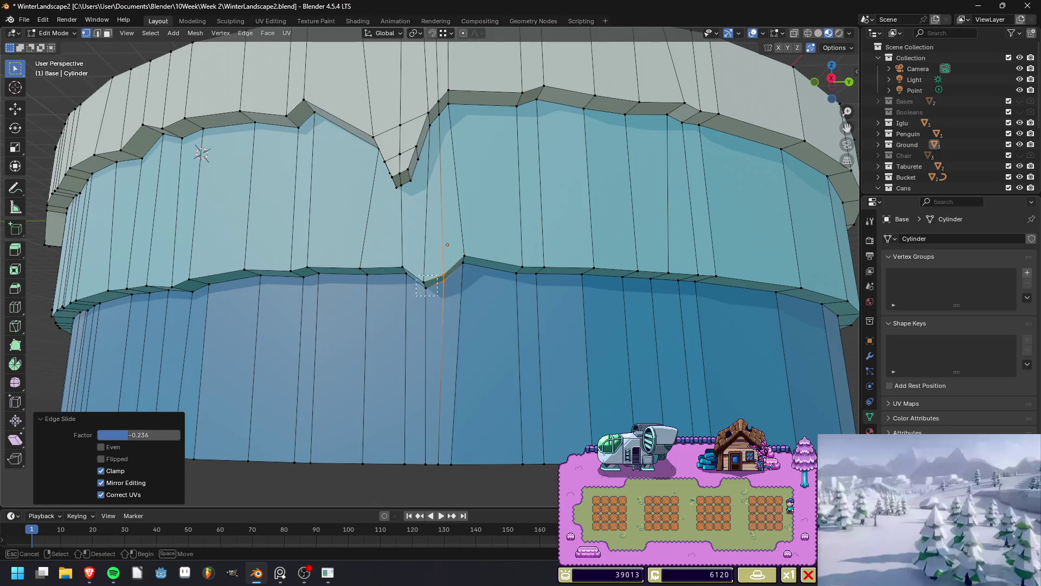
key(ctrl+z)
Return to Object Mode and render a preview of the island.
key(Tab)
scroll(447, 245, up, 3)
key(F12)
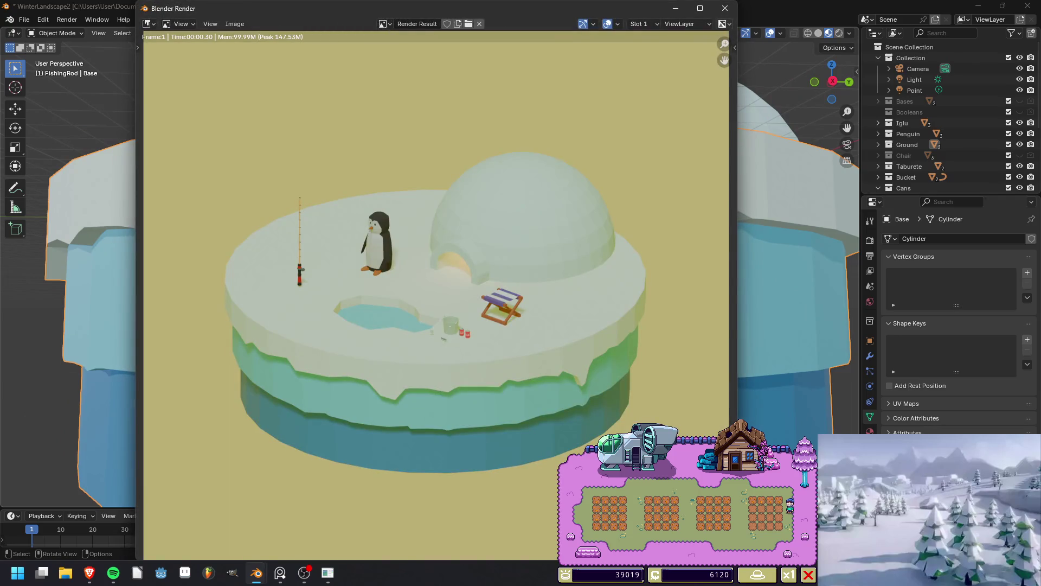
Save the file, then move one vertical edge loop of the band up or down.
click(725, 8)
key(ctrl+s)
key(Tab)
middle_drag(448, 245, 450, 304)
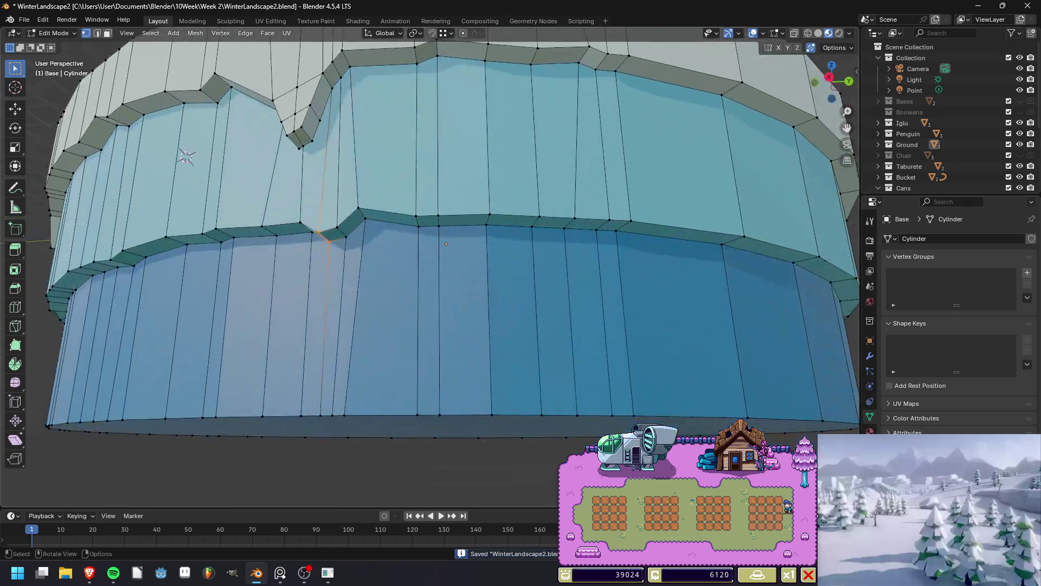
alt+click(486, 136)
key(g)
key(z)
key(Return)
Move the next edge loop vertically, and slide then shift a third loop along the band.
alt+click(535, 135)
key(g)
key(z)
key(Return)
alt+click(576, 136)
key(g)
key(g)
key(Return)
key(g)
key(z)
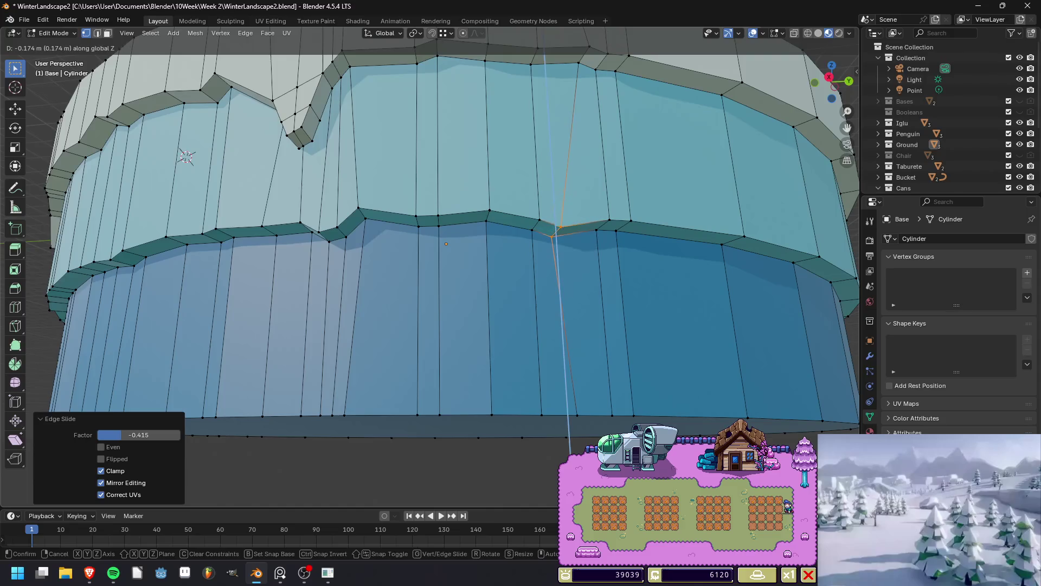
key(Return)
Save the file, render a preview, then return to editing the base mesh.
key(Tab)
key(ctrl+s)
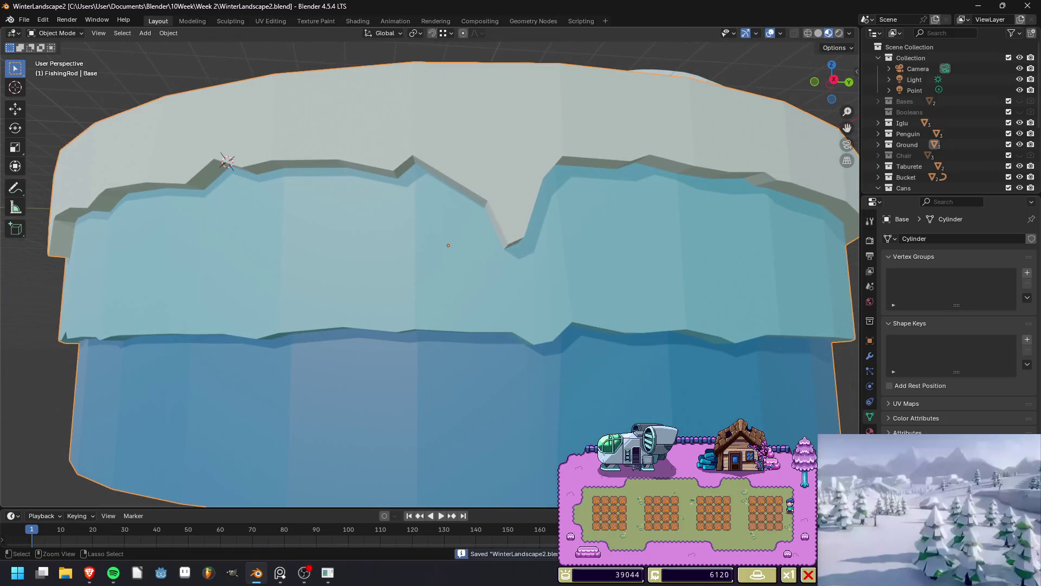
key(F12)
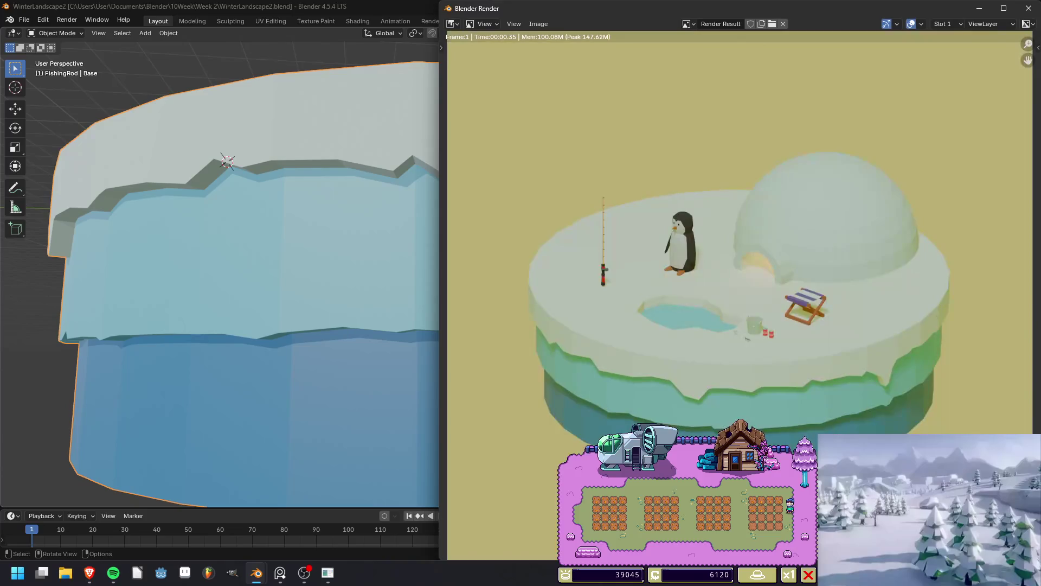
drag(543, 8, 174, 8)
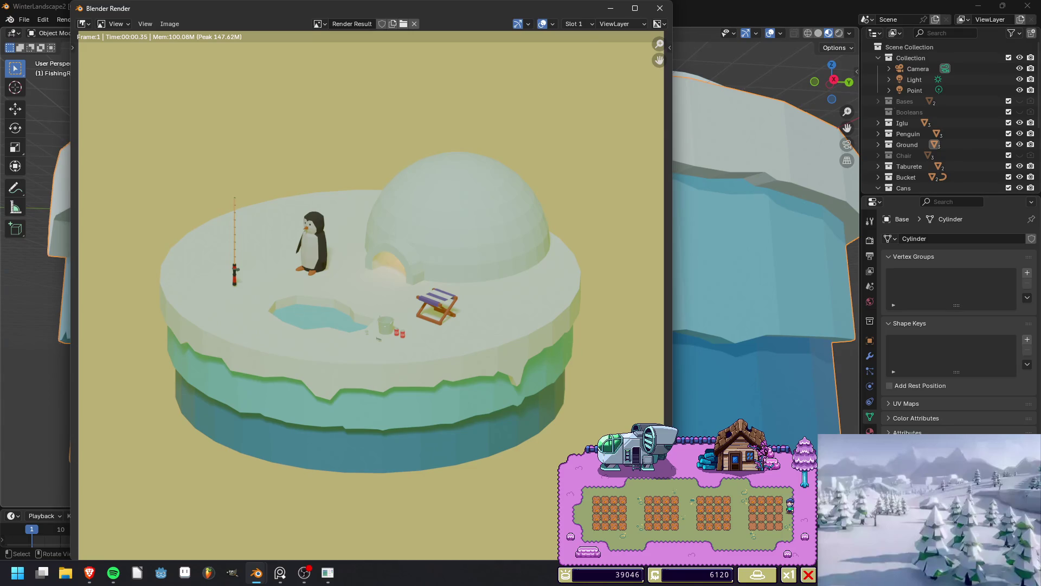
click(660, 8)
scroll(442, 252, down, 3)
key(Tab)
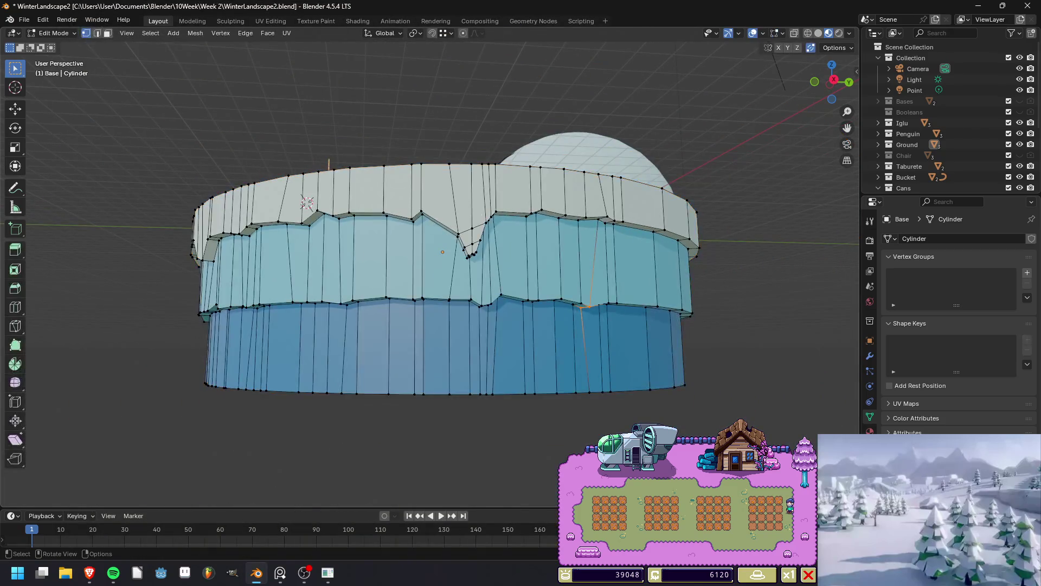
Select the base's bottom ring of faces and scale it horizontally.
click(834, 80)
key(3)
drag(210, 317, 718, 428)
middle_drag(718, 428, 715, 282)
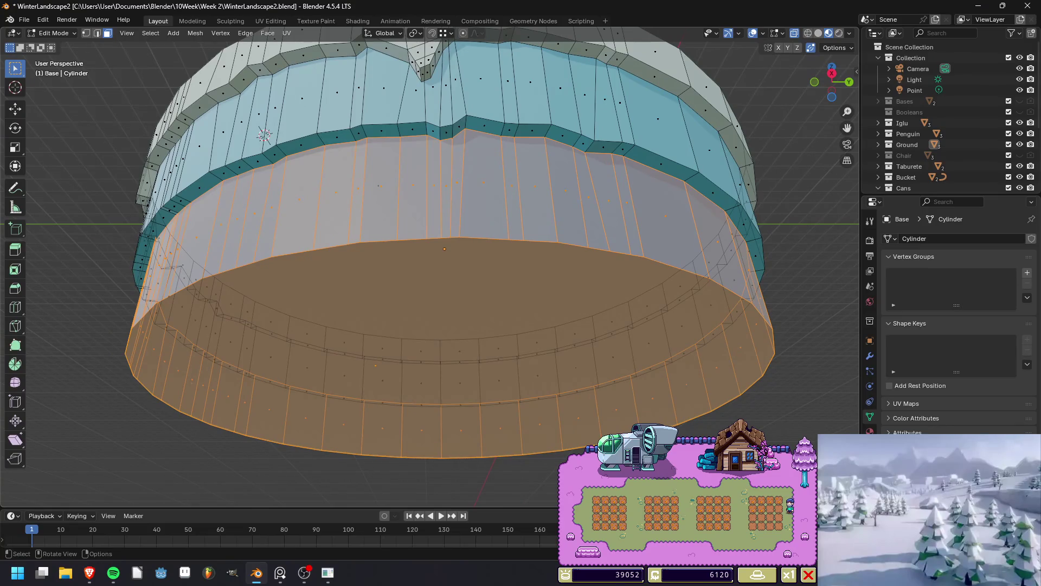
key(s)
key(shift+z)
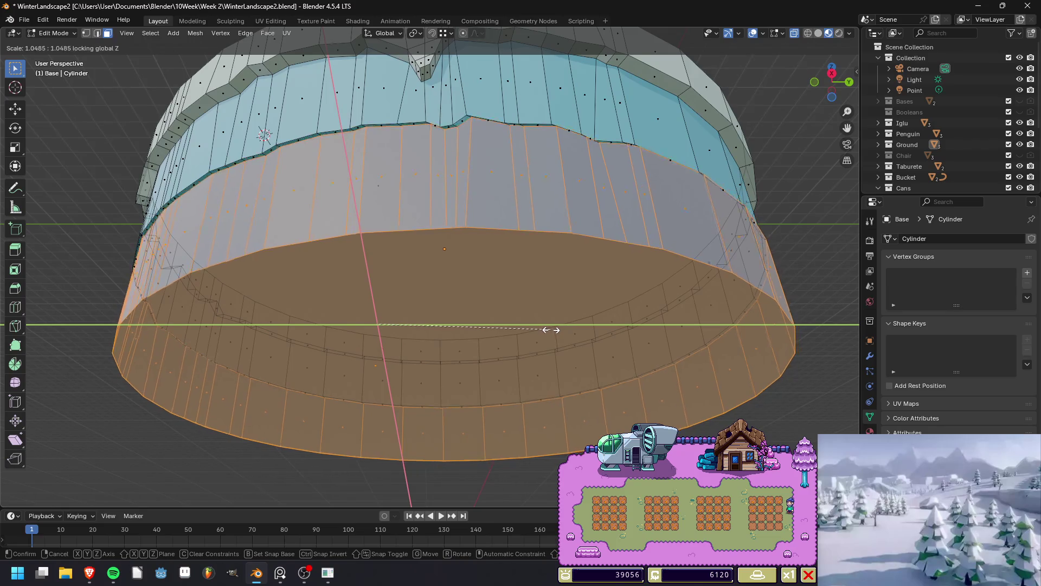
click(551, 330)
Rescale the bottom band slightly outward to 1.023.
mouse_move(264, 134)
middle_down()
mouse_move(597, 276)
mouse_move(266, 126)
middle_up()
click(416, 33)
click(439, 92)
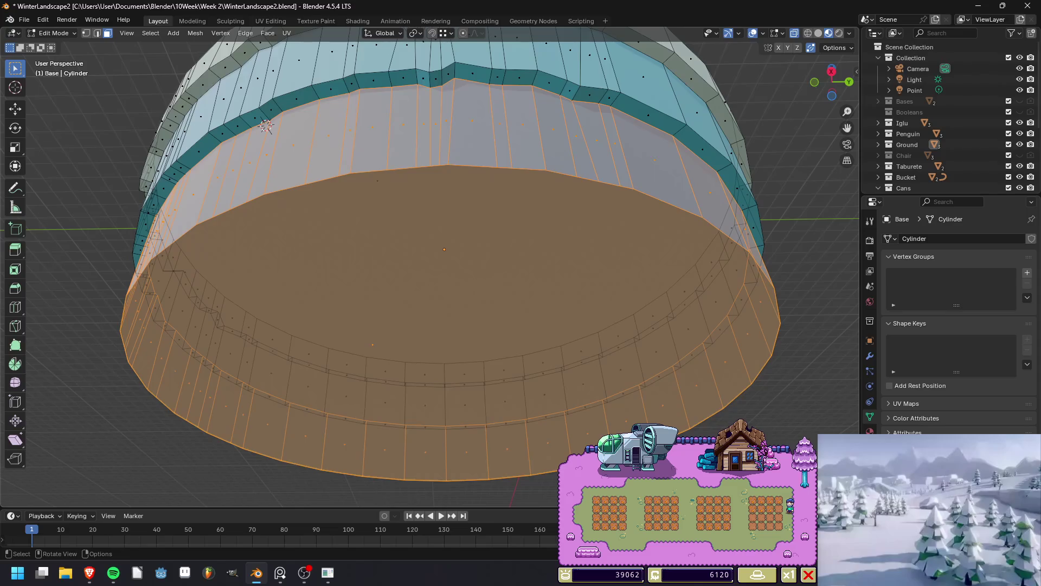
key(s)
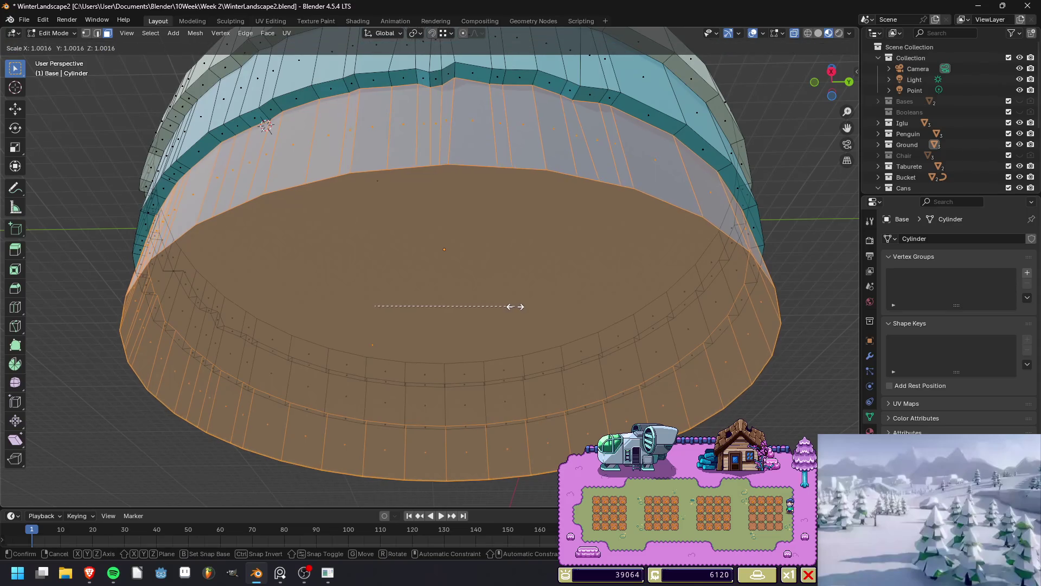
click(546, 298)
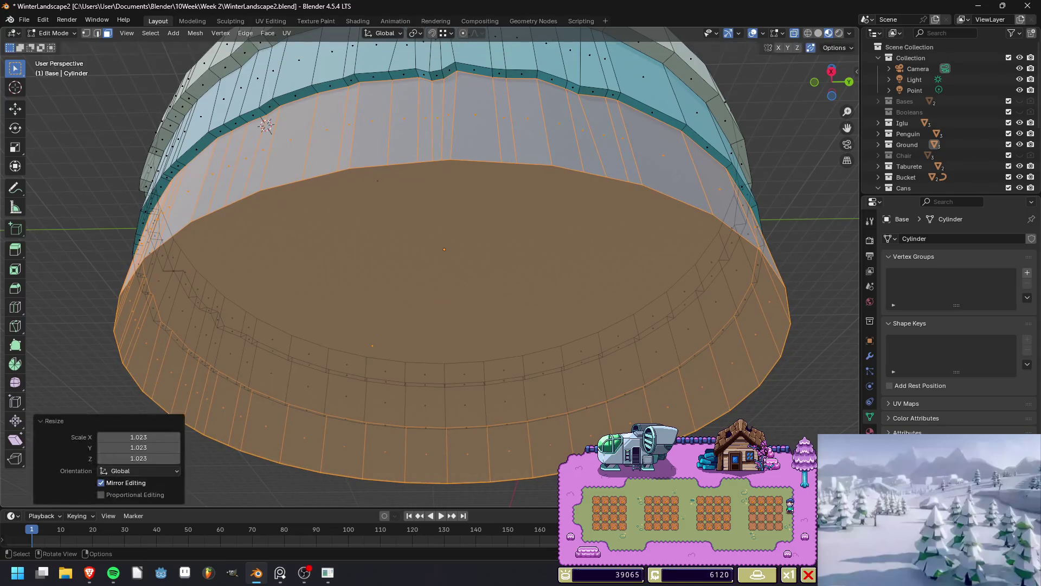
Deselect the faces, return to Object Mode and render the island.
key(alt+a)
middle_drag(545, 297, 515, 257)
mouse_move(390, 345)
middle_down()
mouse_move(553, 304)
mouse_move(430, 261)
mouse_move(469, 93)
mouse_move(434, 102)
mouse_move(321, 180)
middle_up()
key(Tab)
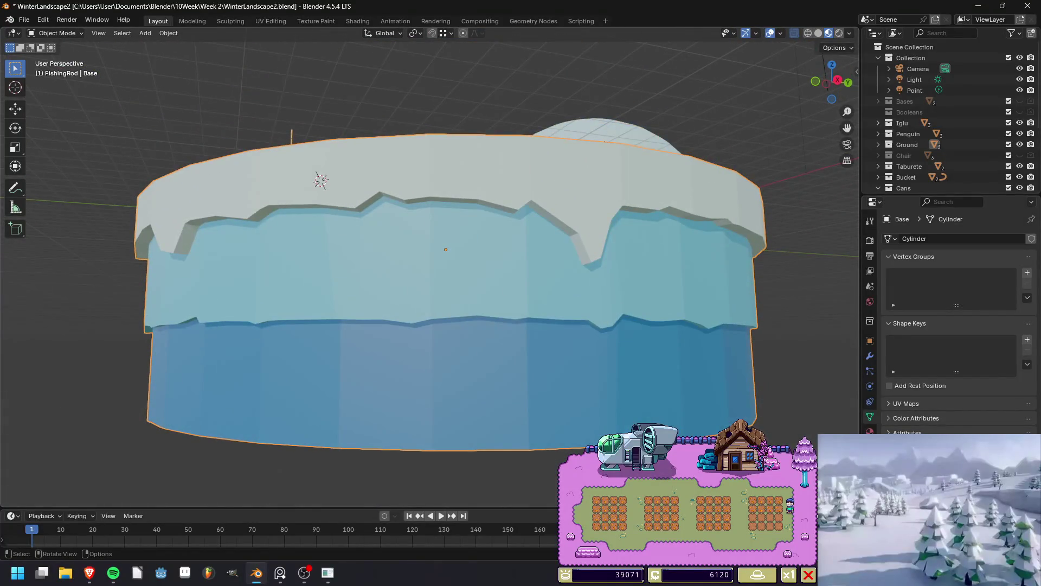
key(F12)
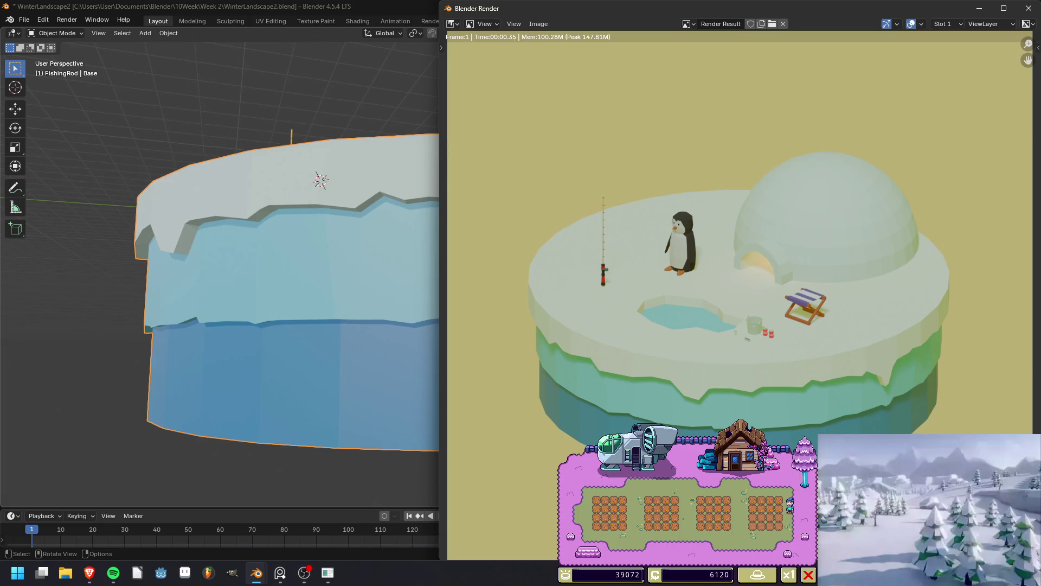
Close the render and go back into Edit Mode on the Base mesh to try selecting its lower band.
click(1029, 8)
key(Tab)
key(l)
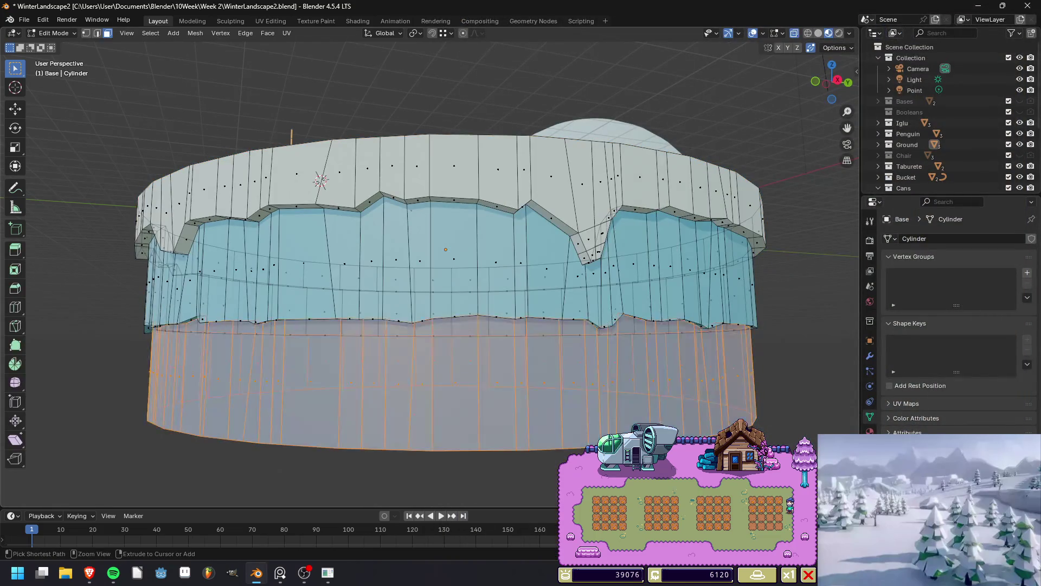
key(ctrl+z)
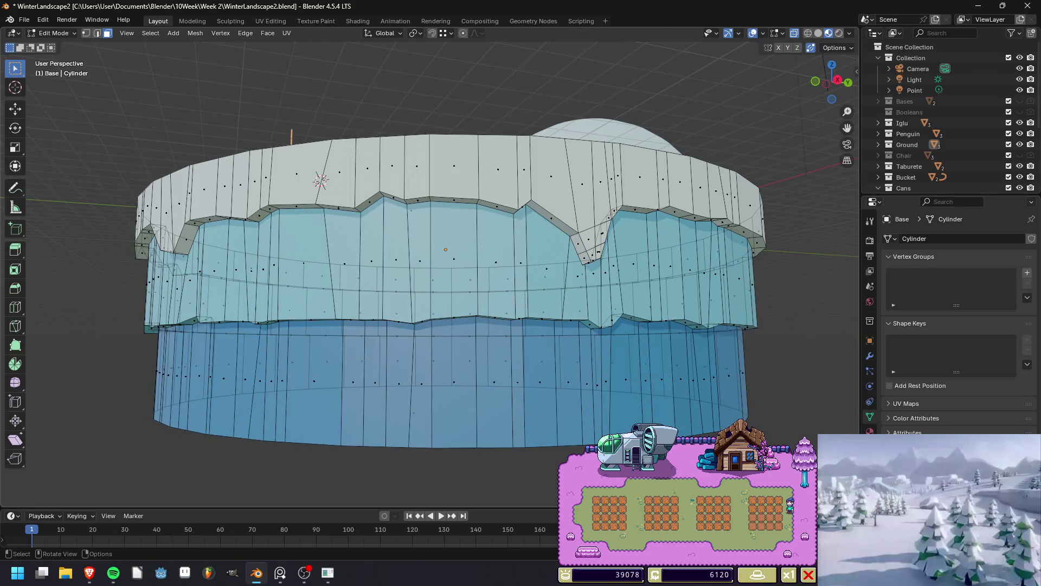
Render the scene twice to compare, reselecting the lower band of faces in between.
key(F12)
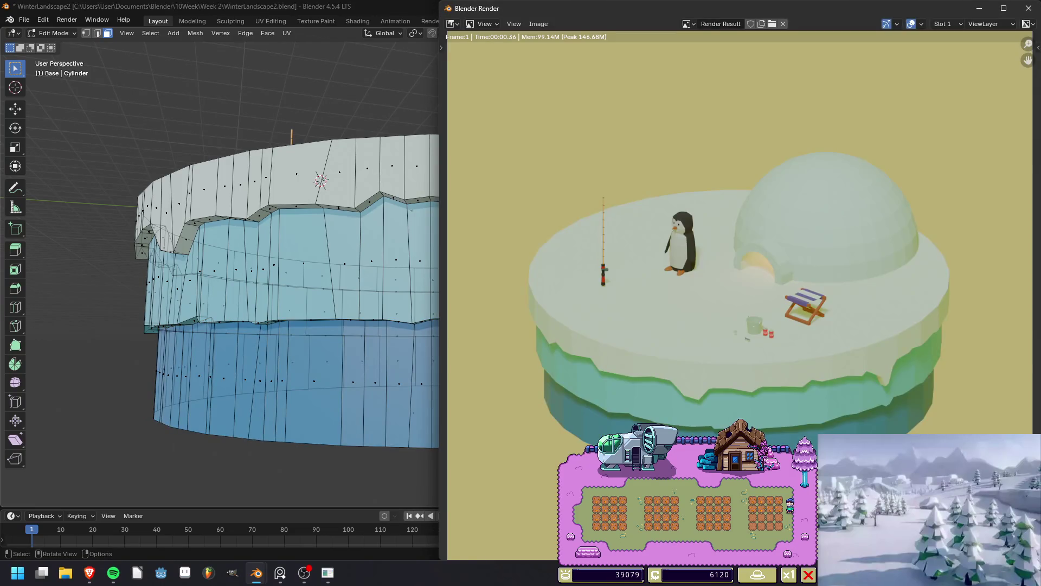
click(1029, 8)
key(ctrl+shift+z)
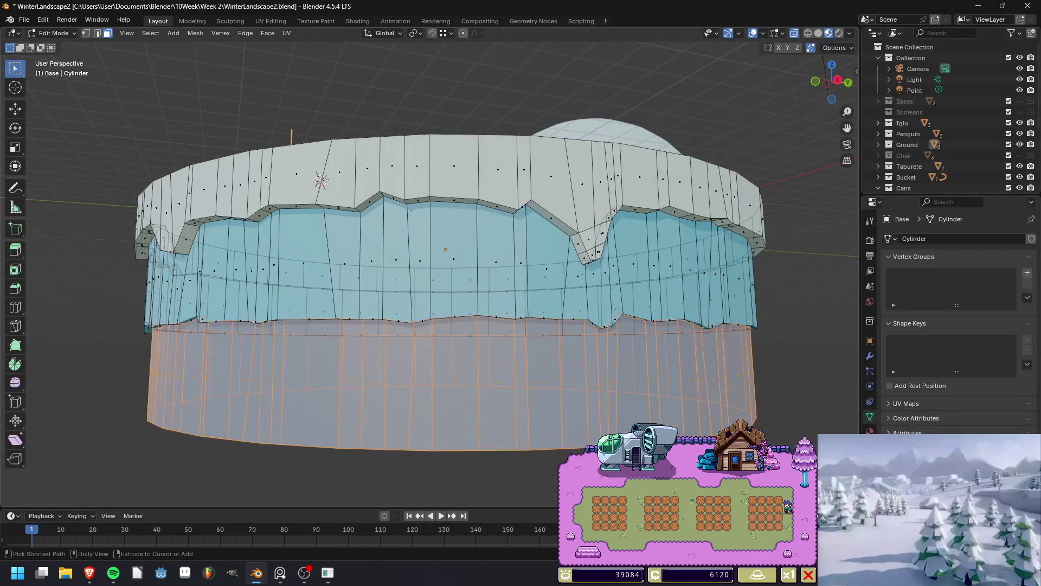
key(F12)
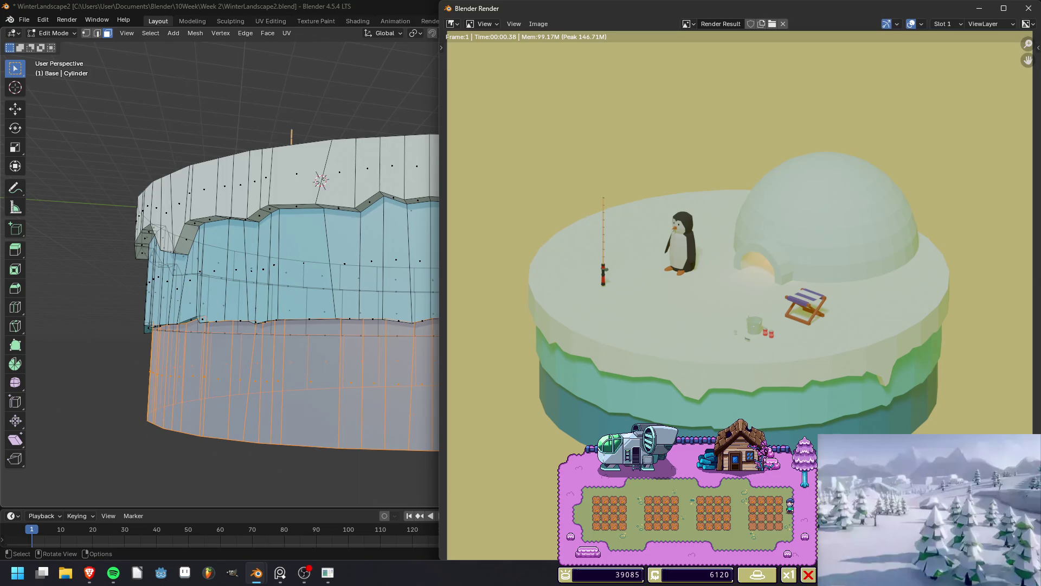
click(1028, 8)
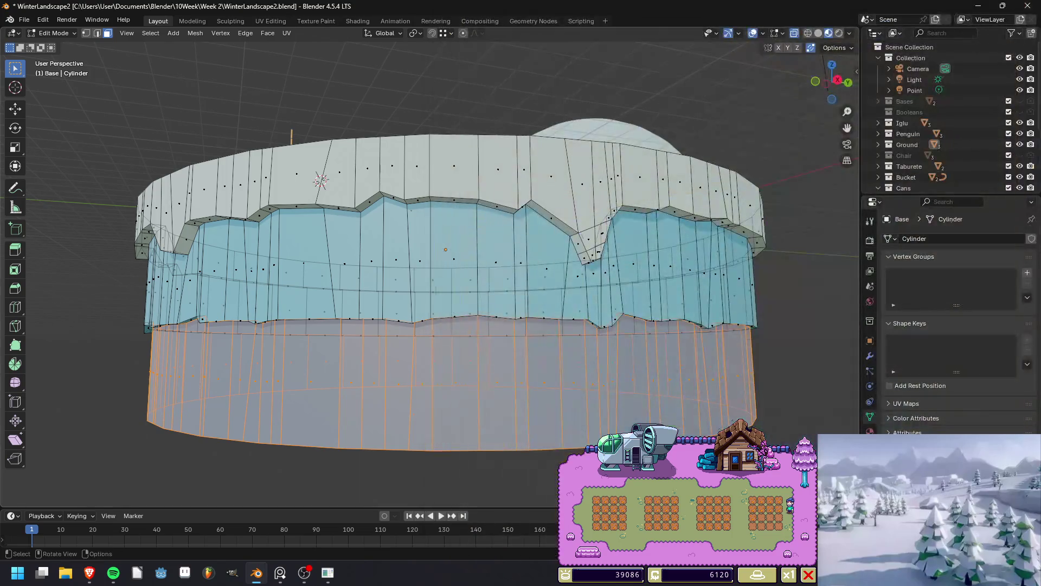
Deselect the bottom faces and inspect the base cylinder from directly below.
key(alt+a)
middle_drag(445, 352, 444, 217)
mouse_move(373, 322)
middle_down()
mouse_move(324, 330)
mouse_move(400, 379)
mouse_move(419, 421)
middle_up()
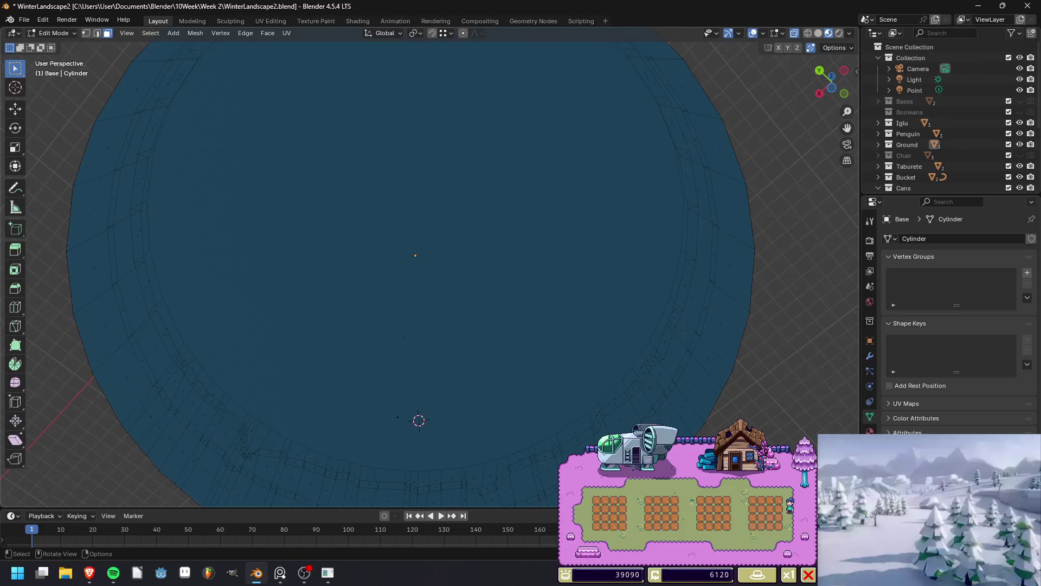
key(ctrl+KP_1)
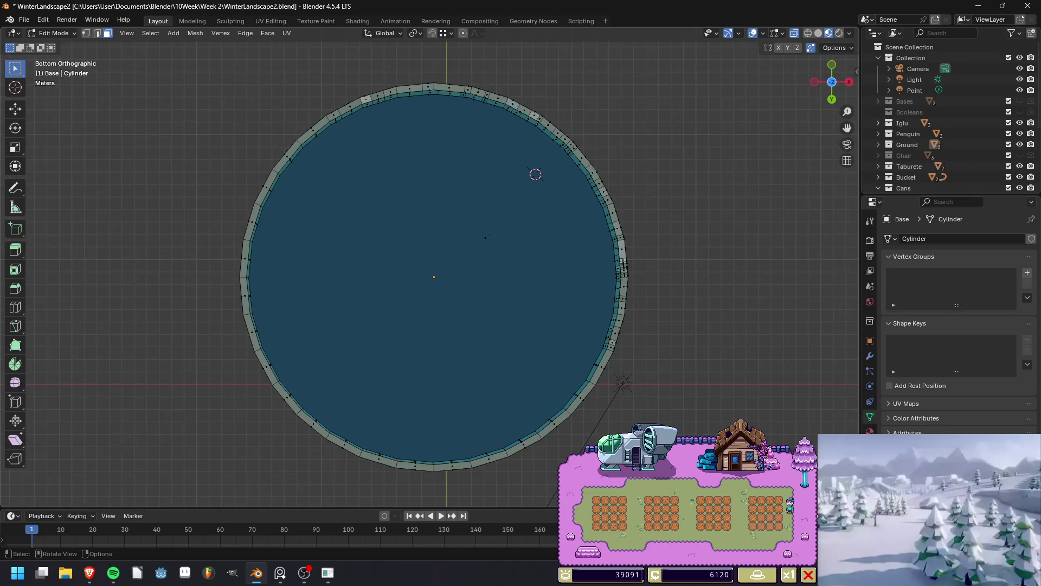
mouse_move(434, 272)
middle_down()
mouse_move(439, 331)
mouse_move(461, 347)
mouse_move(461, 250)
middle_up()
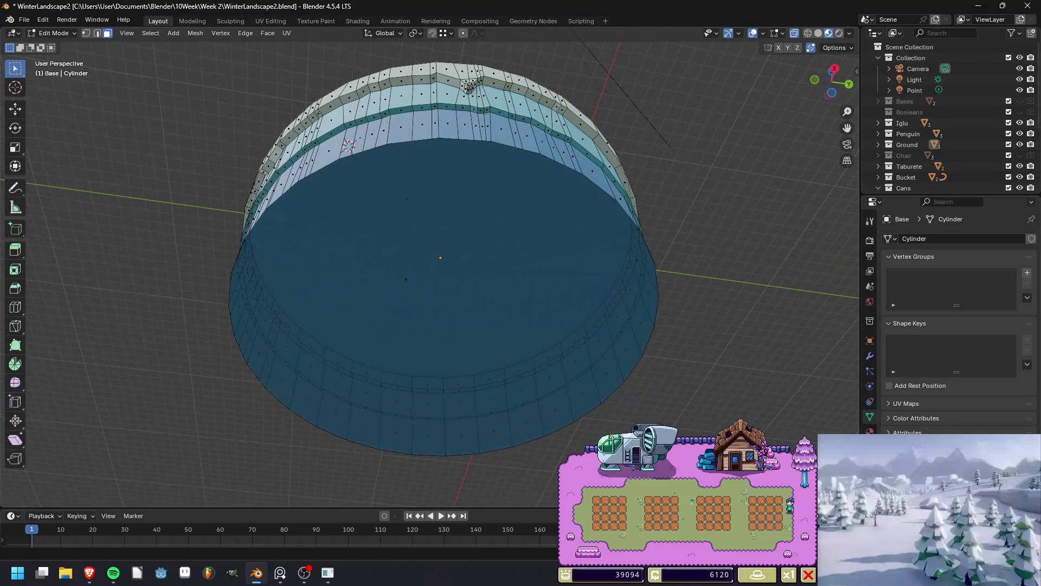
Return to Object Mode, save the winter island file and render the scene.
key(alt+Tab)
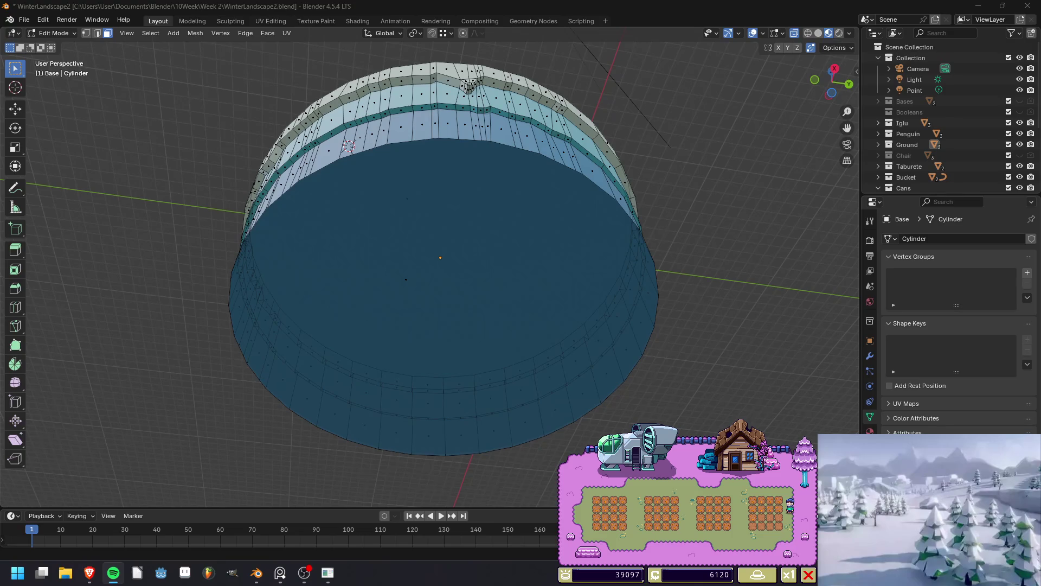
key(alt+Tab)
key(alt+Tab)
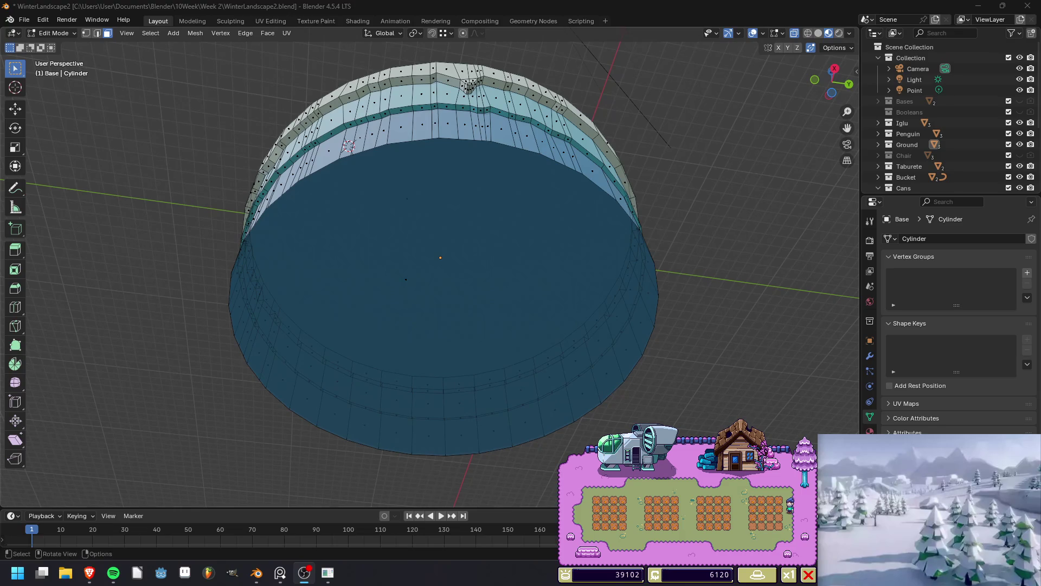
mouse_move(439, 304)
middle_down()
mouse_move(445, 255)
mouse_move(488, 304)
middle_up()
key(ctrl+s)
key(Tab)
key(F12)
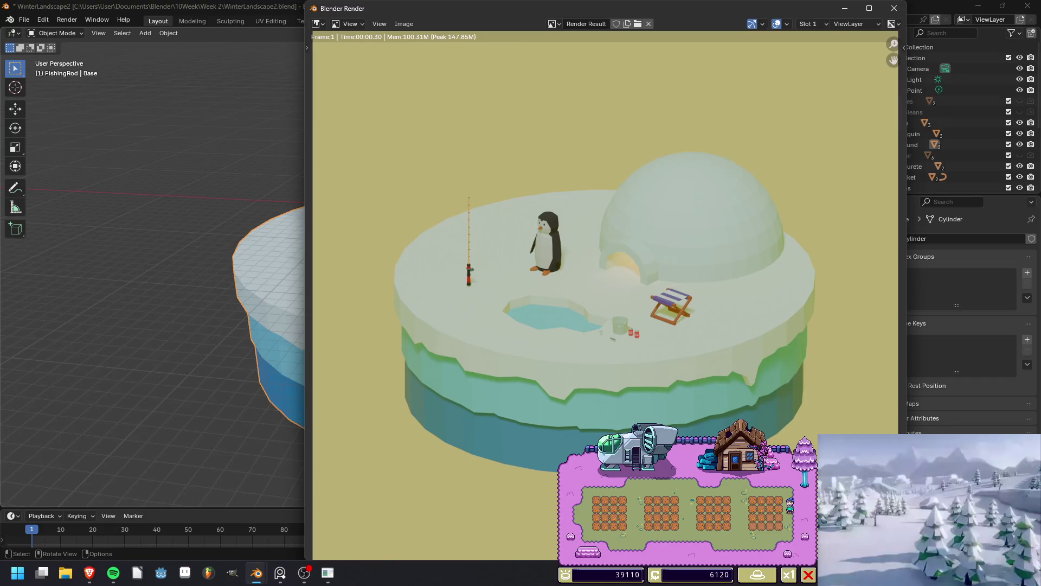
In vertex select on the Base mesh, raise one ice-band edge vertex vertically.
key(Escape)
middle_drag(434, 326, 455, 288)
key(Tab)
scroll(567, 237, up, 5)
key(1)
mouse_move(619, 217)
middle_down()
mouse_move(635, 205)
mouse_move(630, 186)
middle_up()
click(403, 320)
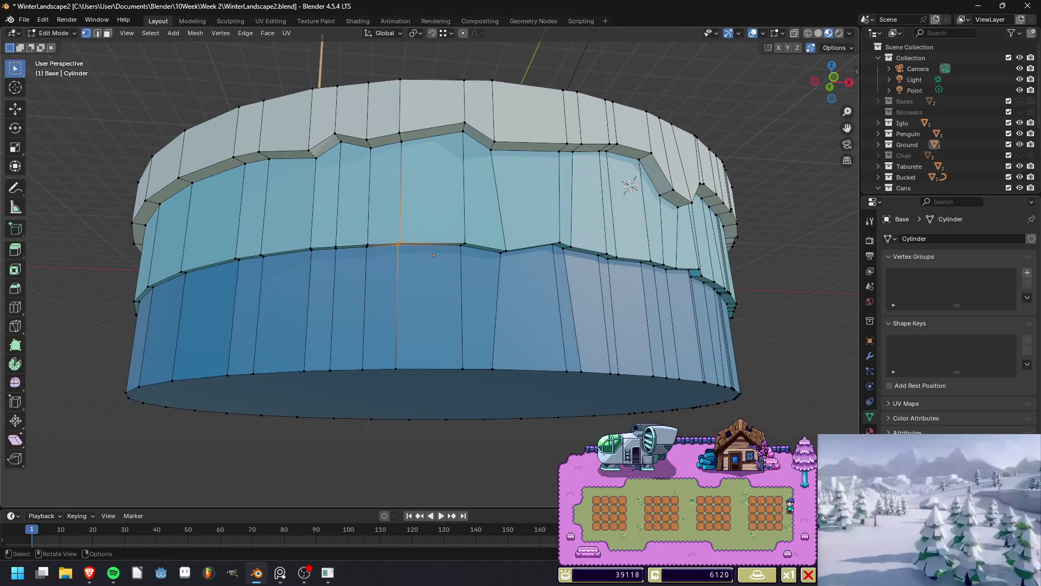
key(g)
key(z)
key(Return)
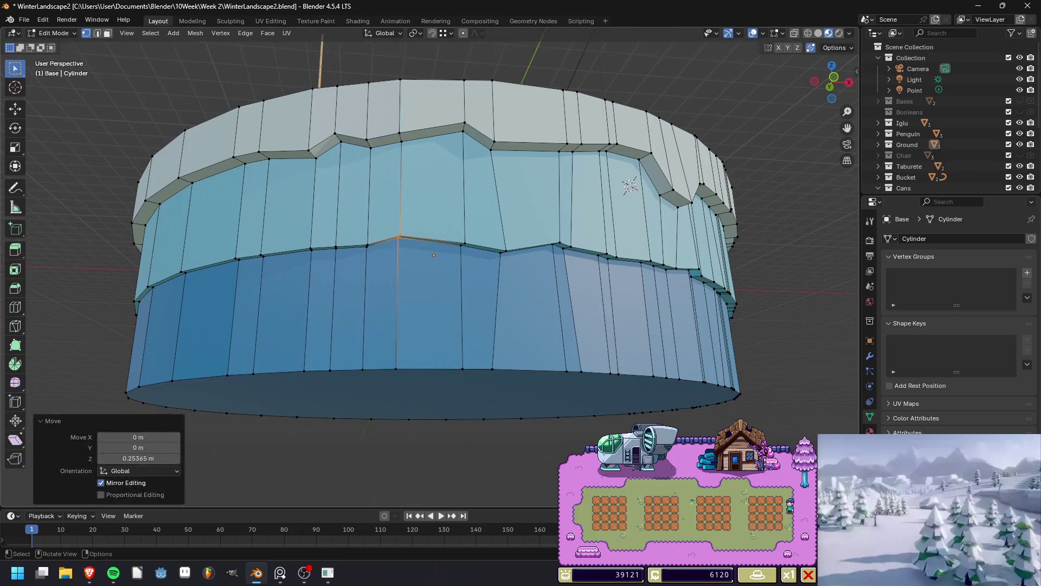
Lower a second band-edge vertex, then undo and slide it along its edge by 0.667 instead.
click(462, 243)
key(g)
key(z)
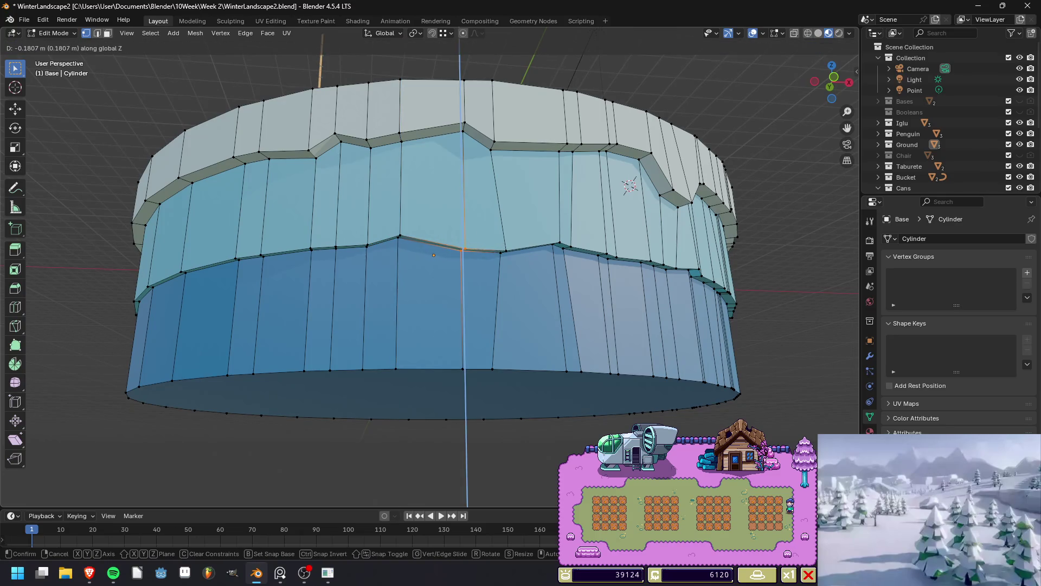
key(Return)
mouse_move(629, 186)
middle_down()
mouse_move(643, 218)
mouse_move(640, 205)
middle_up()
key(ctrl+z)
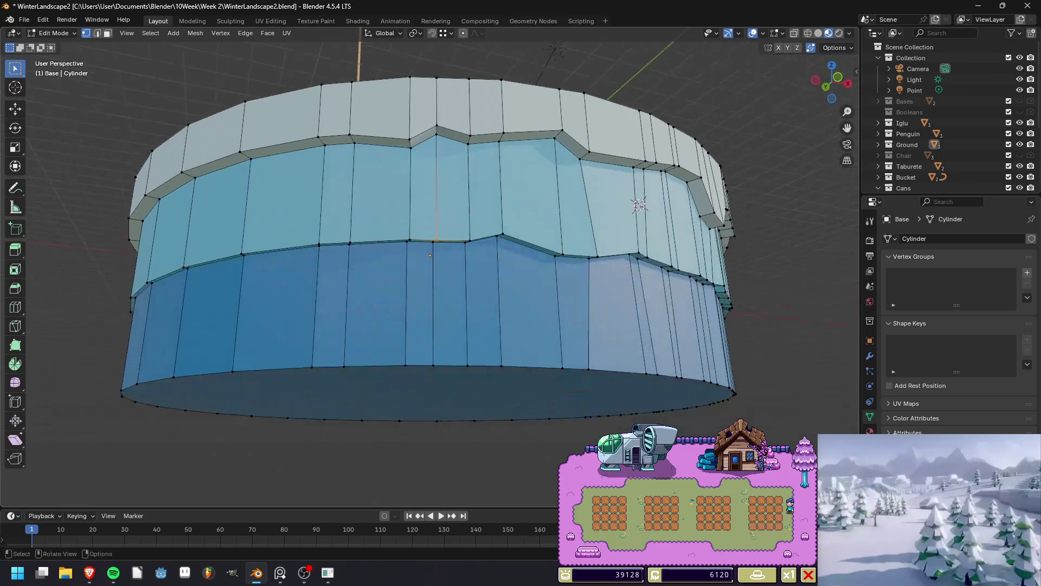
key(g)
key(g)
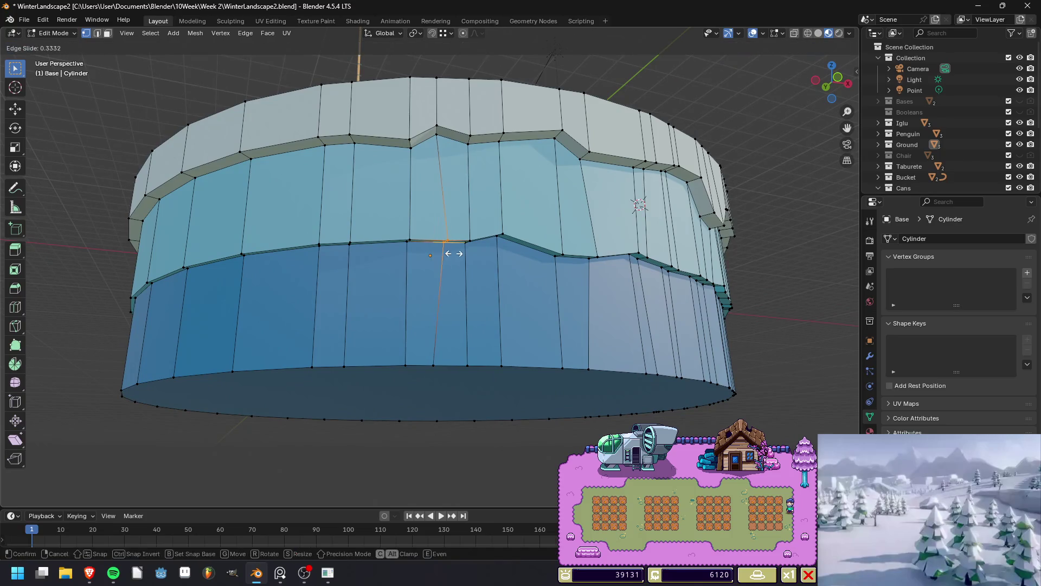
key(Return)
Raise that vertex vertically, return to Object Mode and render to check the uneven edge.
key(g)
key(z)
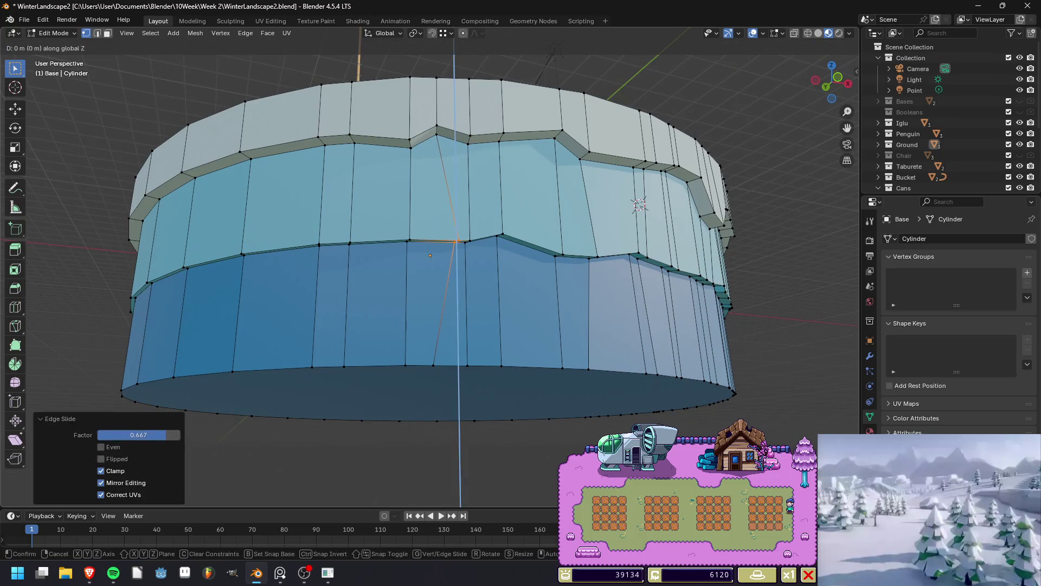
key(Return)
key(Tab)
middle_drag(639, 205, 608, 182)
key(F12)
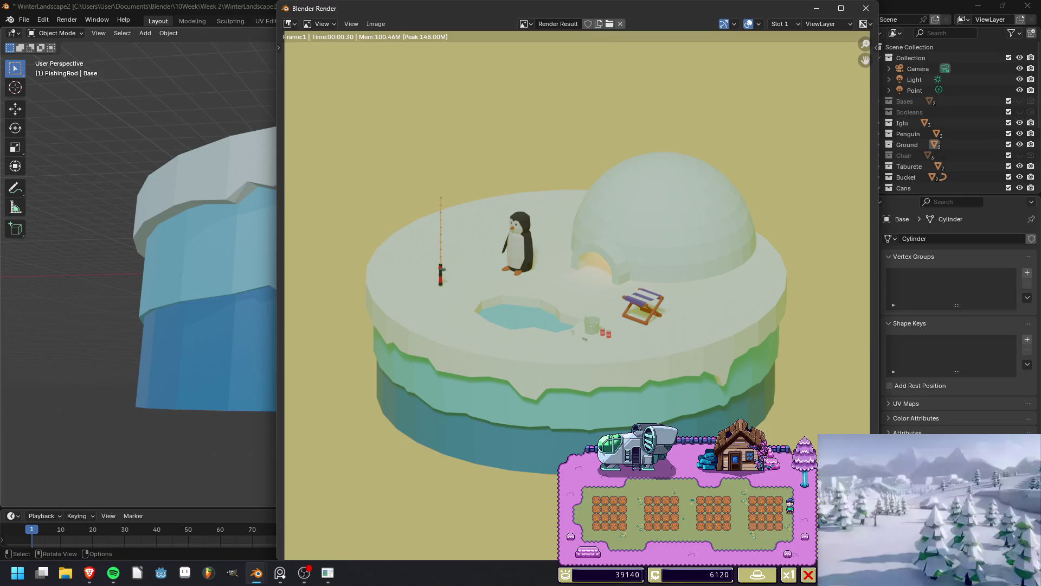
Back in Edit Mode on Base, raise a vertical edge loop on the ice-band wall.
click(866, 8)
middle_drag(488, 245, 488, 217)
key(Tab)
scroll(443, 252, up, 5)
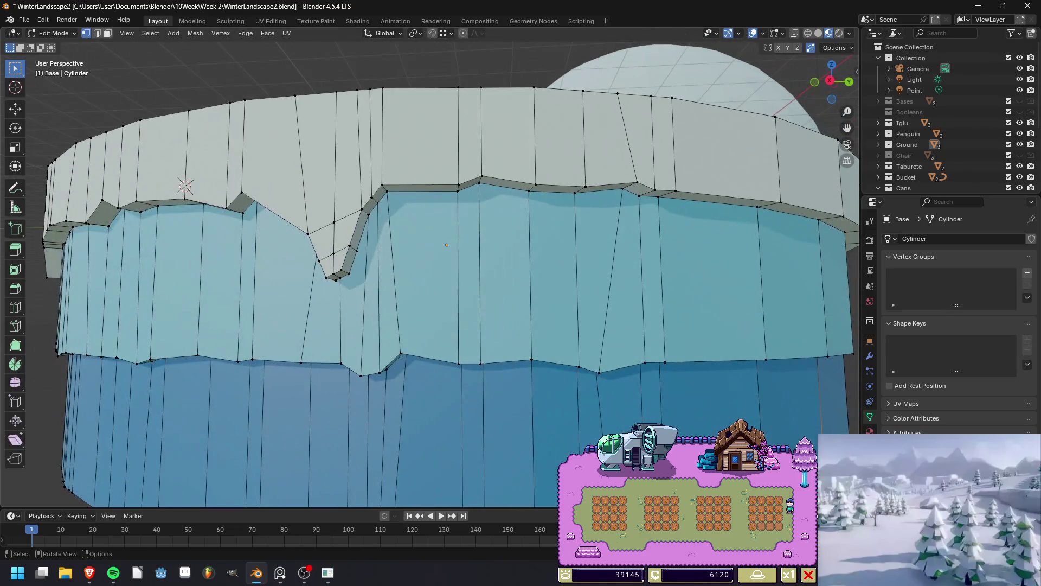
mouse_move(488, 244)
middle_down()
mouse_move(488, 277)
mouse_move(488, 222)
middle_up()
alt+click(405, 190)
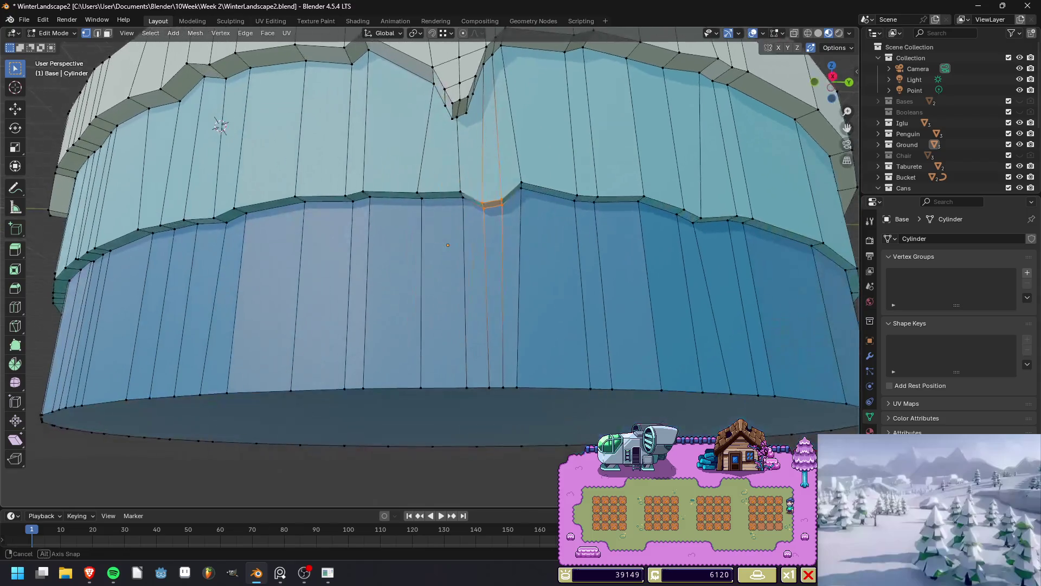
key(g)
key(z)
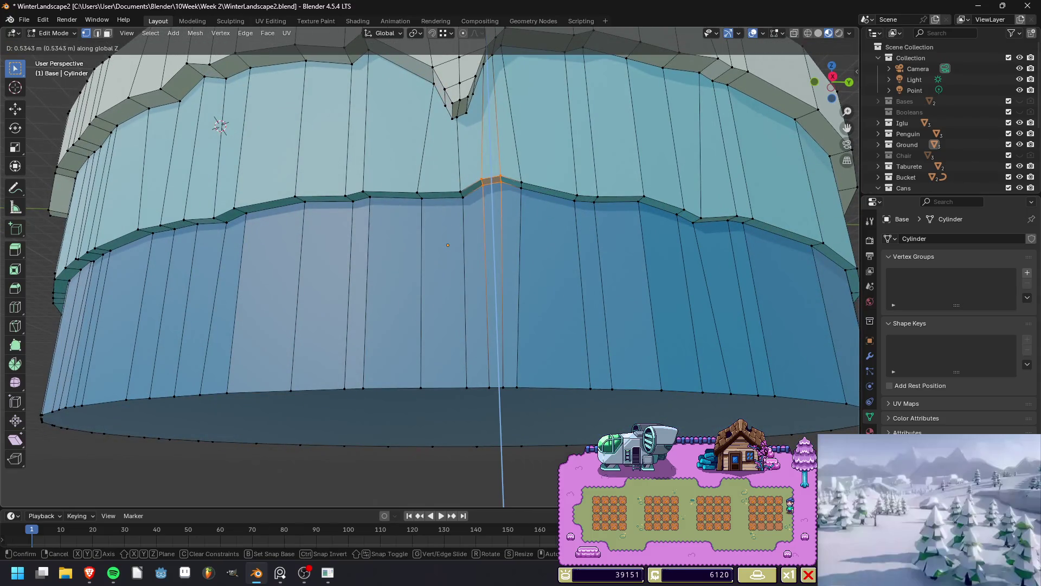
key(Return)
Lower the neighbouring vertical edge loop by 0.2154 m.
alt+click(520, 162)
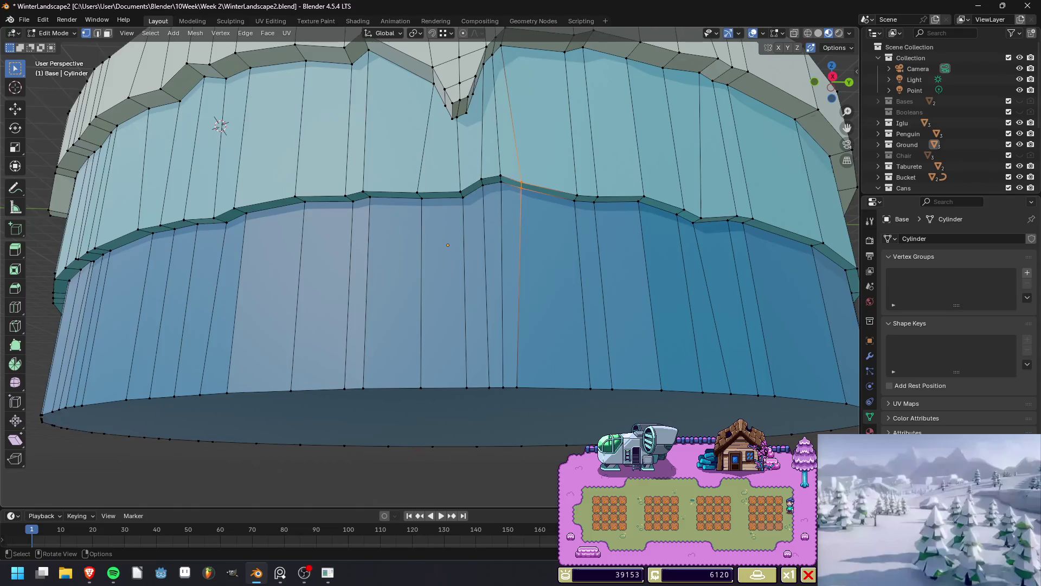
key(g)
key(z)
key(Return)
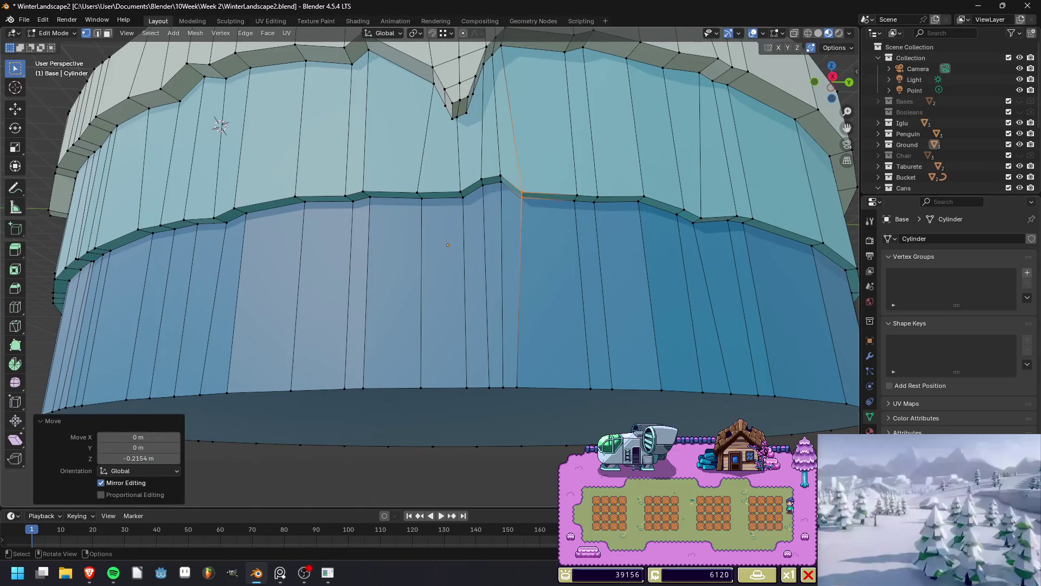
key(alt+a)
Raise another edge column further along by 0.18701 m, save the file and render.
ctrl+alt+click(586, 198)
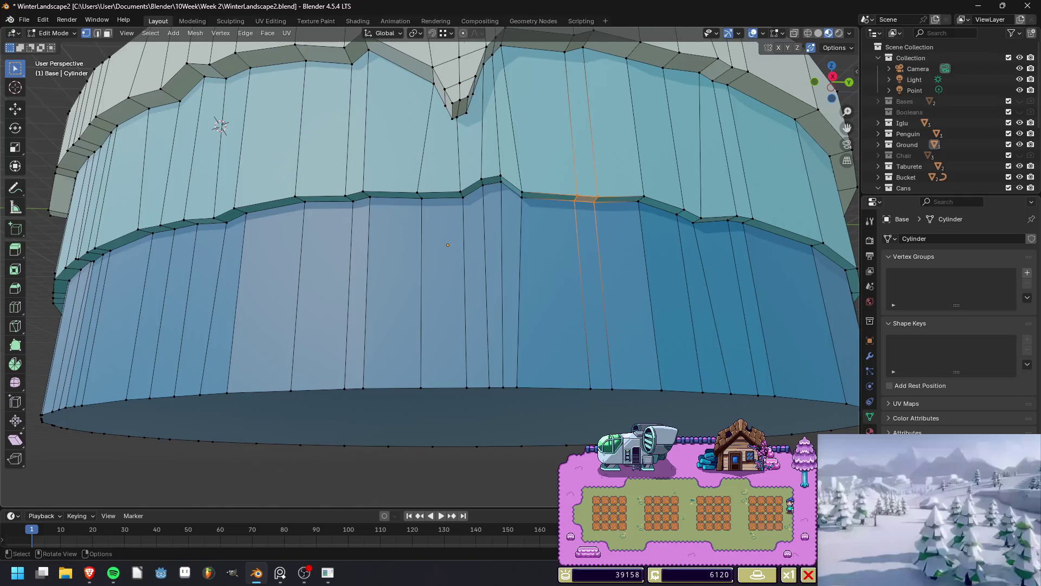
key(g)
key(z)
key(Return)
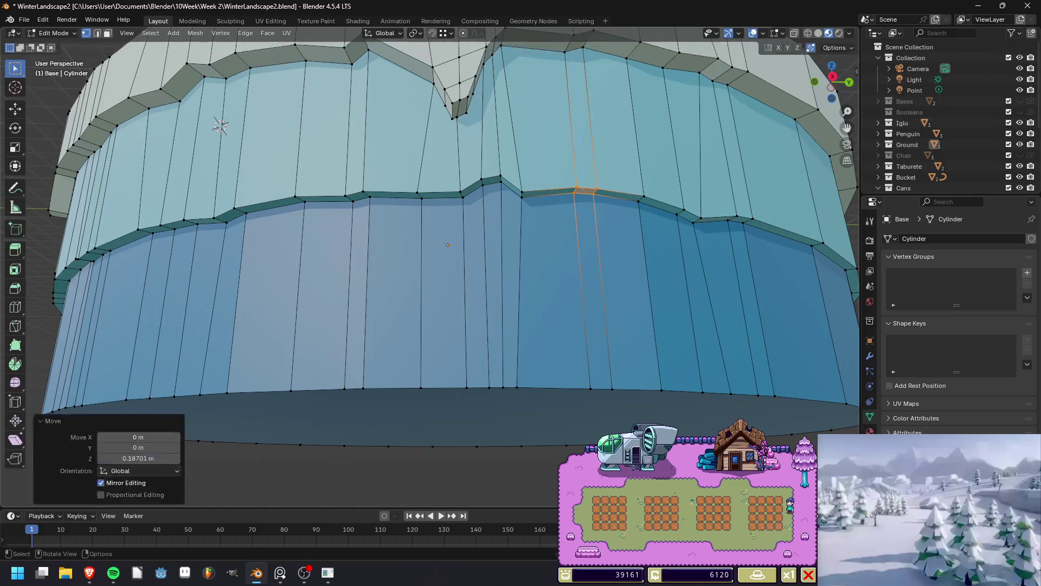
key(alt+a)
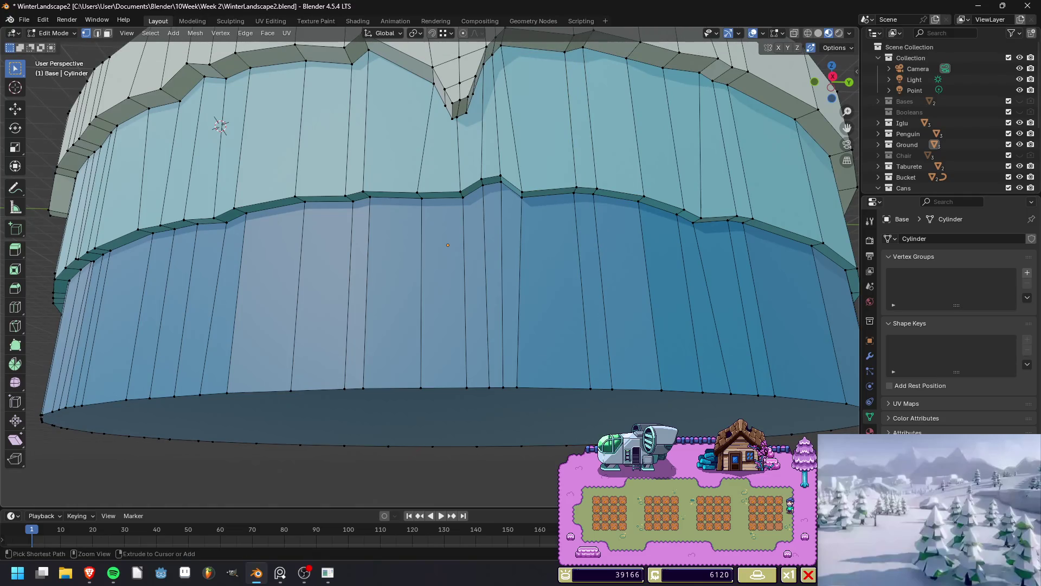
key(ctrl+s)
scroll(443, 244, down, 5)
key(F12)
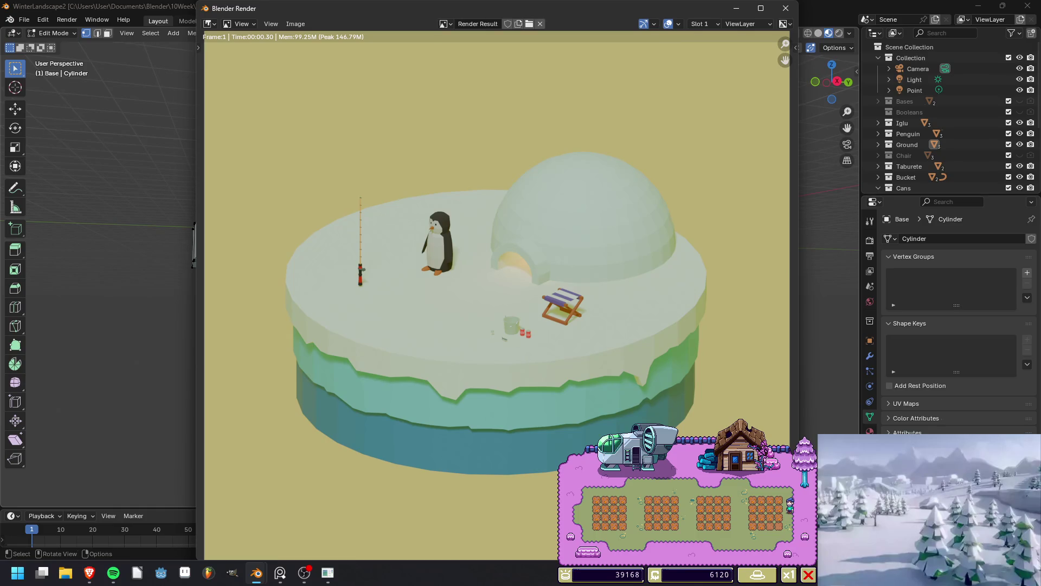
Add a new vertical loop cut in the Base mesh's ice wall.
key(Escape)
scroll(454, 233, up, 10)
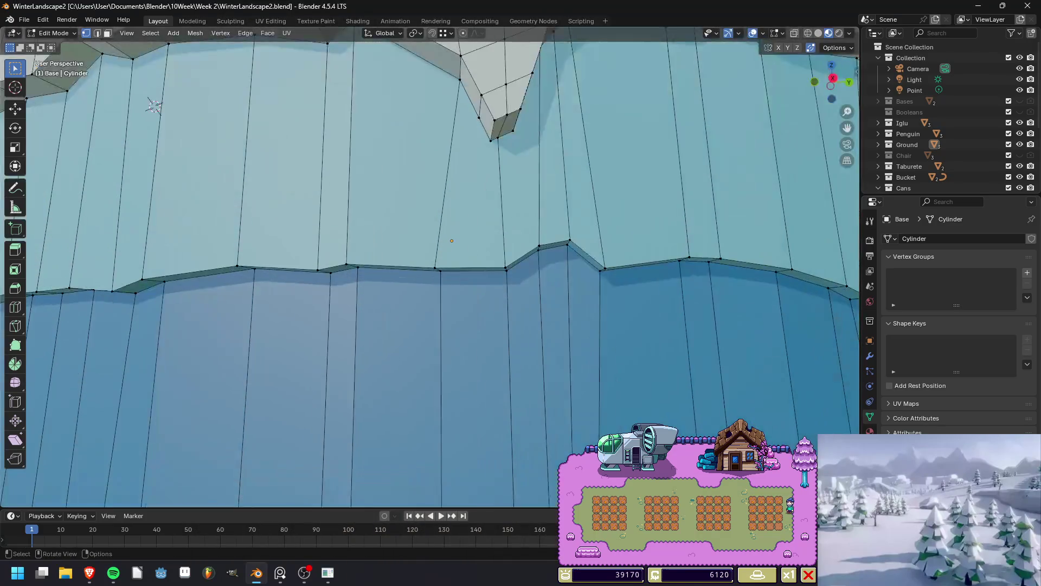
middle_drag(450, 239, 450, 239)
scroll(450, 239, down, 8)
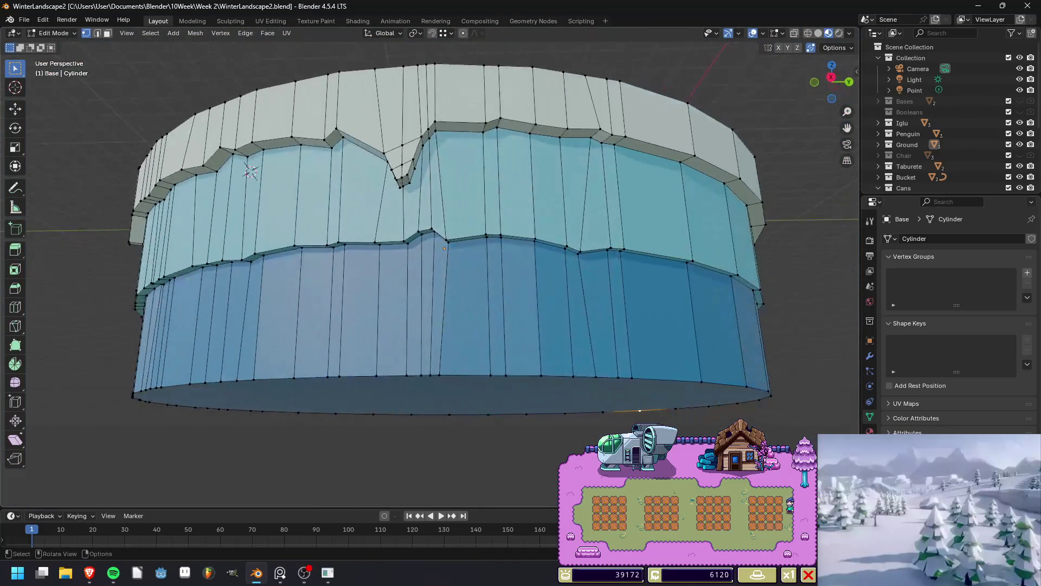
scroll(448, 245, up, 5)
key(ctrl+r)
click(467, 271)
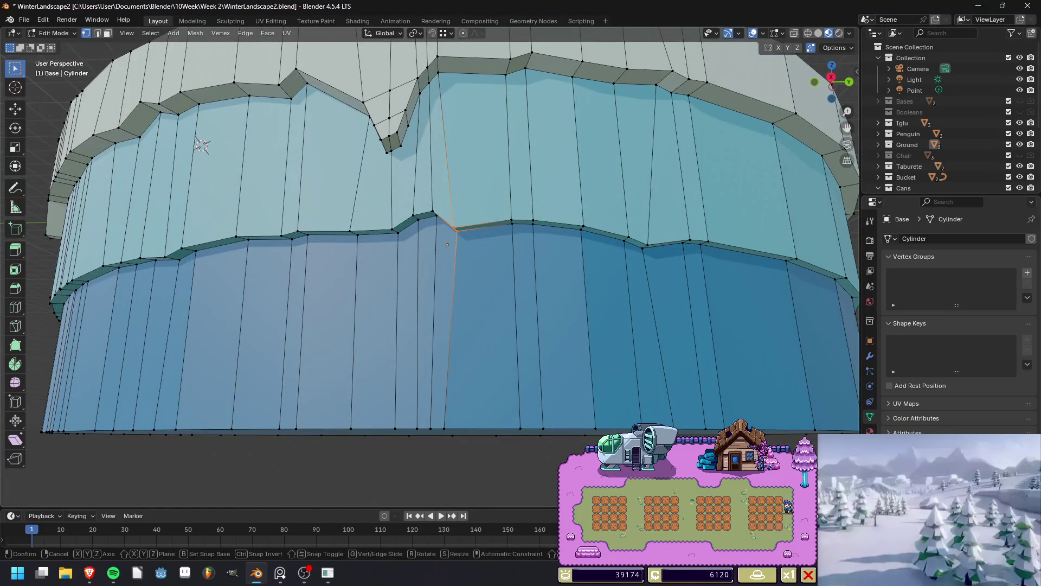
click(468, 271)
Move two adjacent wall edge loops vertically, lowering one by 0.096936 m.
scroll(448, 245, down, 3)
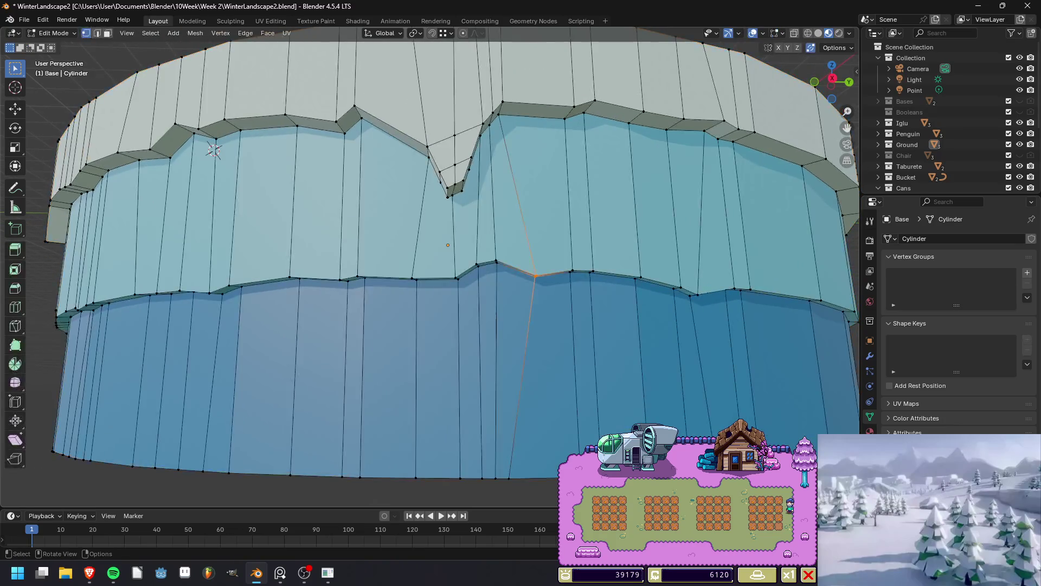
scroll(449, 242, up, 6)
alt+click(454, 179)
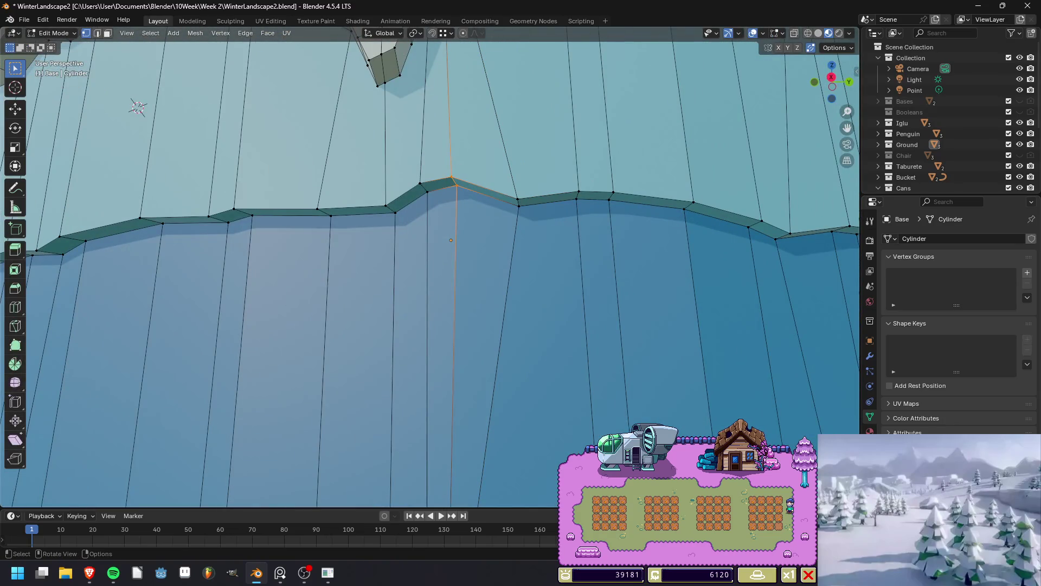
key(g)
key(z)
key(Return)
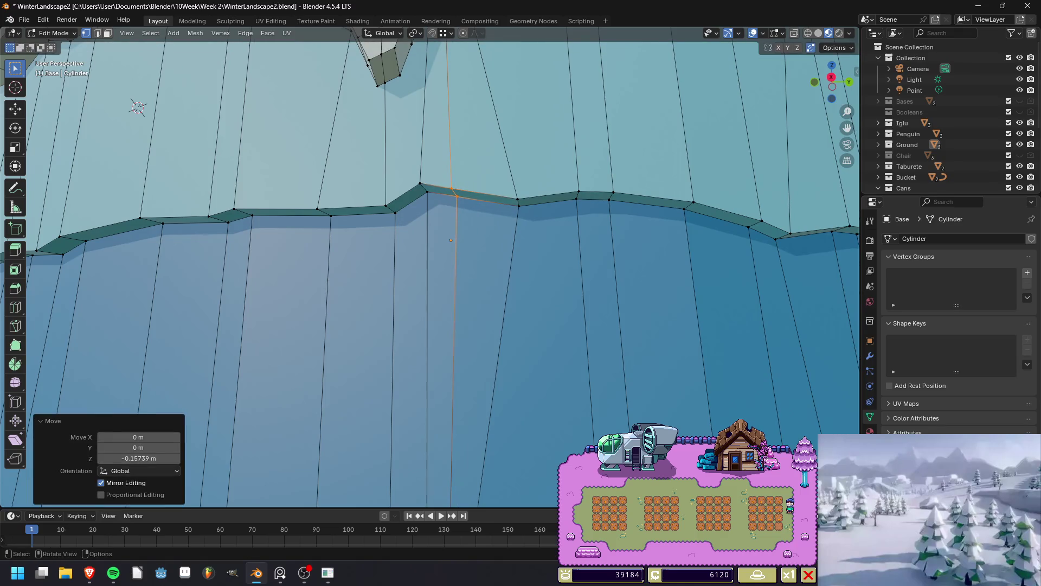
alt+click(422, 135)
key(g)
key(z)
key(Return)
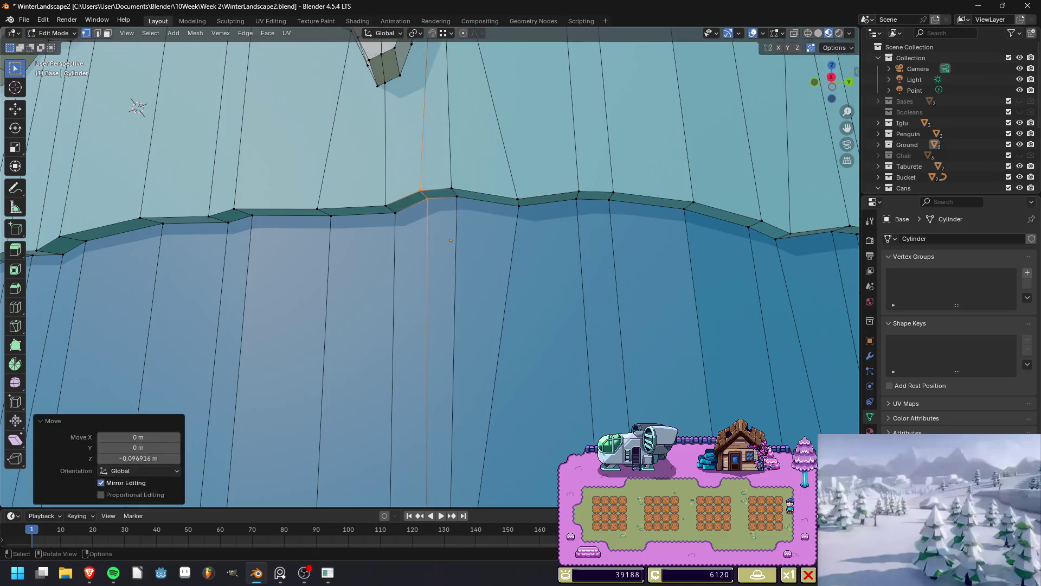
Return to Object Mode, save WinterLandscape2.blend and render from the camera view.
key(Tab)
key(ctrl+s)
key(KP_0)
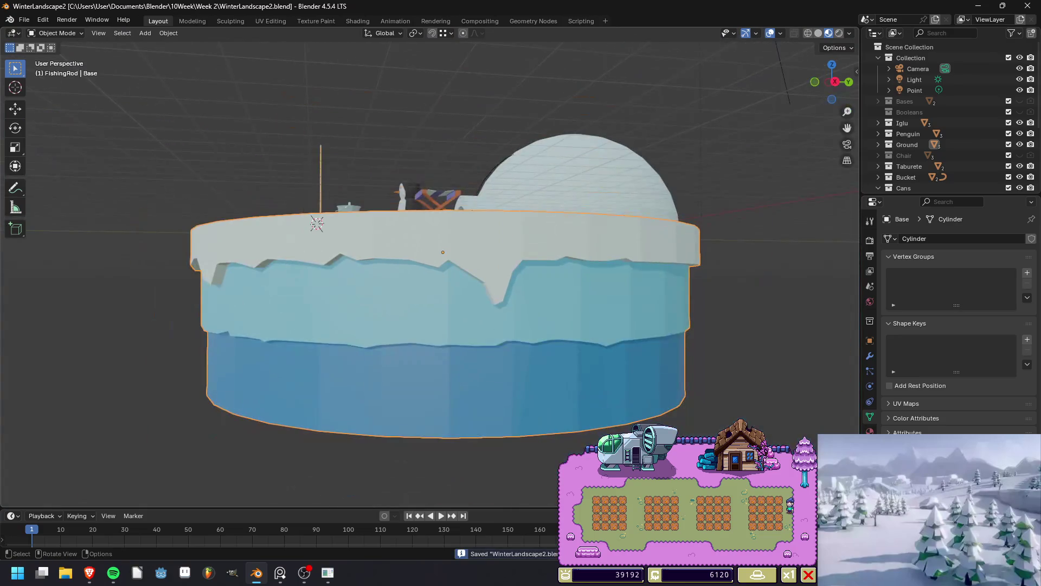
key(F12)
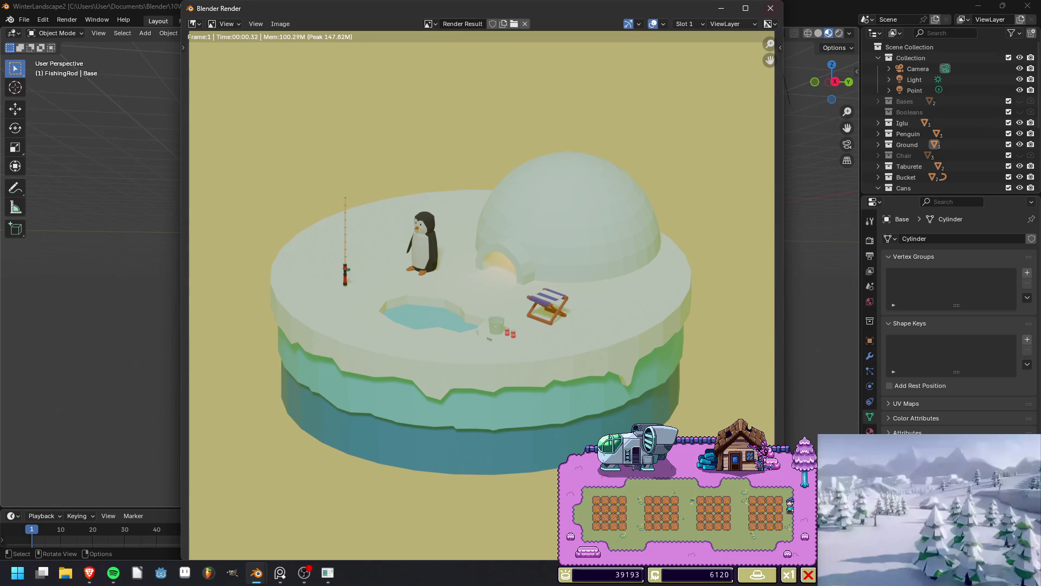
Bevel the base's bottom edge loop with a wide two-segment bevel.
click(770, 8)
middle_drag(444, 260, 445, 239)
key(Tab)
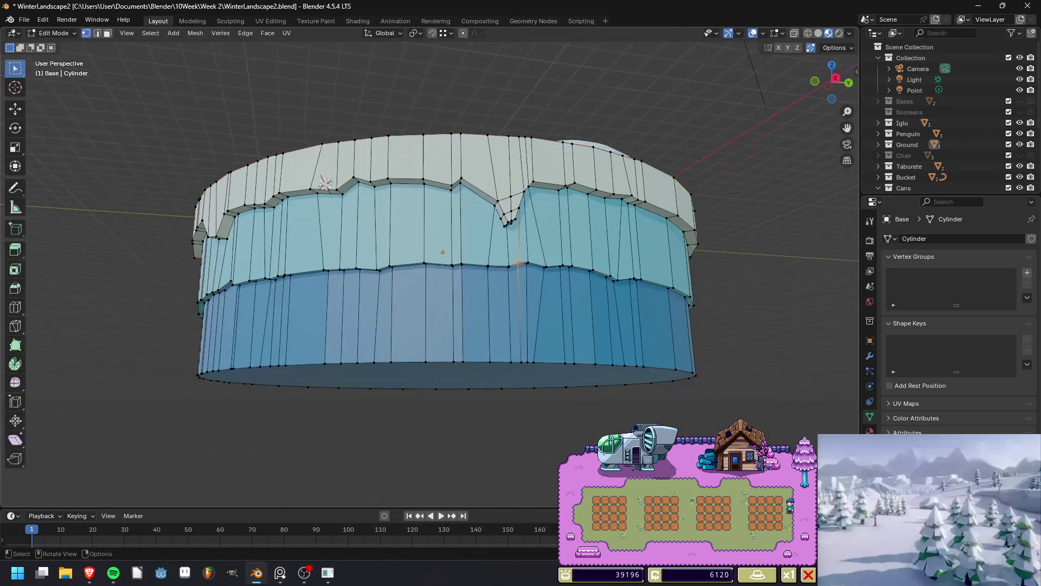
key(2)
alt+click(444, 388)
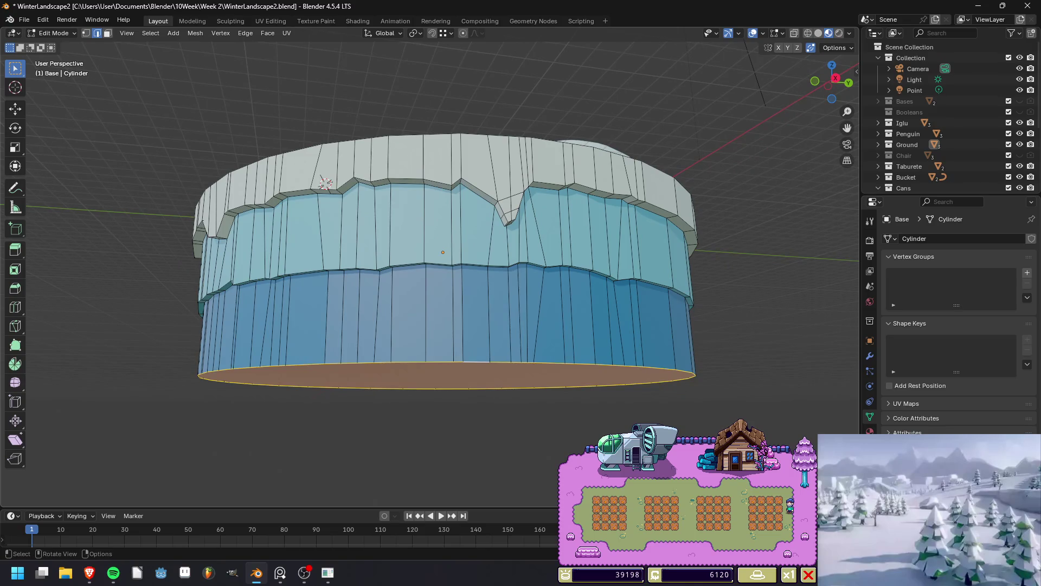
key(alt+a)
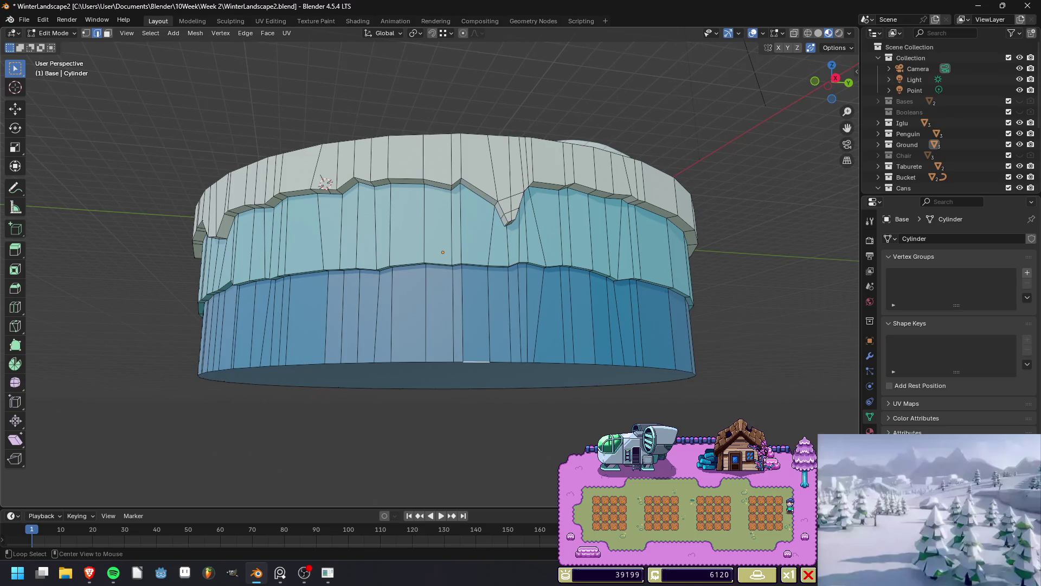
alt+click(461, 388)
key(ctrl+b)
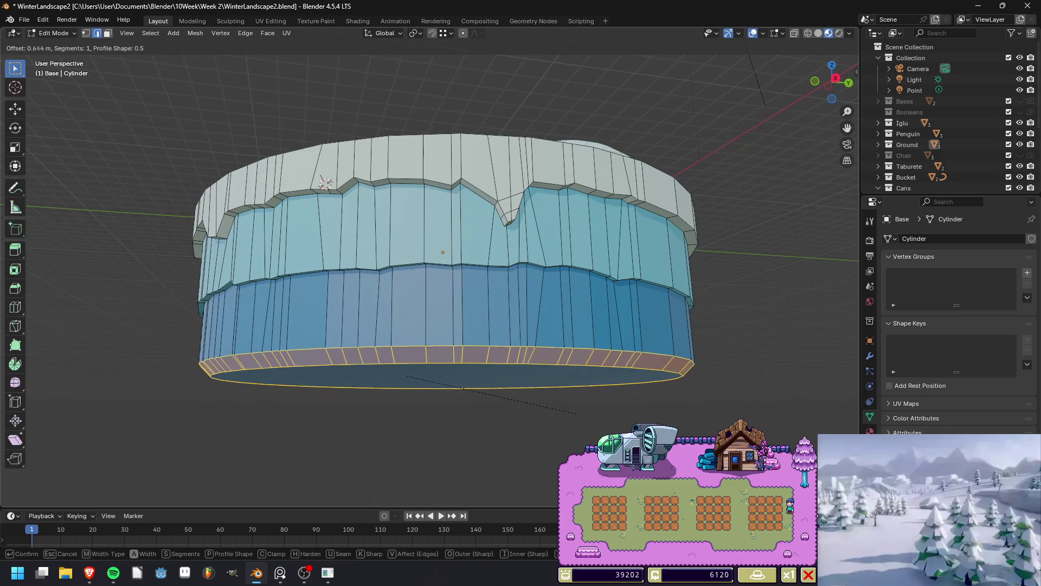
scroll(581, 413, up, 1)
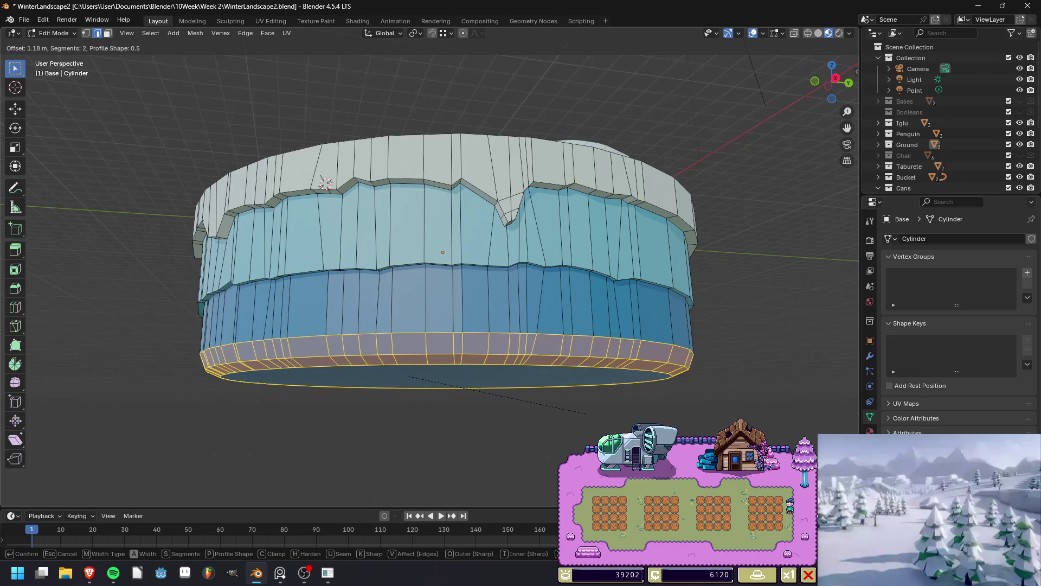
click(580, 413)
Render the scene to check the beveled rim, then return to Object Mode.
key(alt+a)
middle_drag(581, 413, 537, 412)
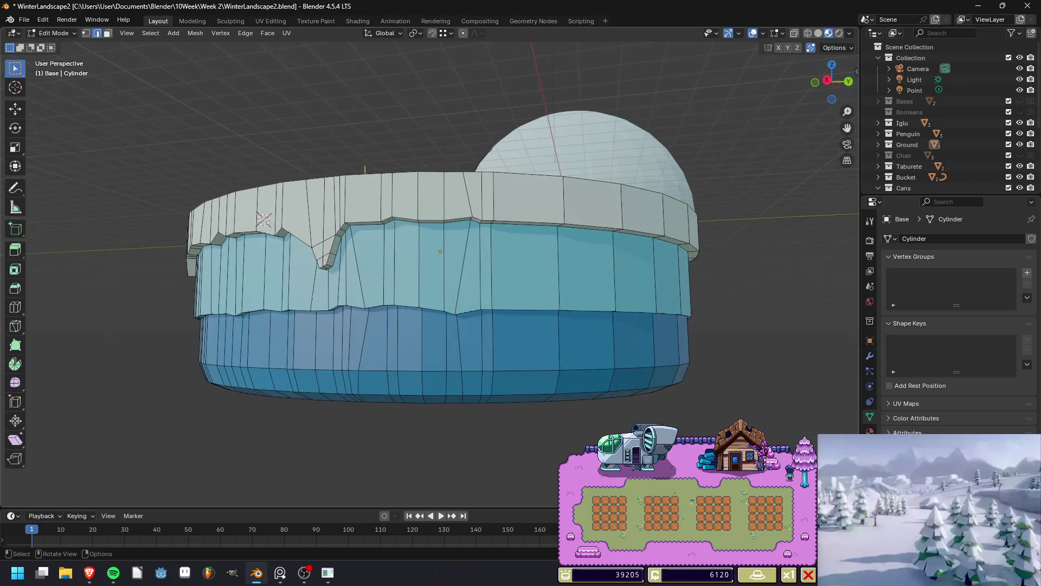
key(F12)
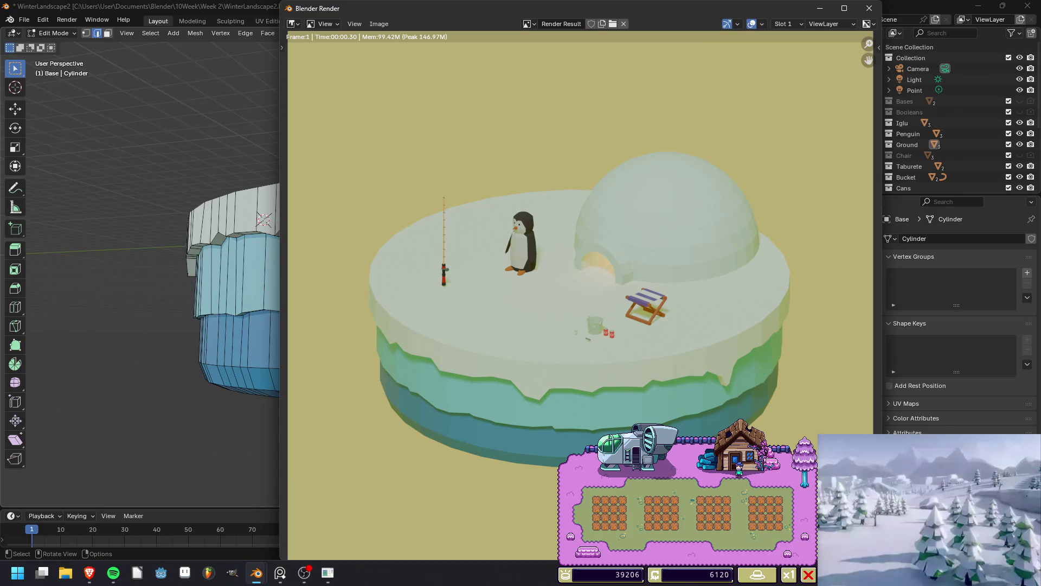
key(Escape)
key(Tab)
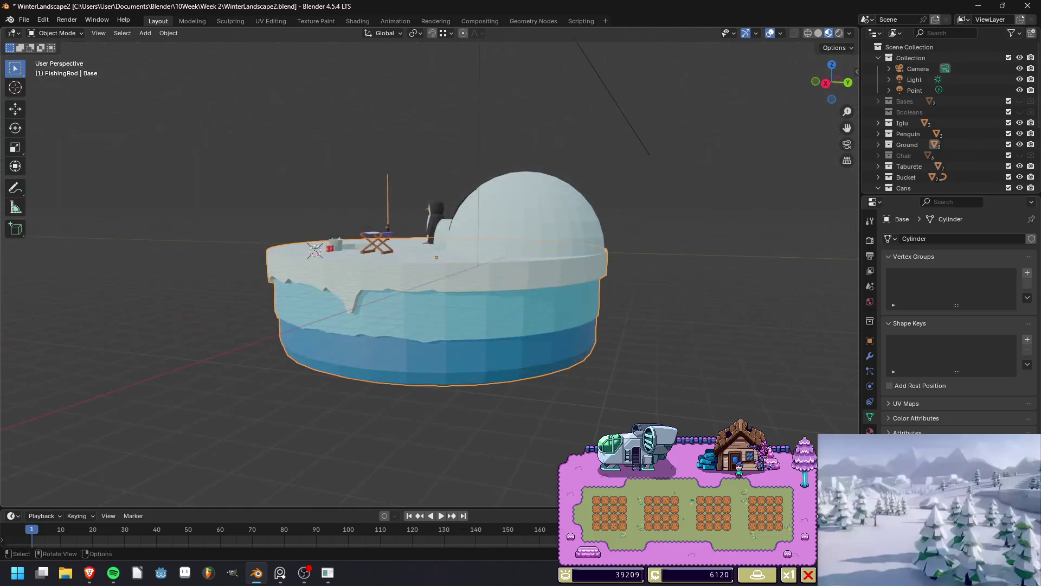
Apply smooth shading to the ice base, render to check it, and save the file.
right_click(423, 311)
click(424, 311)
right_click(423, 313)
click(423, 336)
right_click(408, 320)
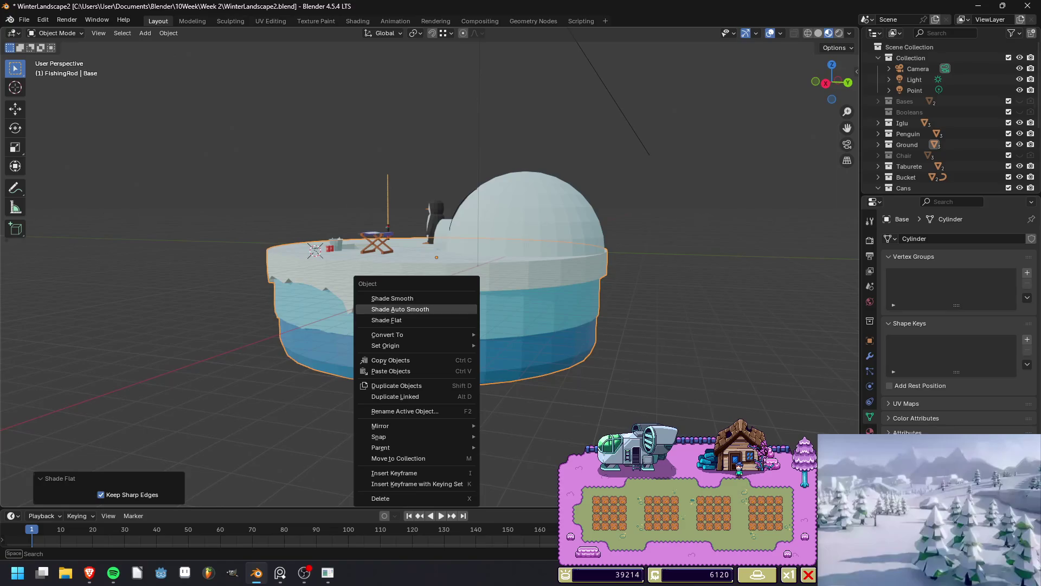
click(392, 298)
middle_drag(391, 299, 412, 299)
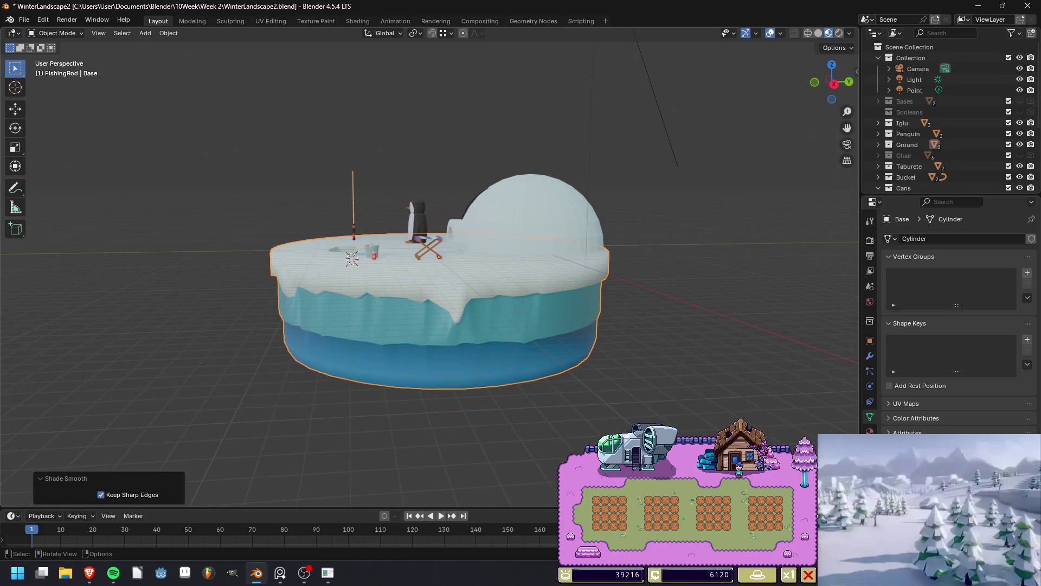
key(F12)
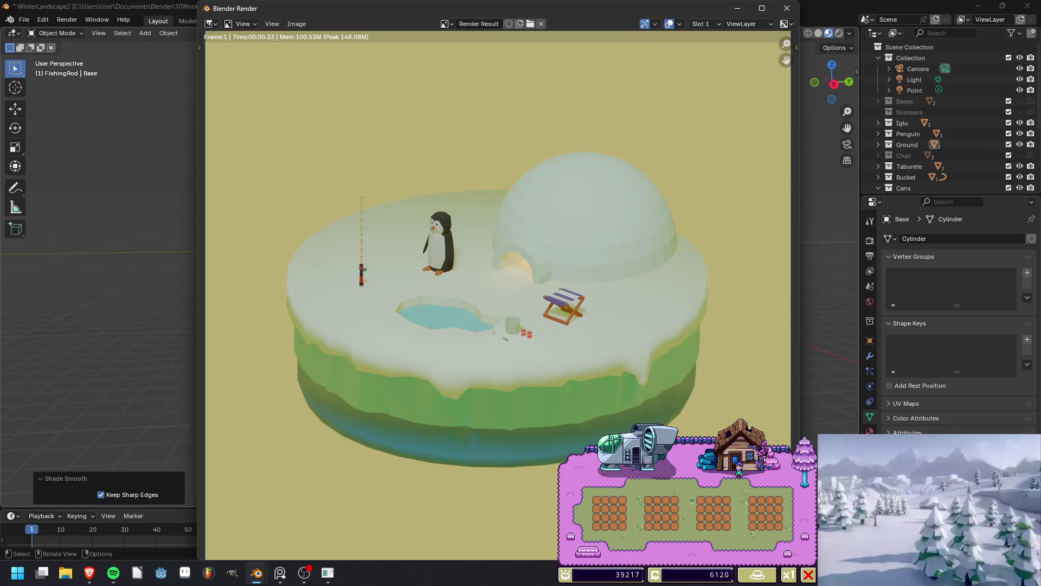
click(787, 8)
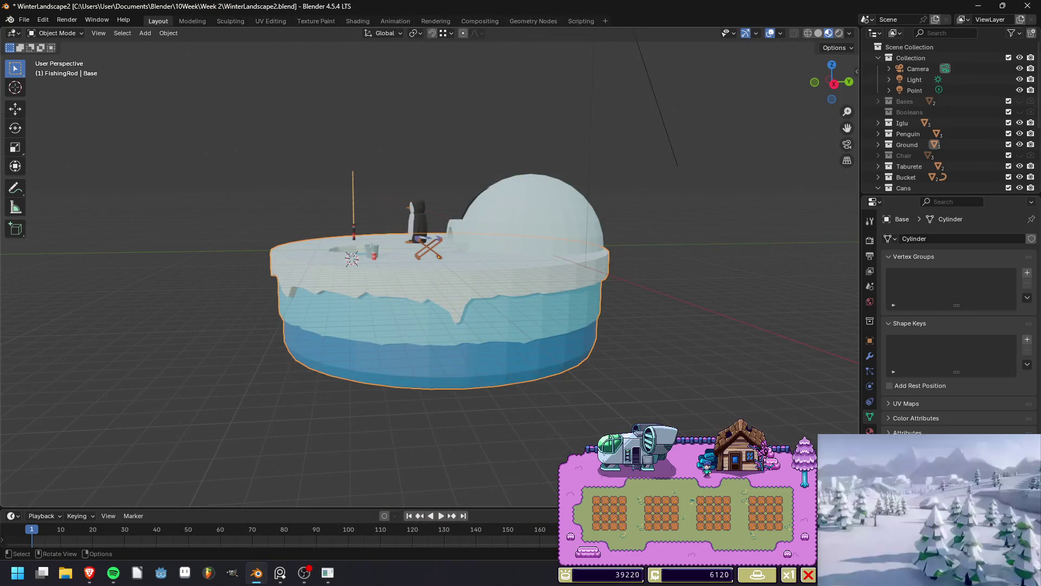
key(ctrl+s)
Smooth-shade the igloo and render the scene.
middle_drag(412, 299, 396, 347)
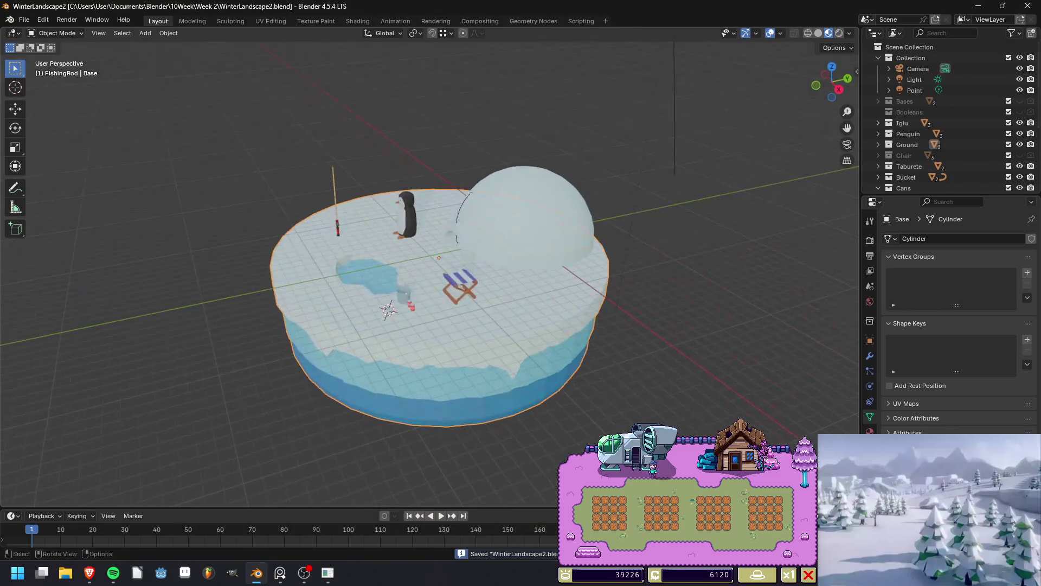
click(467, 217)
right_click(465, 217)
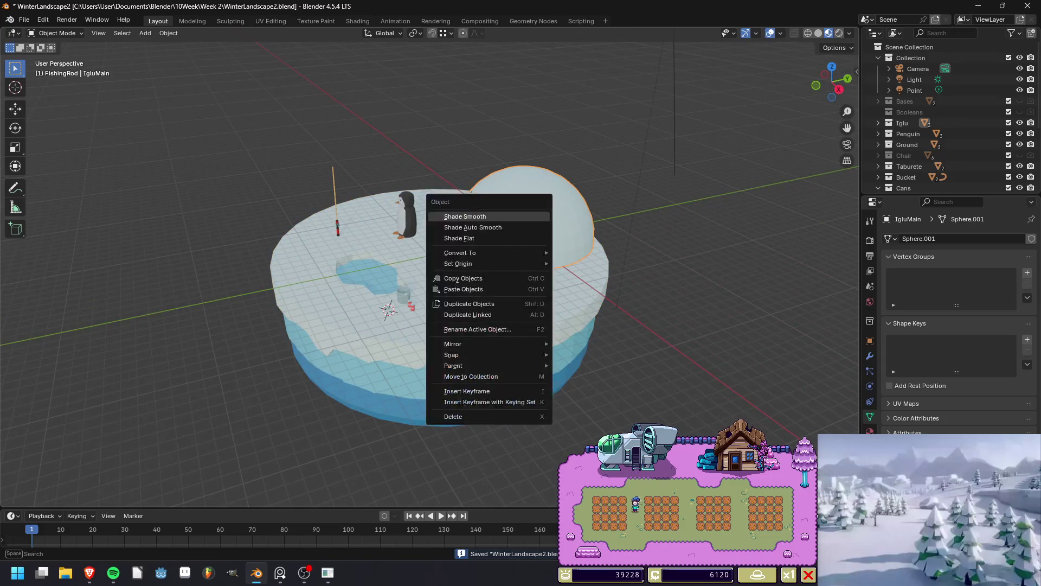
click(465, 217)
key(F12)
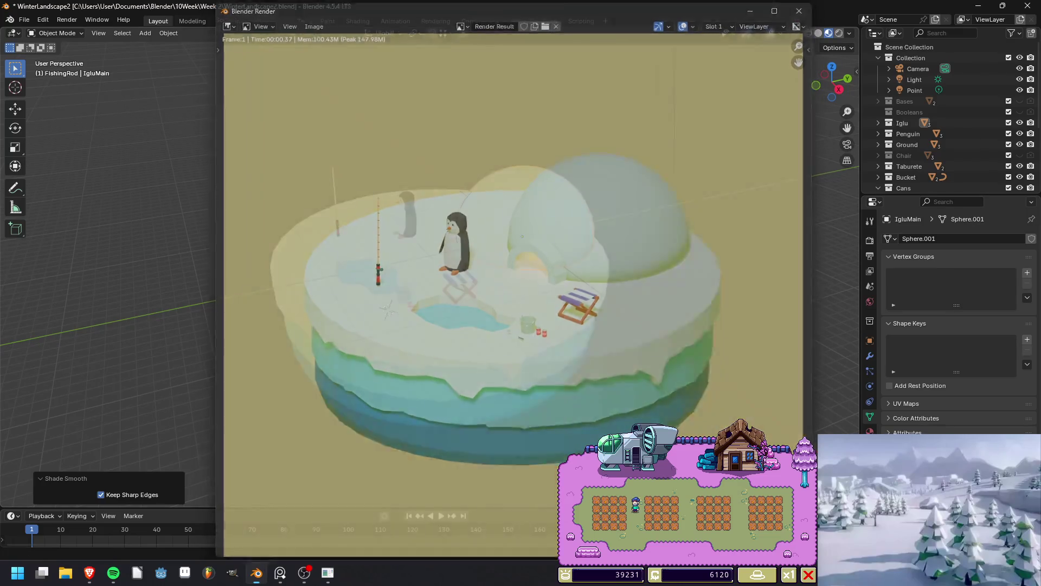
Apply smooth shading to the penguin's body and check it in a render.
key(Escape)
click(406, 214)
right_click(406, 214)
click(405, 214)
key(F12)
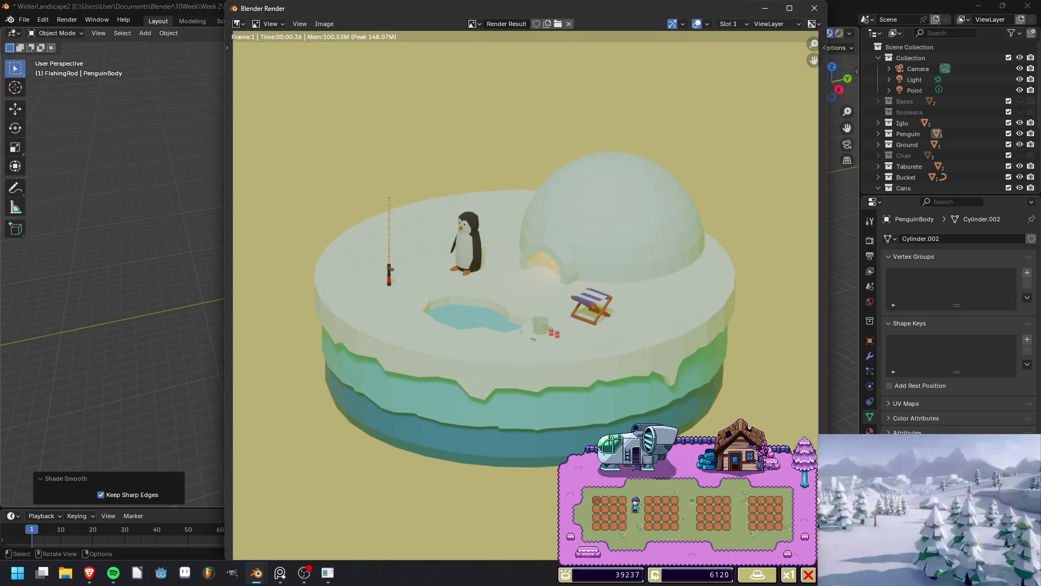
key(Escape)
Save the file, re-render to confirm, save again, and enter Edit Mode on the base.
key(ctrl+s)
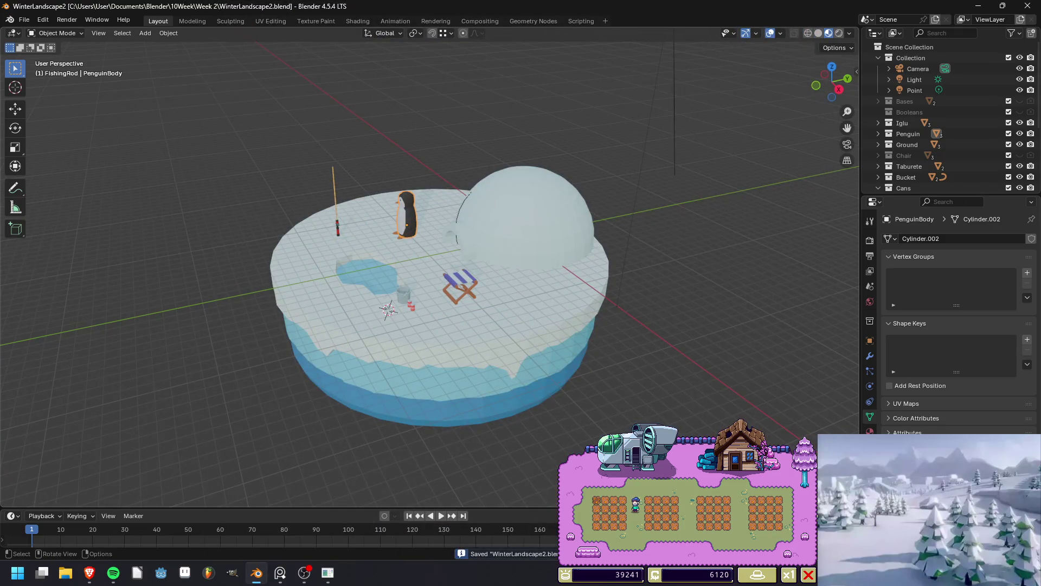
key(F12)
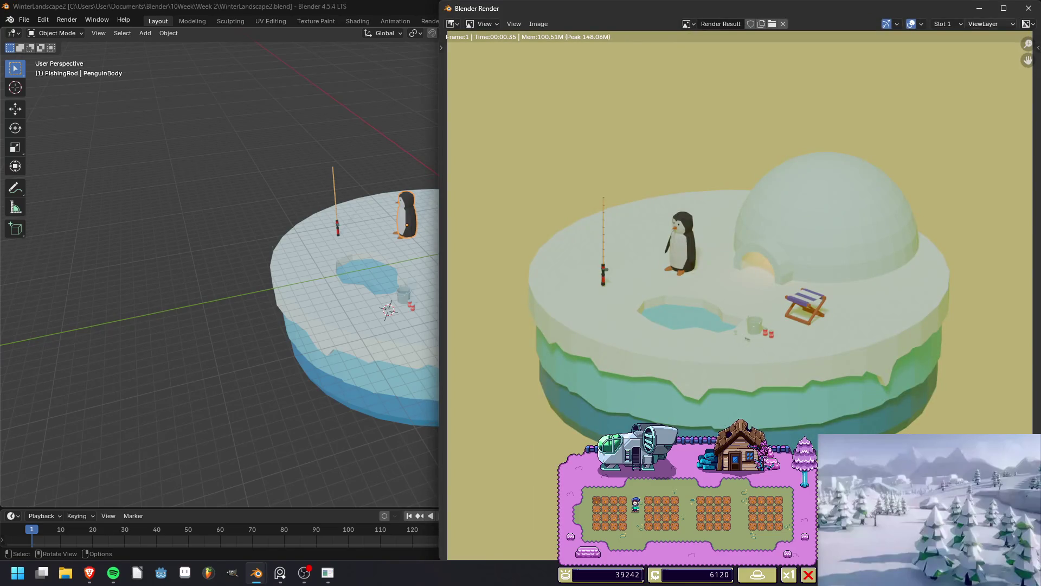
key(Escape)
key(ctrl+s)
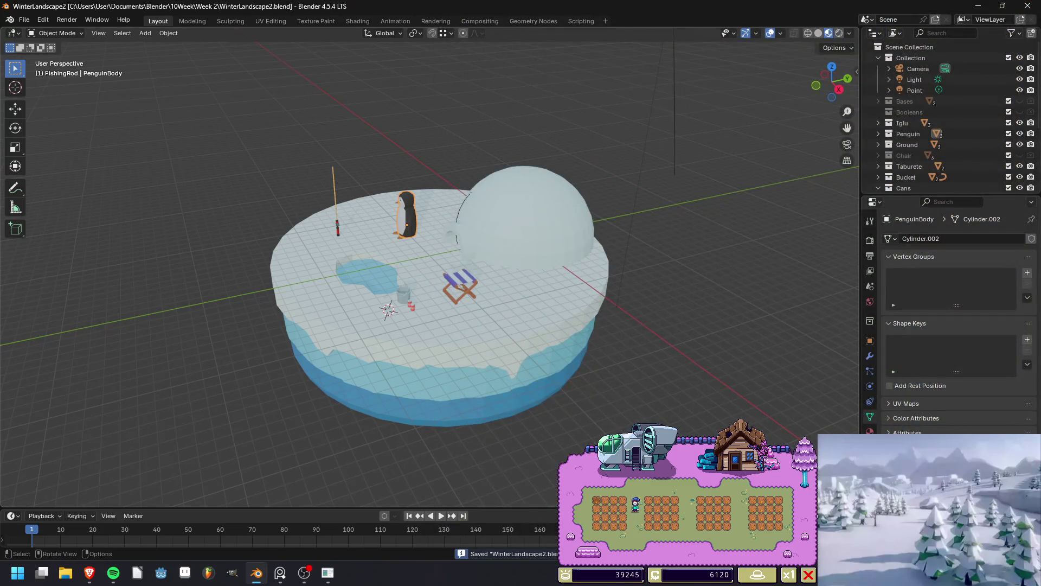
middle_drag(429, 271, 428, 195)
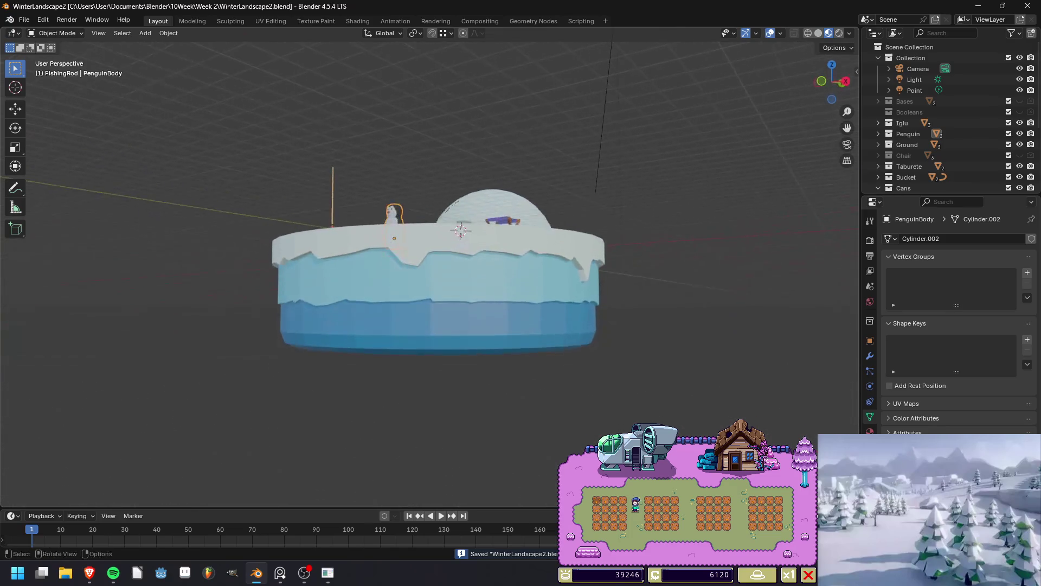
scroll(429, 217, up, 6)
key(Tab)
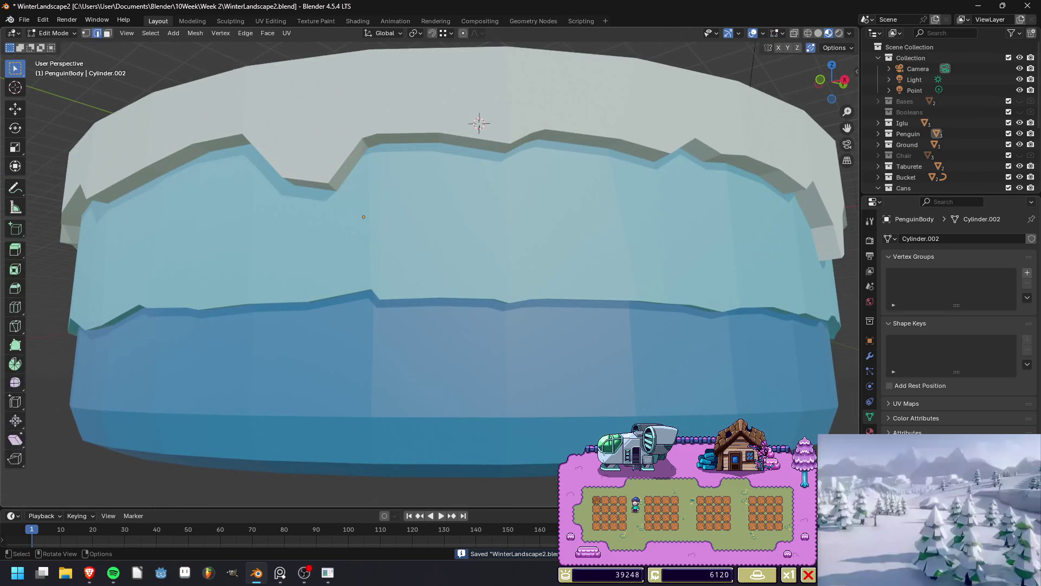
Select the ice base in Object Mode and save the file.
key(Tab)
click(433, 244)
key(Tab)
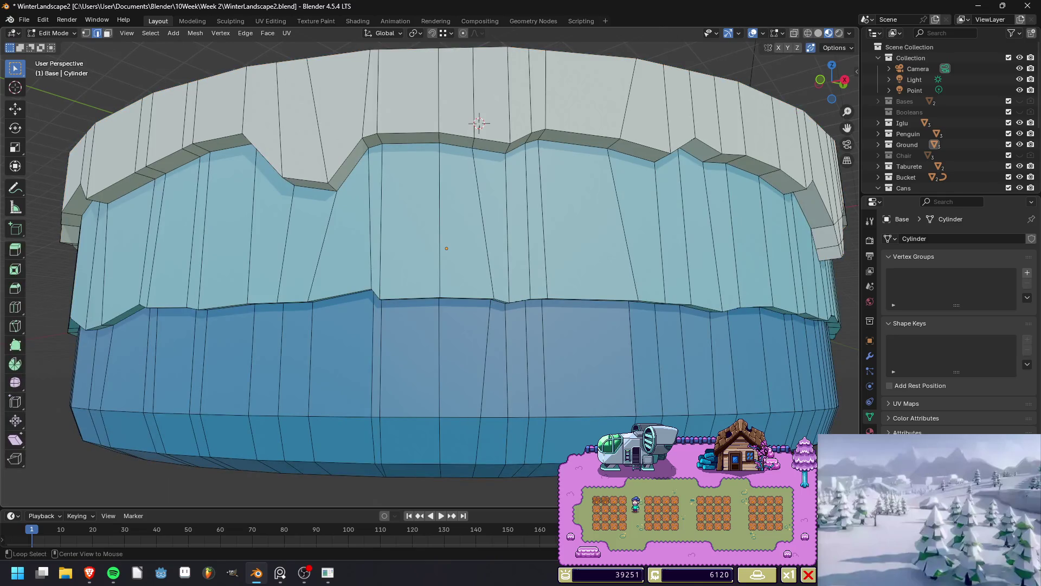
key(Tab)
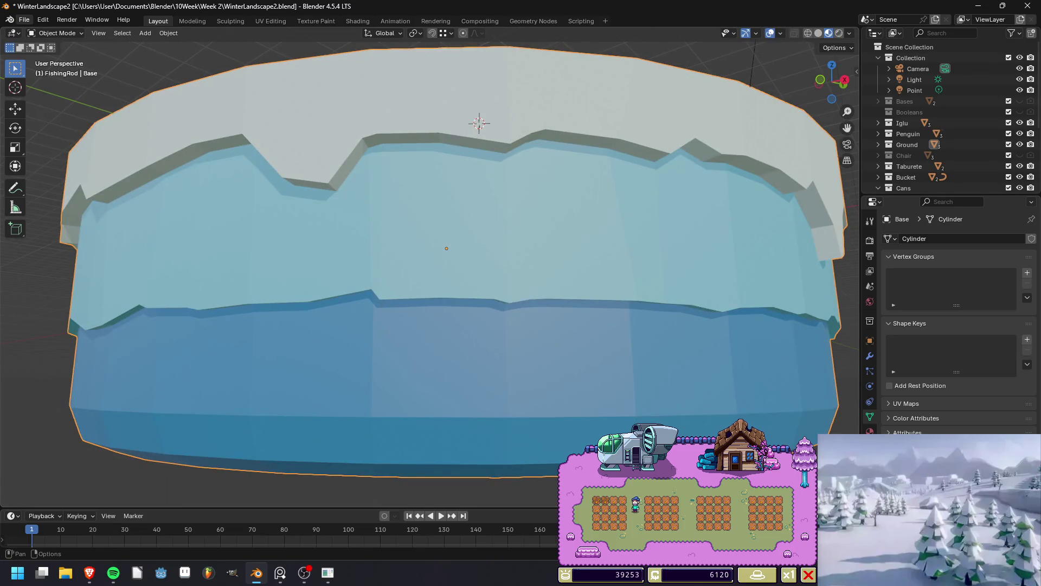
key(ctrl+s)
Save an incremental version of the diorama as WinterLandscape3.blend.
click(24, 20)
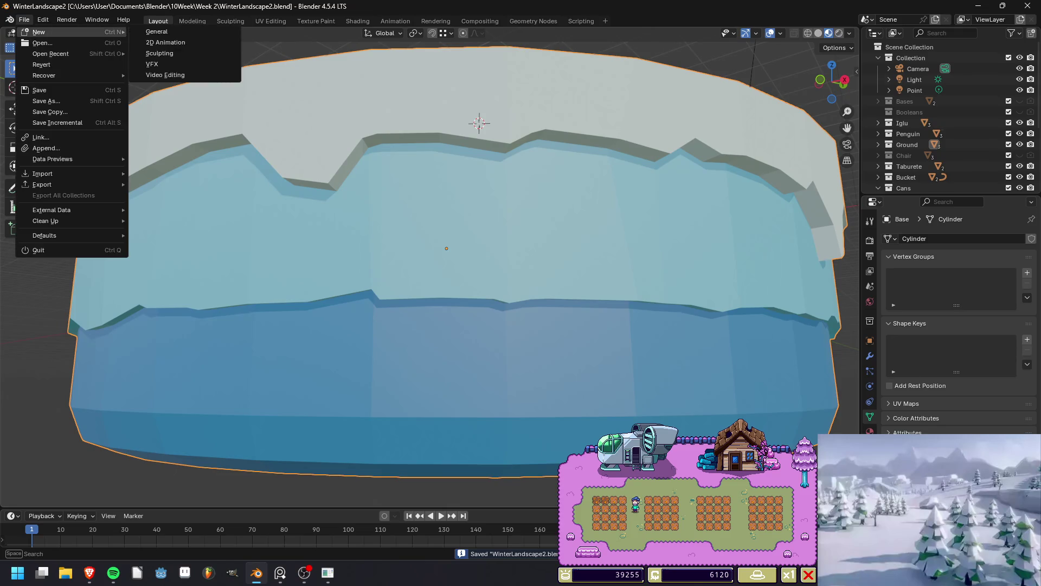
mouse_move(65, 54)
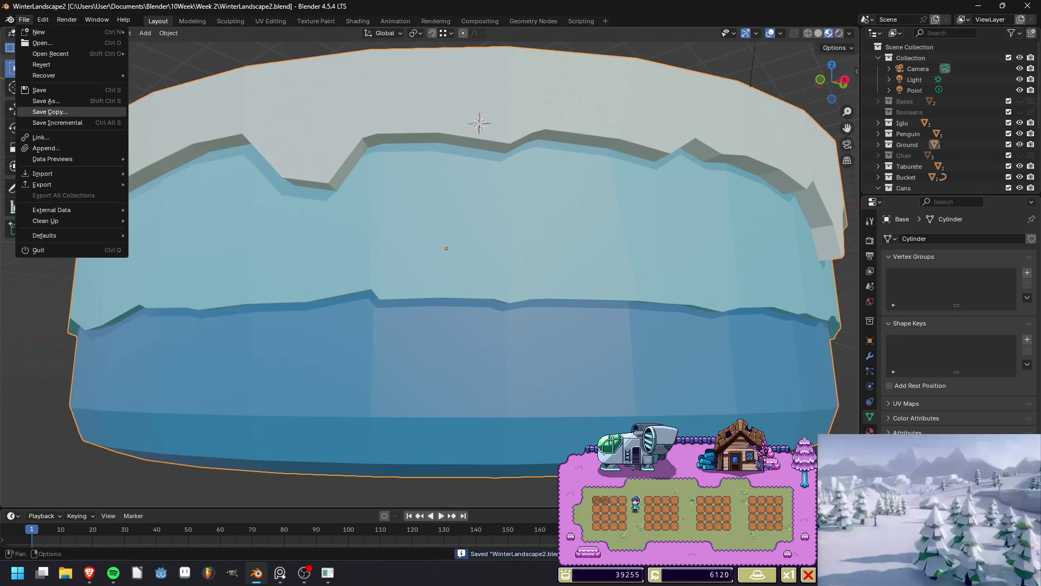
click(57, 122)
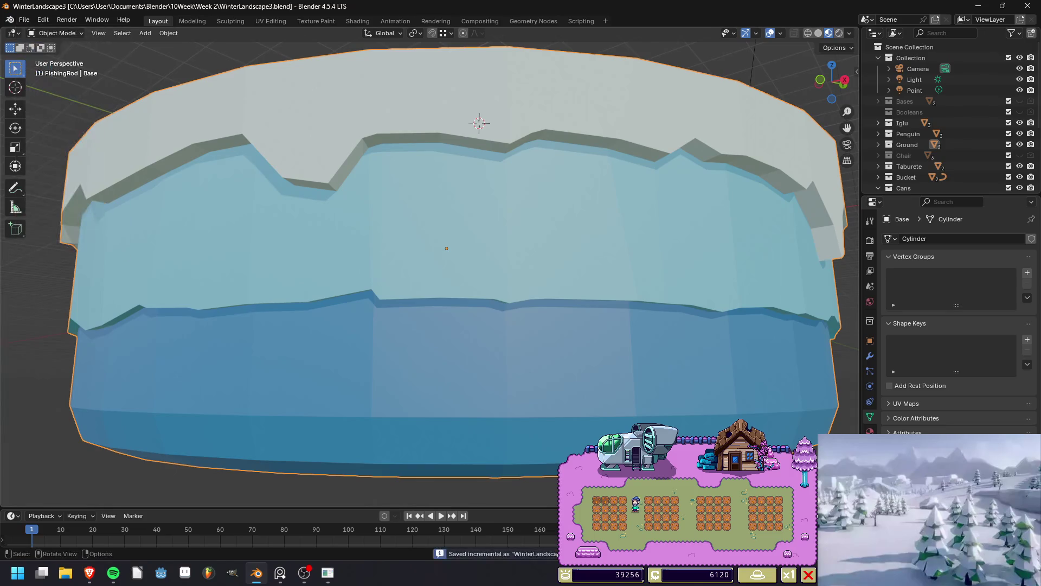
scroll(434, 250, down, 5)
middle_drag(433, 249, 437, 298)
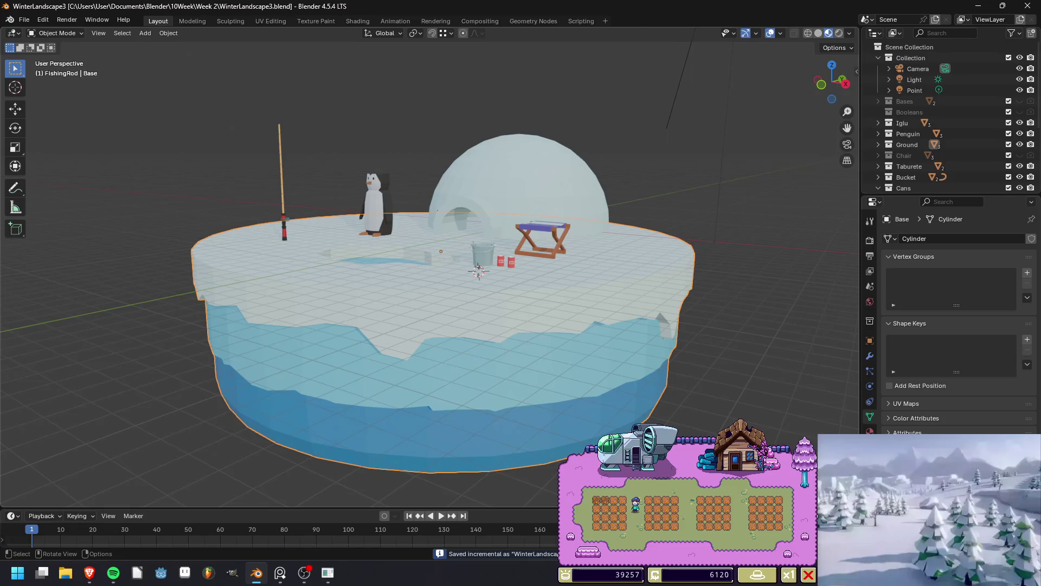
middle_drag(437, 298, 437, 201)
scroll(437, 245, up, 3)
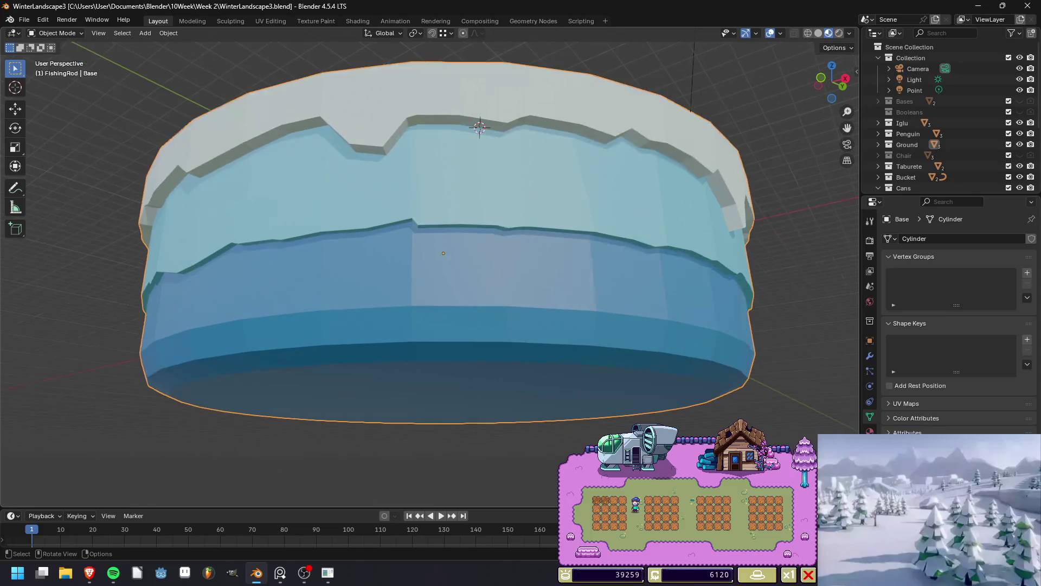
Bevel the base's top rim edge loop in Edit Mode.
key(Tab)
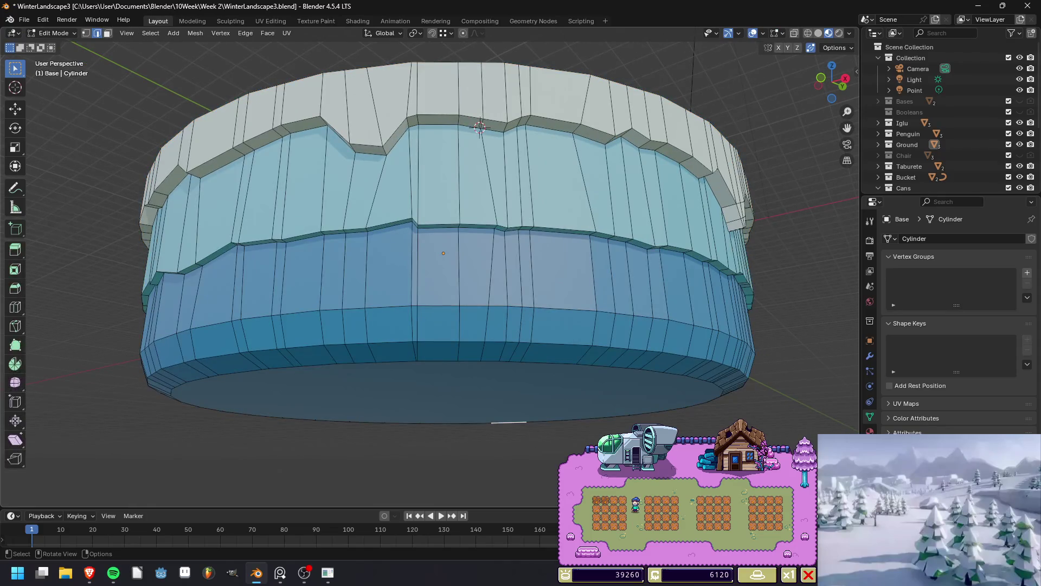
alt+click(477, 120)
key(ctrl+b)
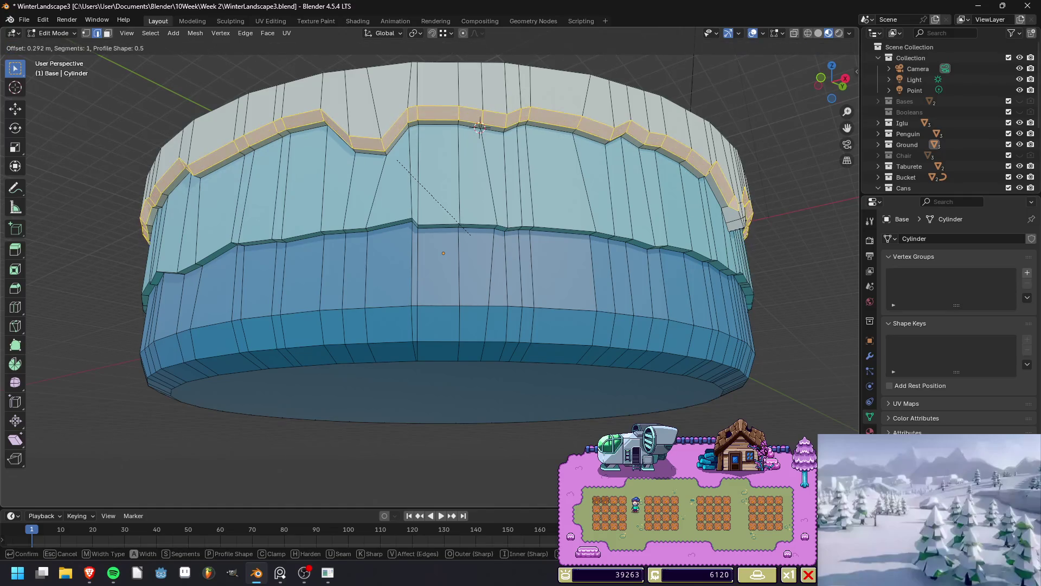
click(480, 127)
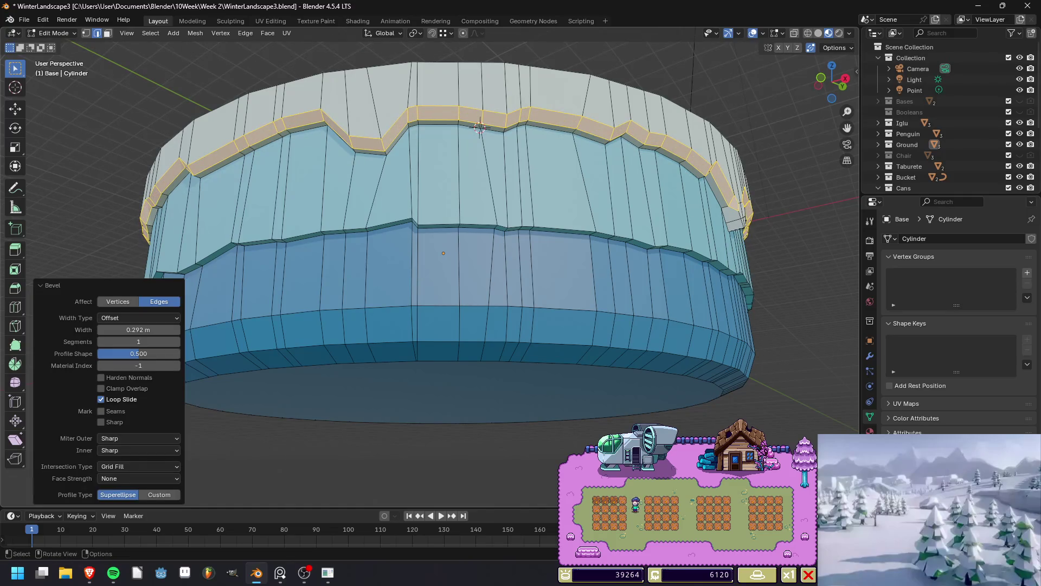
key(alt+a)
middle_drag(480, 127, 358, 138)
scroll(291, 111, up, 2)
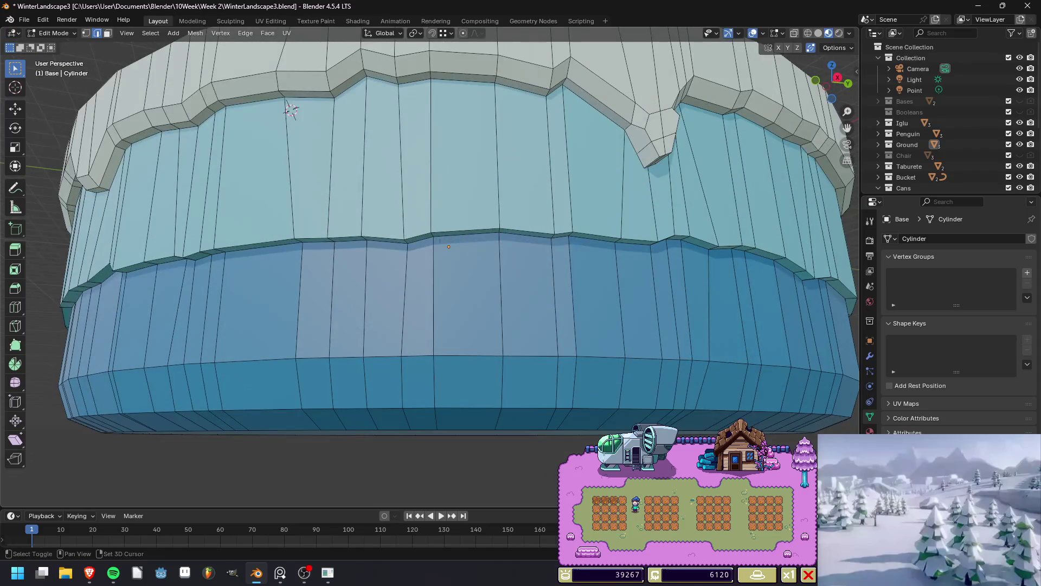
Bevel the snow cap's top edge loop by about 0.146 m and render a preview.
alt+click(291, 110)
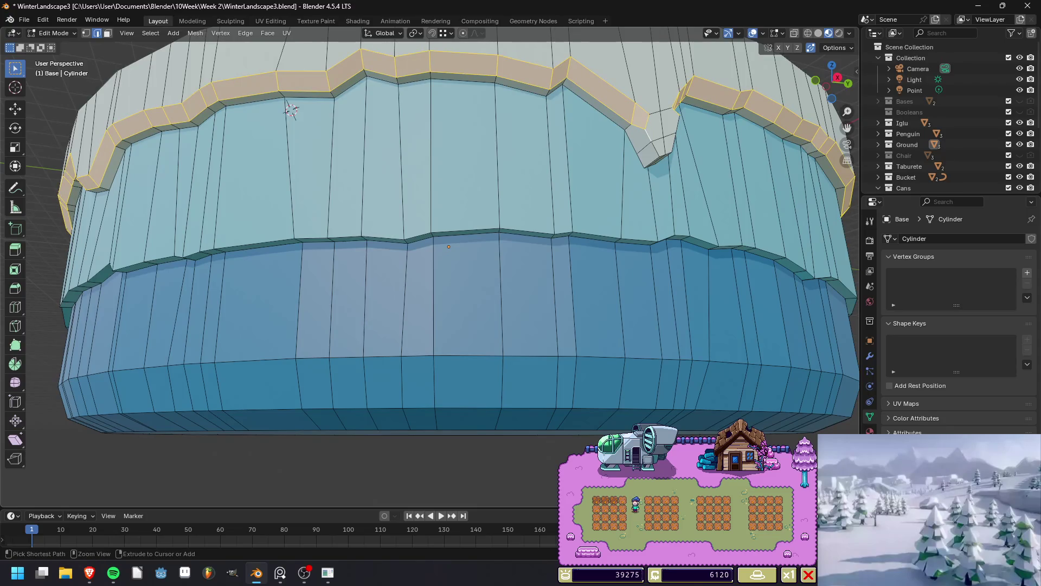
alt+shift+click(292, 110)
mouse_move(291, 110)
middle_down()
mouse_move(223, 129)
mouse_move(184, 167)
middle_up()
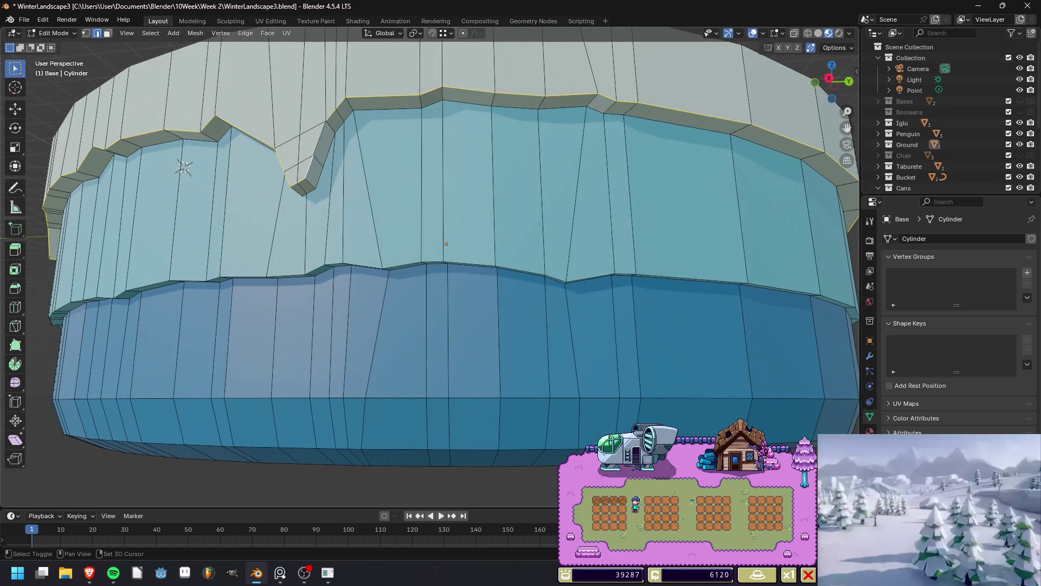
key(ctrl+v)
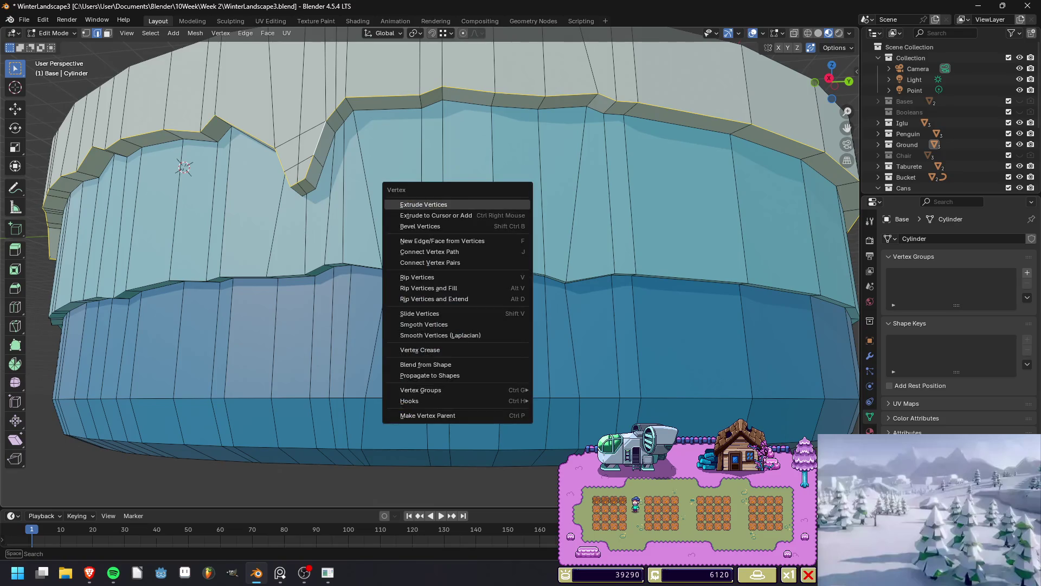
key(Escape)
key(ctrl+b)
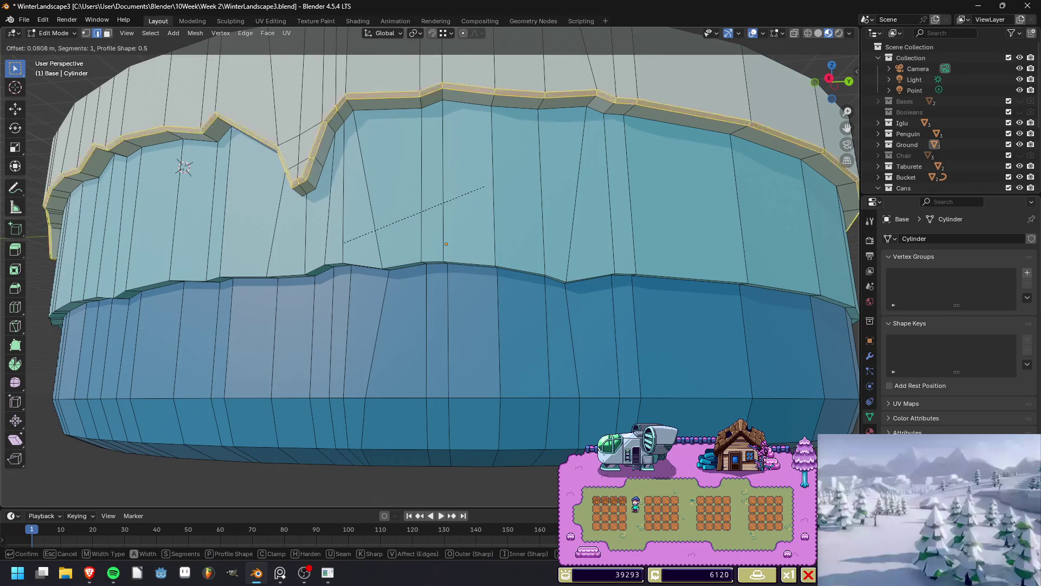
click(485, 187)
middle_drag(485, 187, 532, 182)
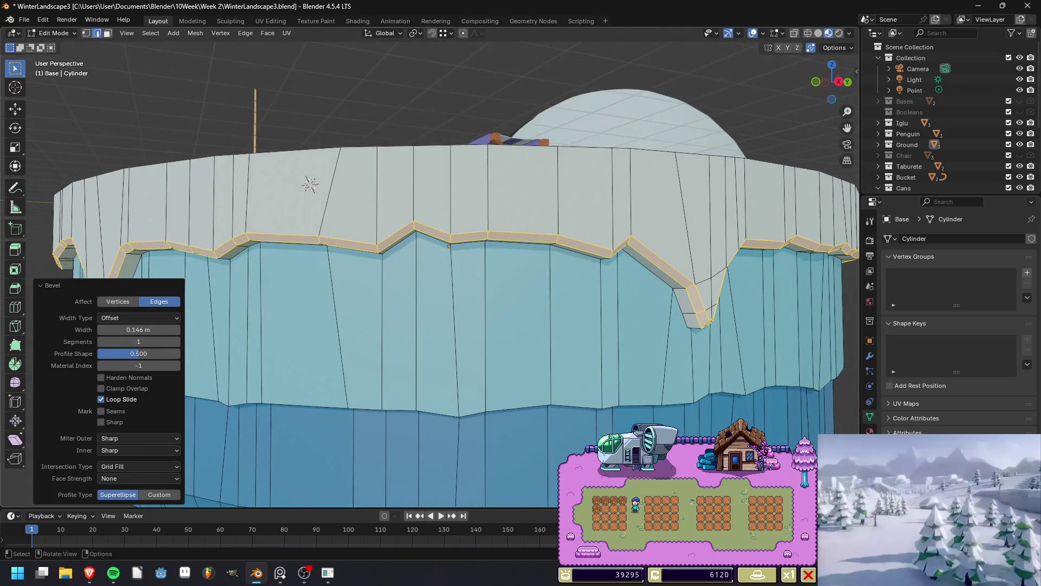
key(F12)
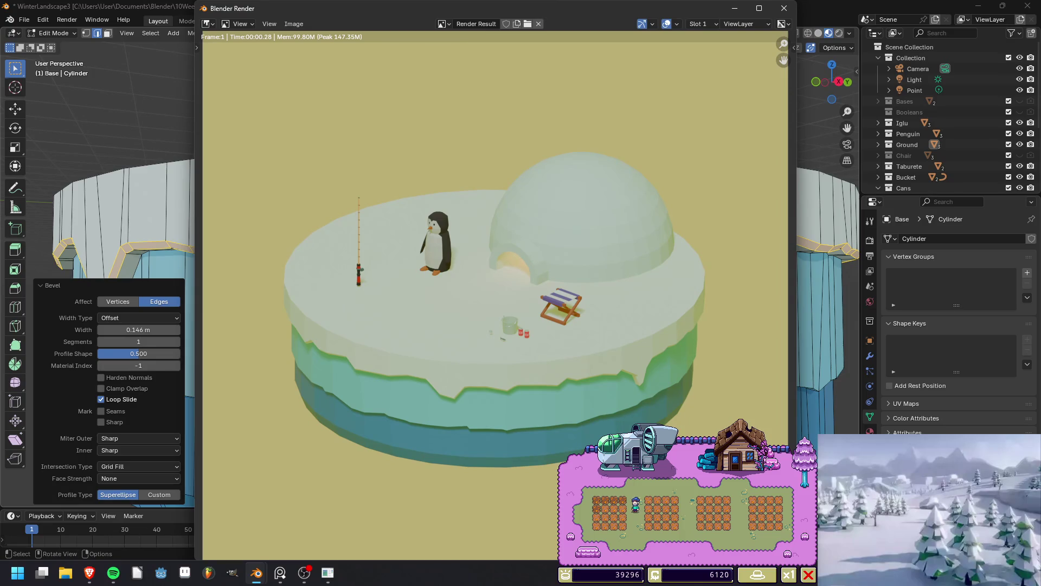
Tune the snow-cap bevel width and set its profile to 0.597, then re-render to check.
click(784, 9)
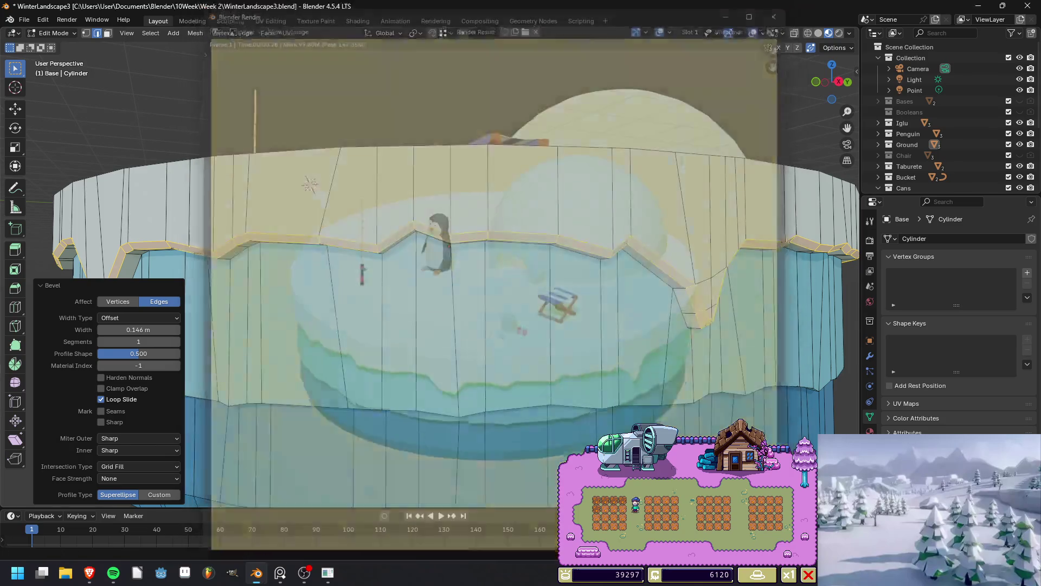
mouse_move(138, 329)
mouse_down()
mouse_move(163, 329)
mouse_move(146, 330)
mouse_up()
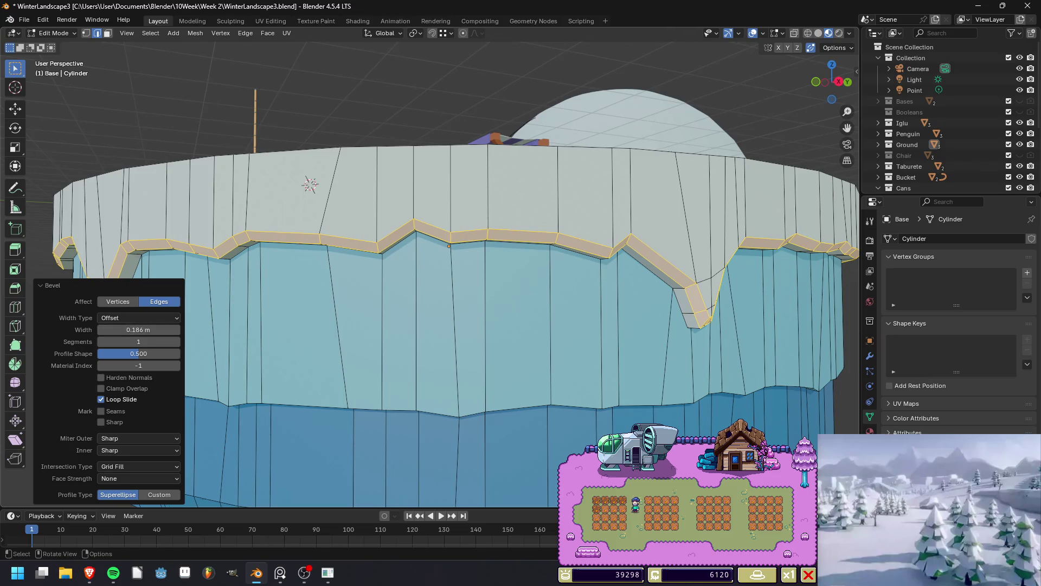
mouse_move(138, 353)
mouse_down()
mouse_move(174, 353)
mouse_move(97, 353)
mouse_move(157, 353)
mouse_move(139, 353)
mouse_up()
mouse_move(138, 329)
mouse_down()
mouse_move(175, 329)
mouse_move(126, 330)
mouse_up()
key(alt+a)
scroll(444, 271, down, 5)
middle_drag(444, 271, 466, 271)
key(F12)
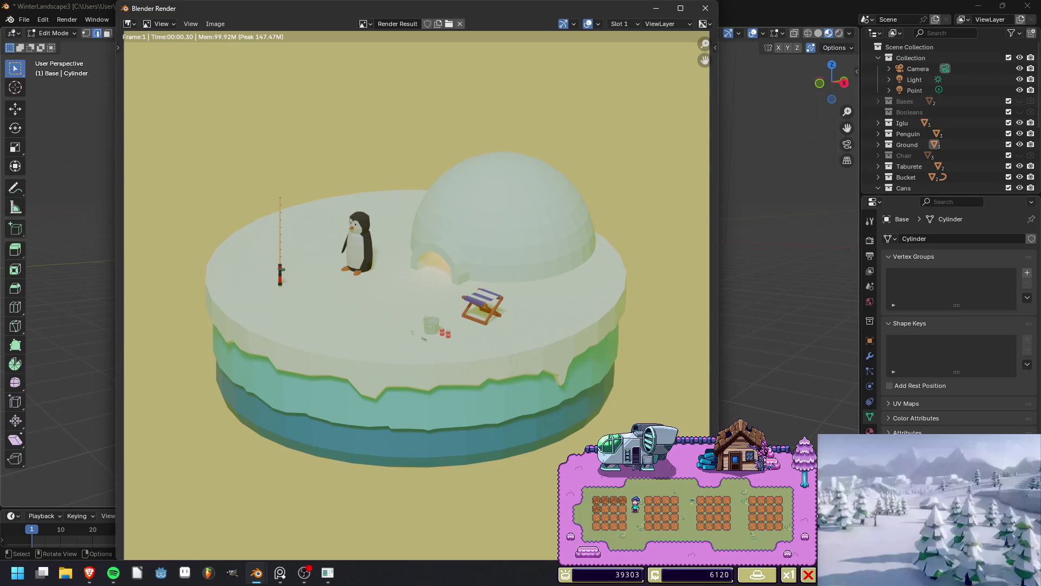
click(705, 8)
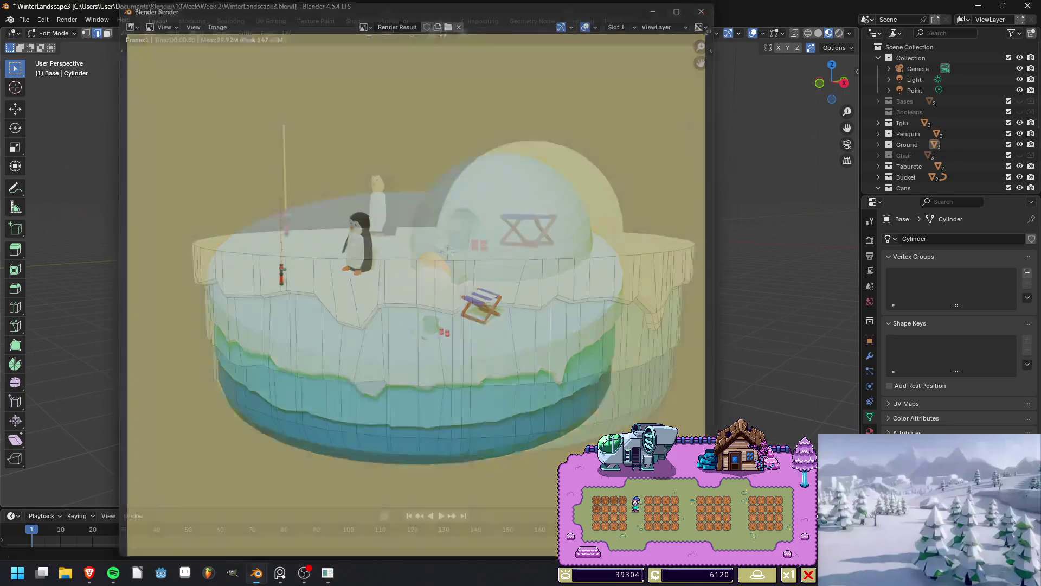
Save the file, render once more, return to Object Mode and save again.
key(alt+a)
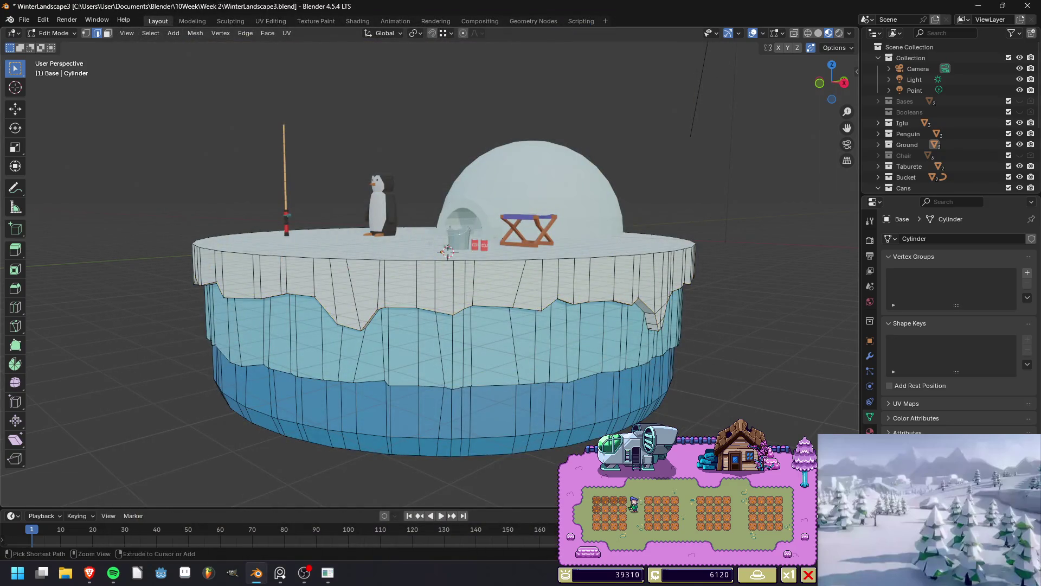
key(ctrl+s)
key(F12)
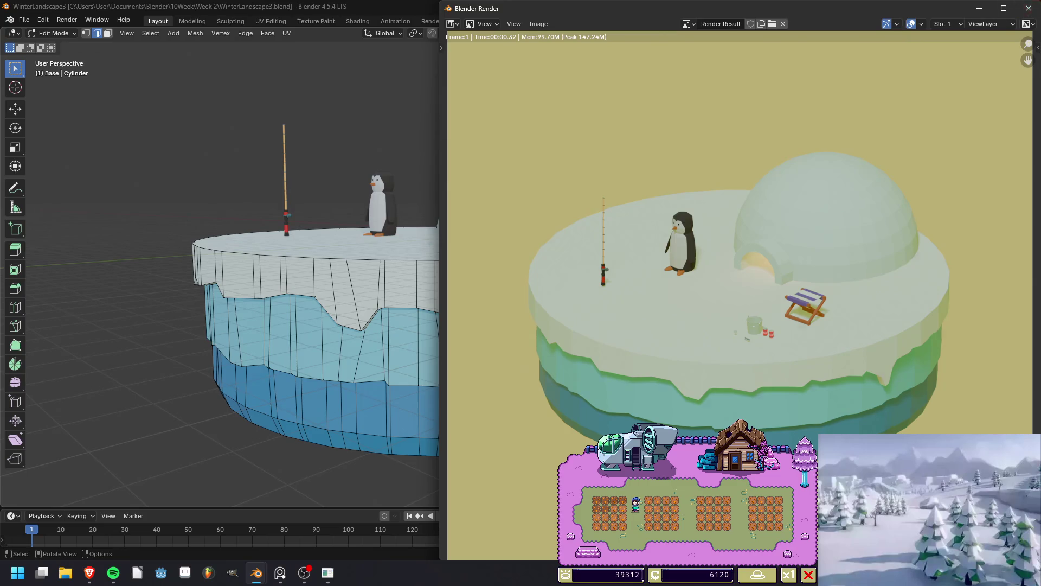
click(1028, 8)
key(Tab)
key(ctrl+s)
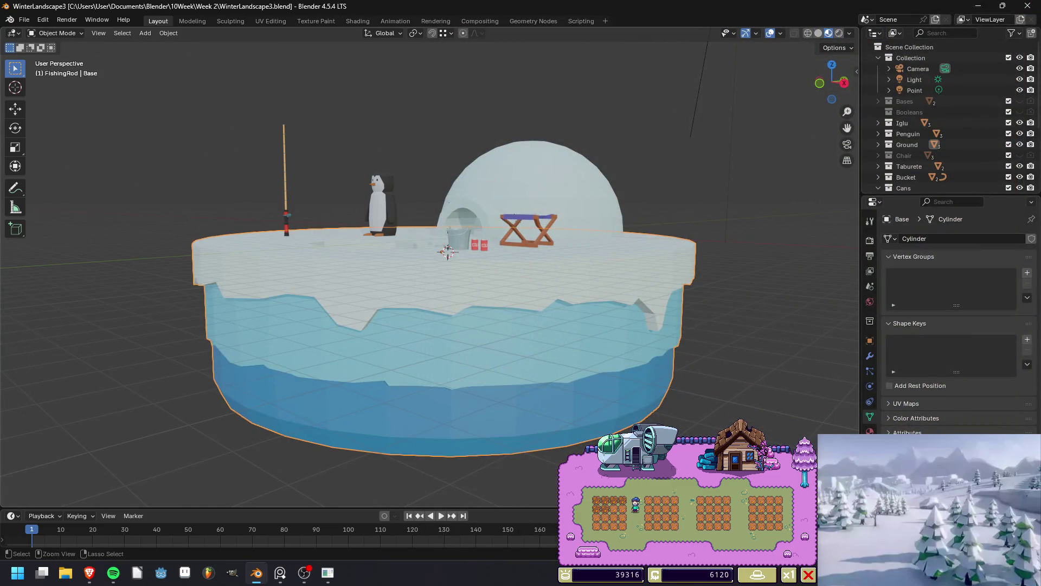
key(alt+Tab)
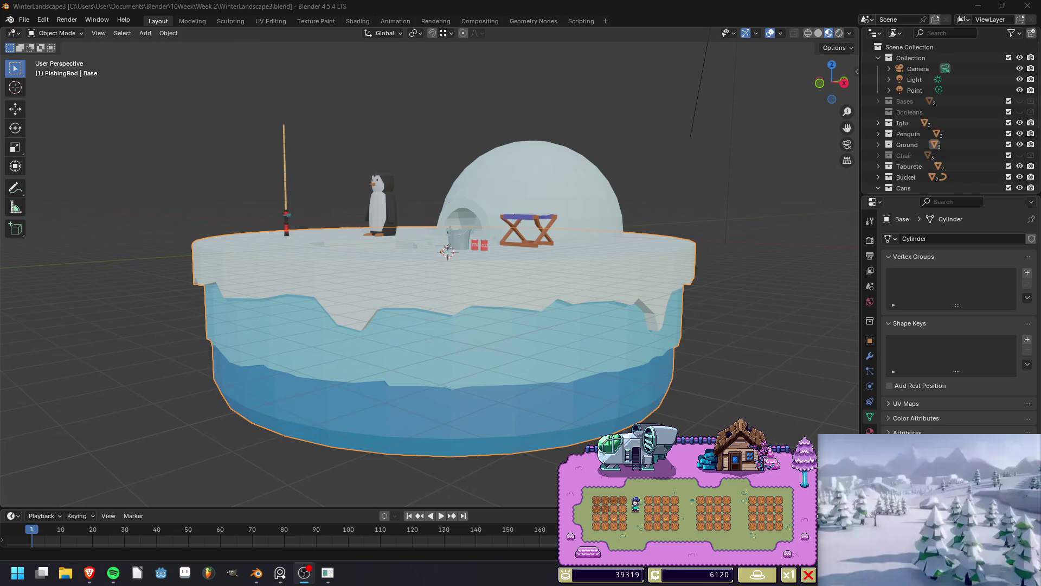
key(alt+Tab)
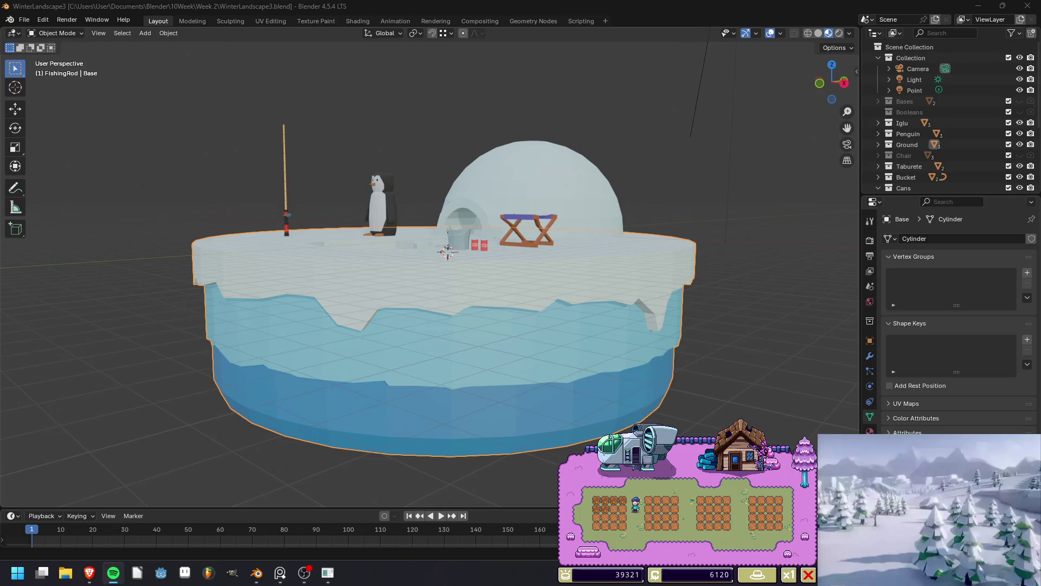
key(alt+Tab)
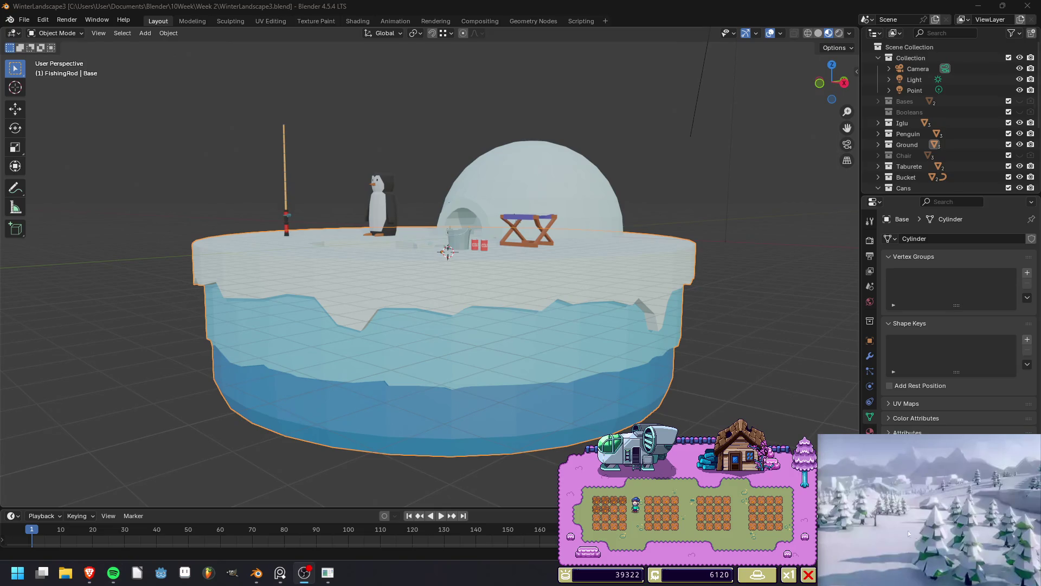
middle_drag(434, 326, 423, 380)
key(ctrl+s)
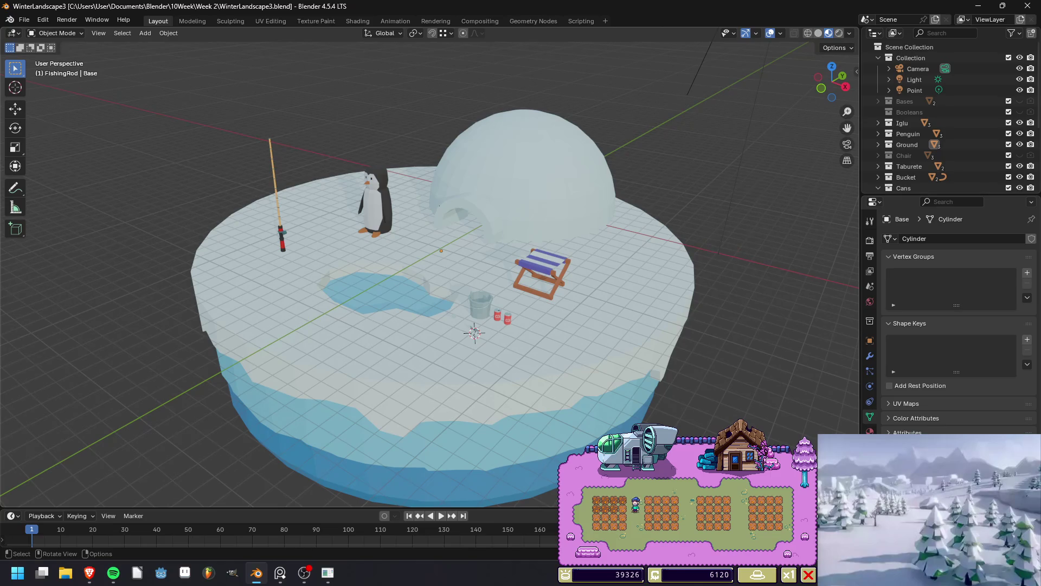
middle_drag(434, 271, 442, 242)
Bevel the base's top face edge to 0.463 m and render to check the rounded edge.
key(Tab)
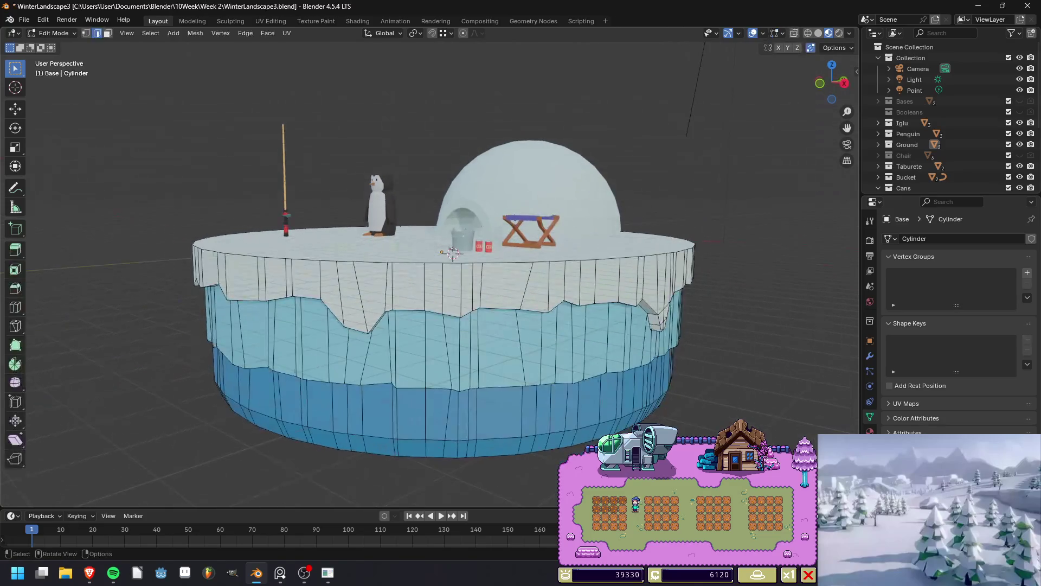
click(596, 244)
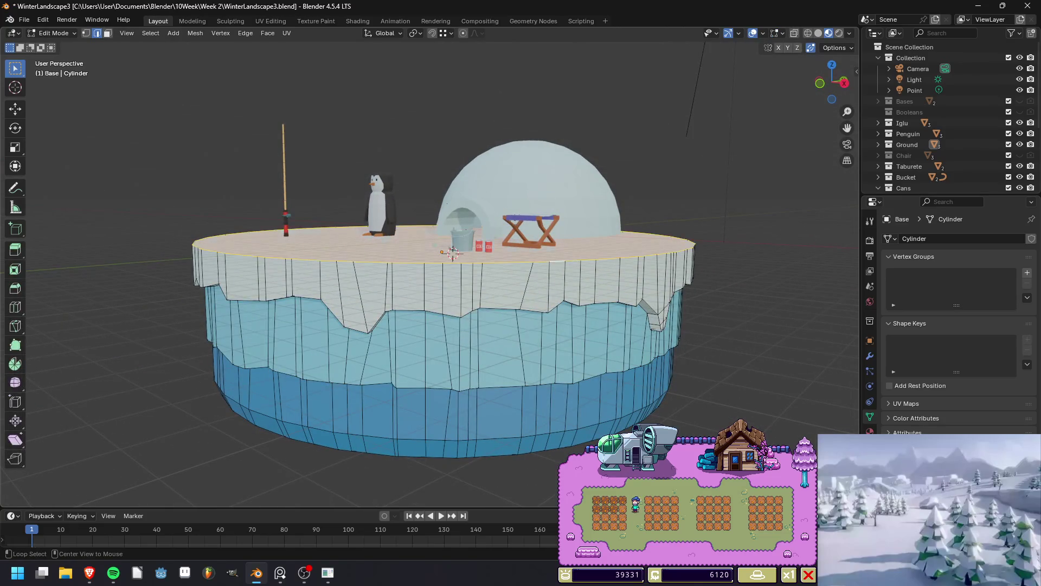
middle_drag(651, 271, 676, 302)
key(ctrl+b)
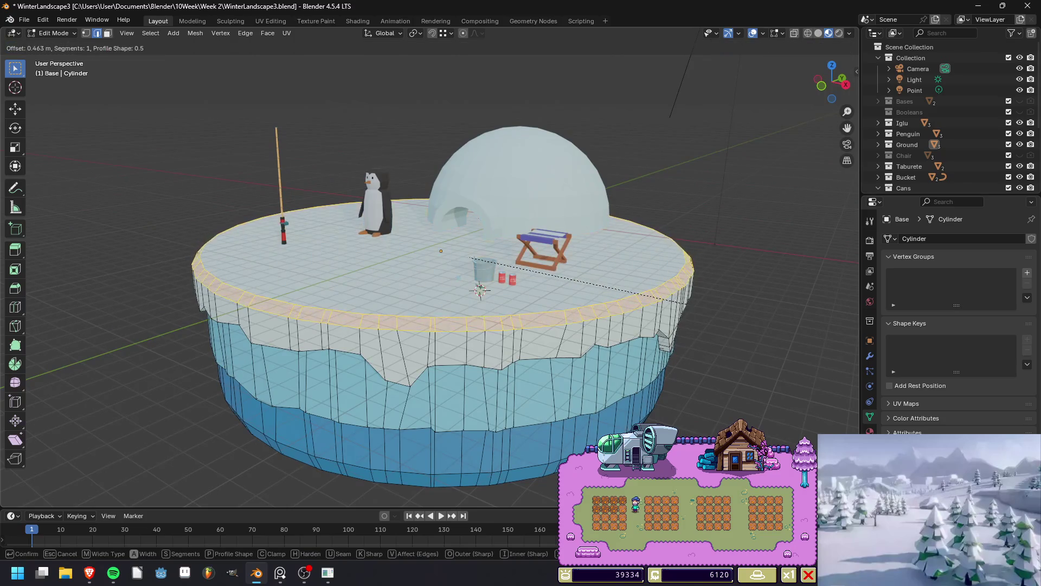
click(681, 304)
key(F12)
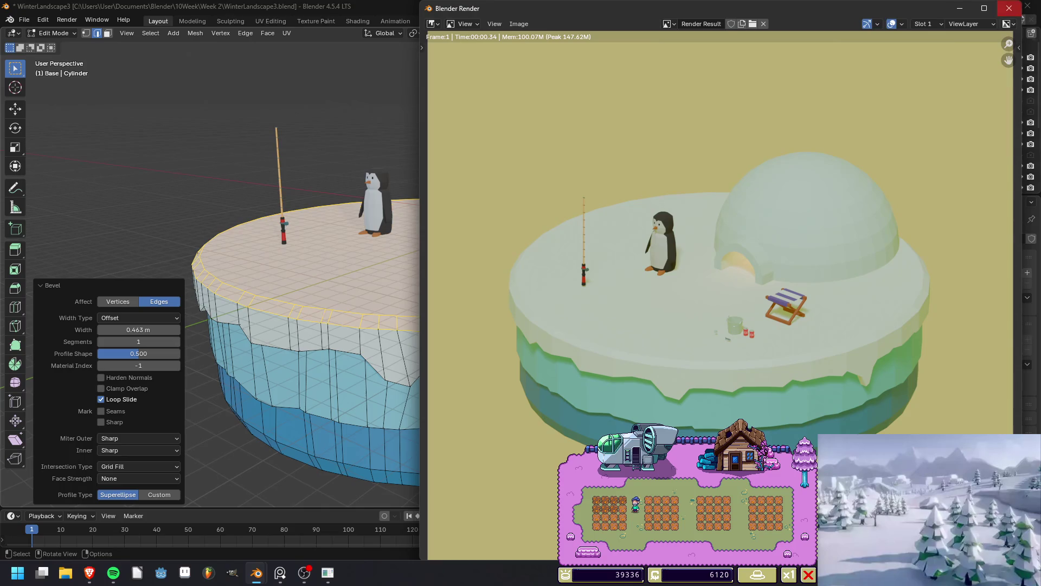
click(1009, 8)
Save, deselect the top face, and return the base to Object Mode before saving again.
key(ctrl+s)
key(alt+a)
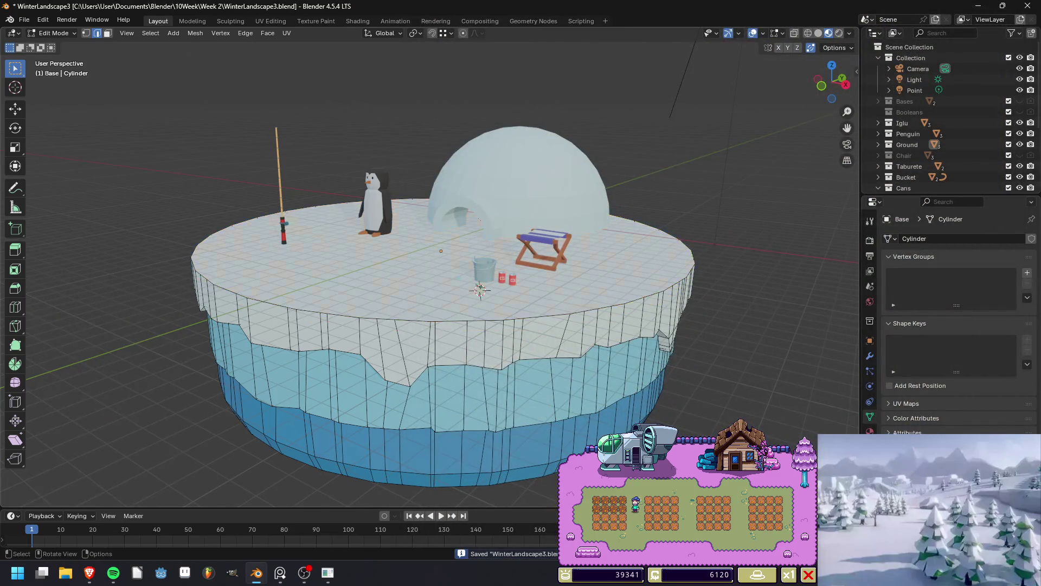
middle_drag(434, 271, 412, 255)
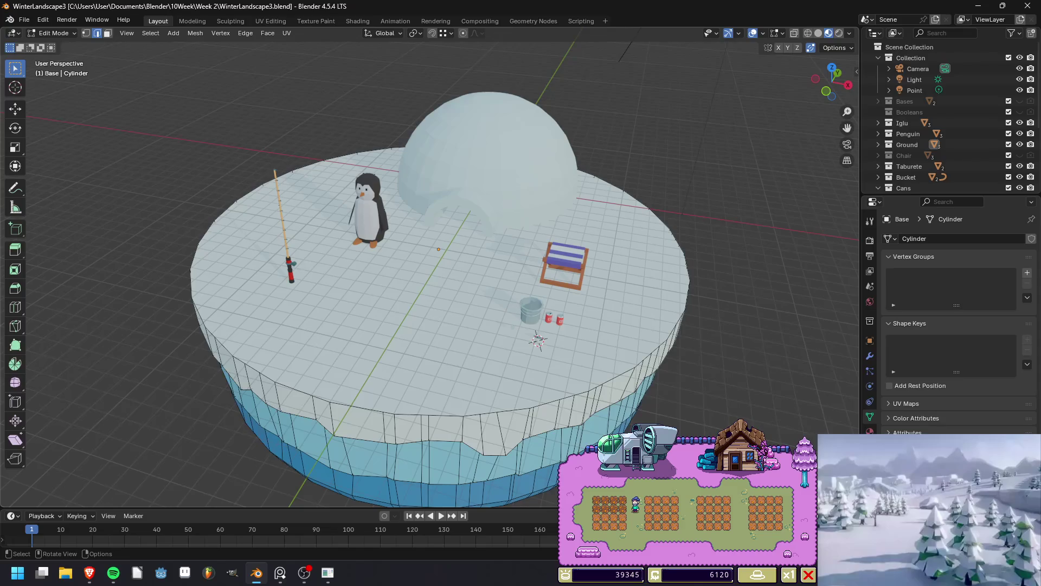
key(Tab)
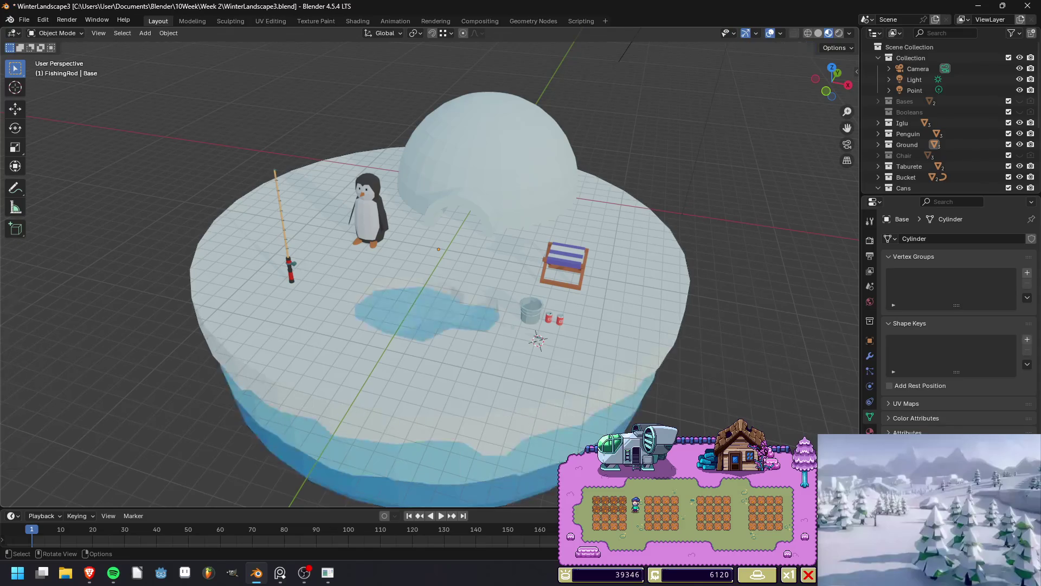
key(ctrl+s)
mouse_move(434, 325)
middle_down()
mouse_move(436, 261)
mouse_move(542, 254)
mouse_move(564, 282)
middle_up()
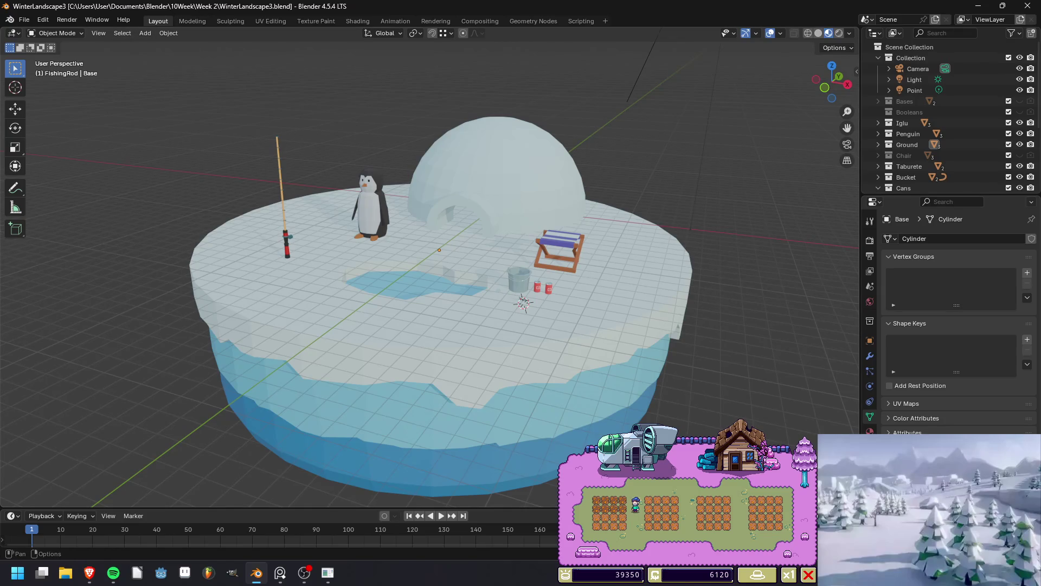
Save a copy named WinterLandscape2_Layout2.blend, then re-save WinterLandscape3.blend.
click(24, 19)
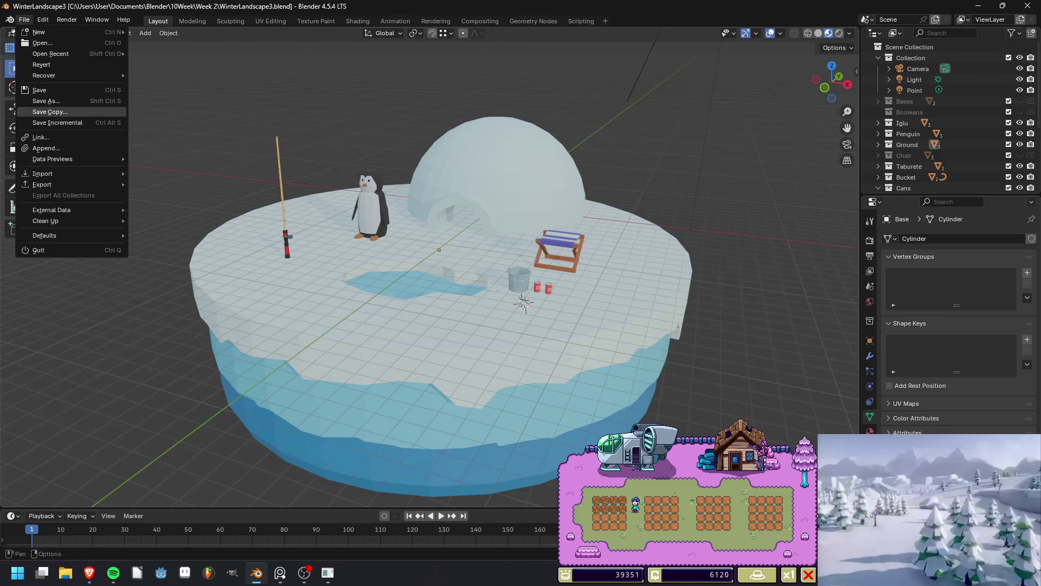
click(50, 112)
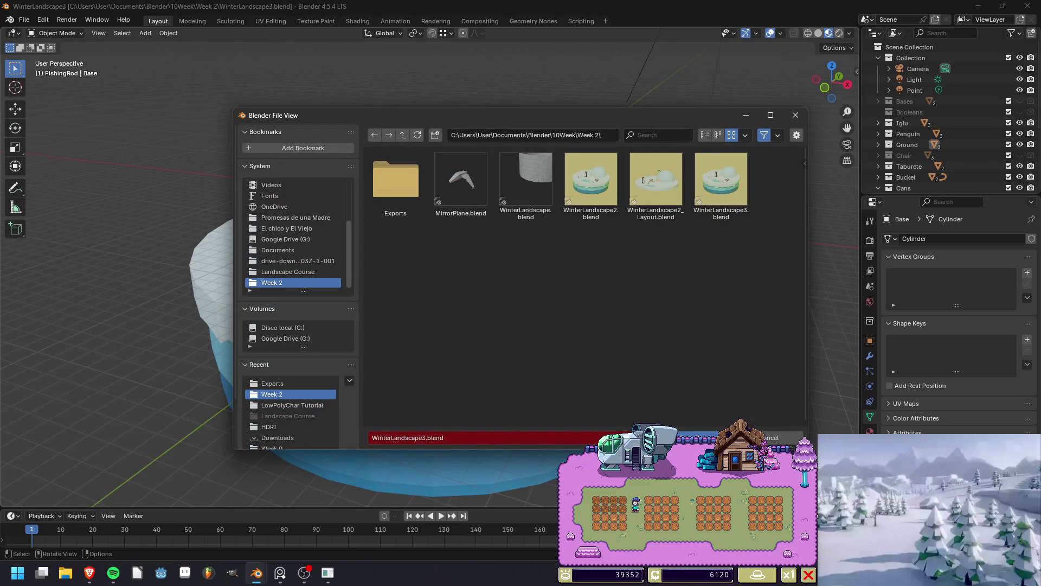
click(655, 181)
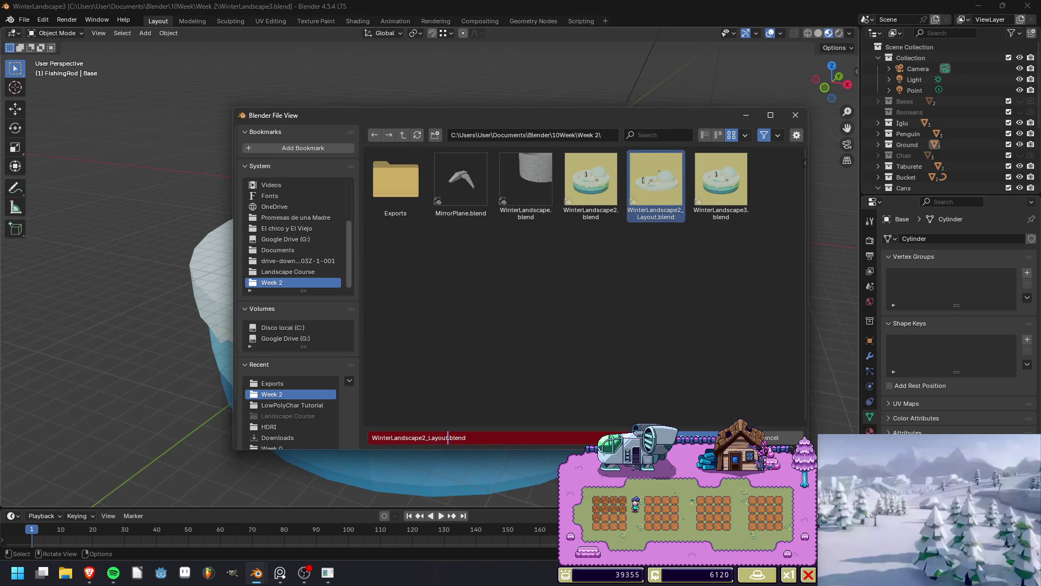
text(2)
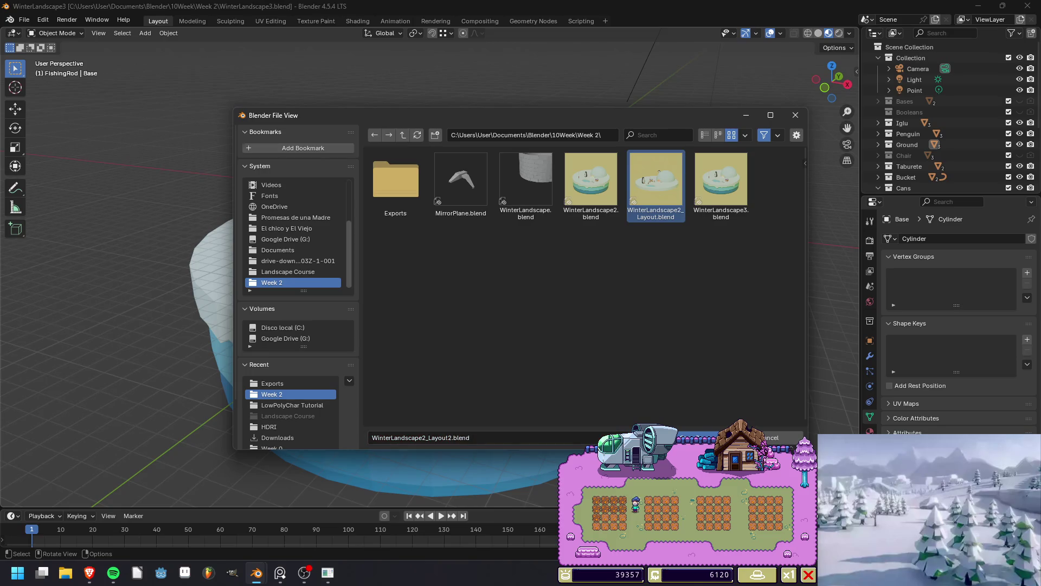
key(Return)
key(ctrl+s)
middle_drag(678, 477, 656, 481)
scroll(442, 304, down, 3)
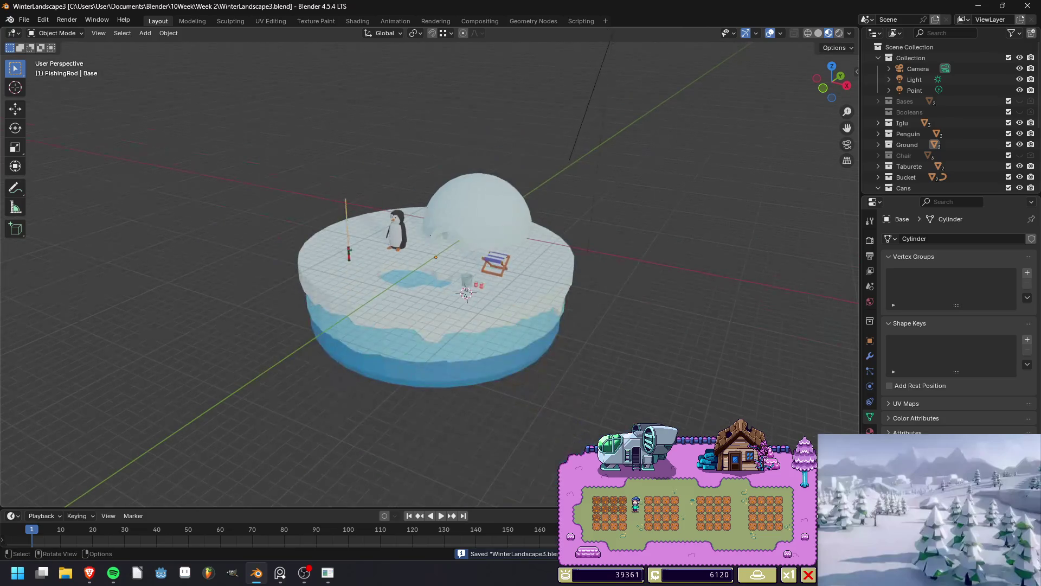
View through the camera, then orbit and zoom in on the penguin, igloo, chair and bucket.
scroll(443, 303, up, 1)
click(847, 144)
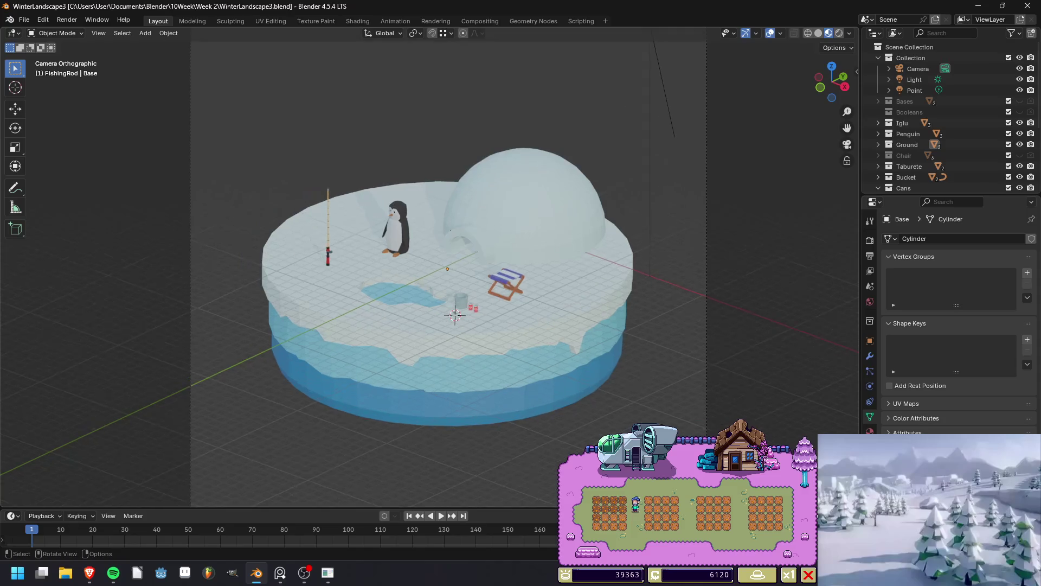
key(Tab)
key(Tab)
middle_drag(451, 307, 455, 351)
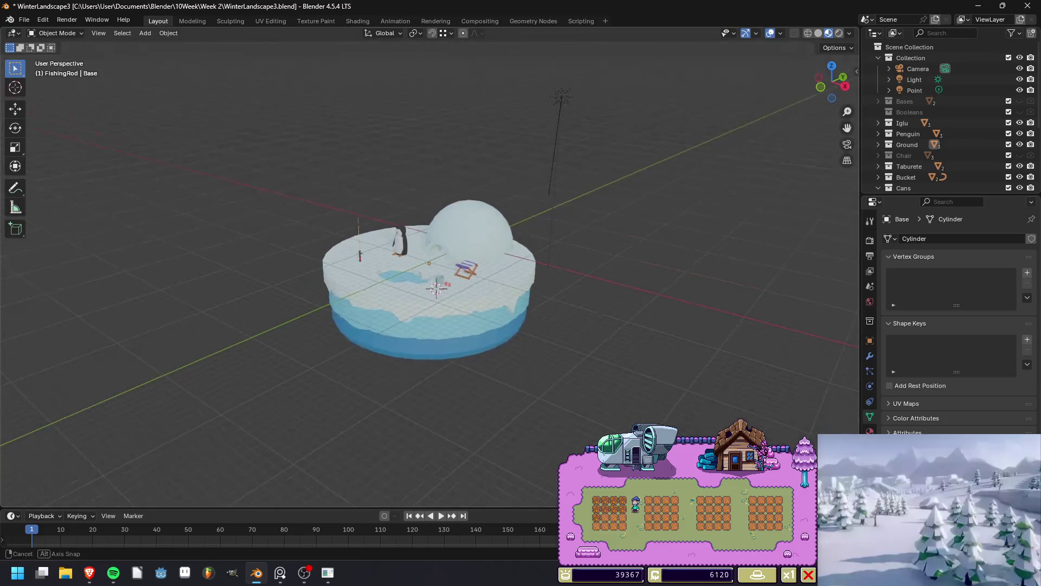
scroll(454, 351, up, 5)
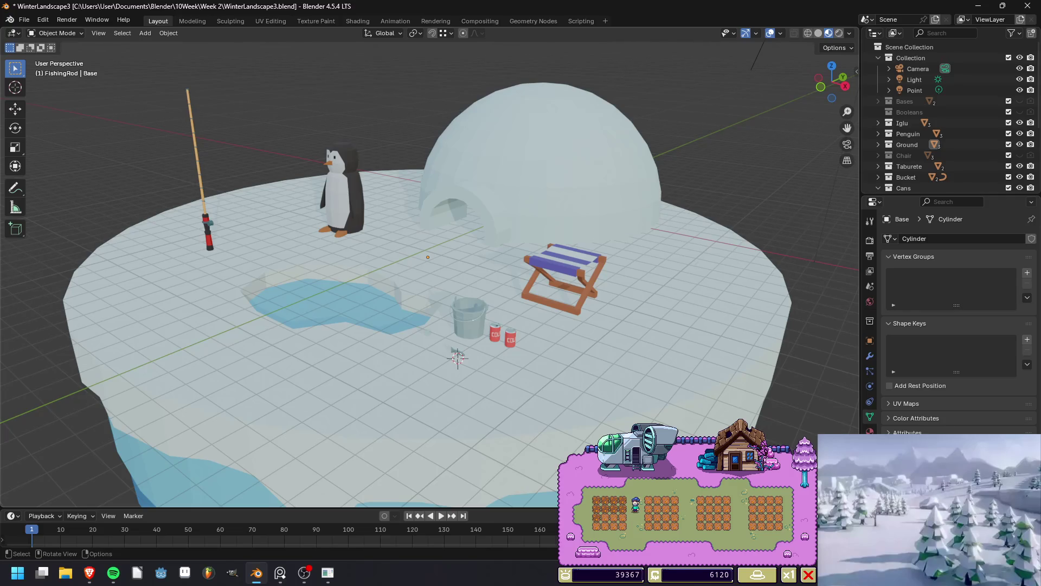
middle_drag(455, 351, 541, 419)
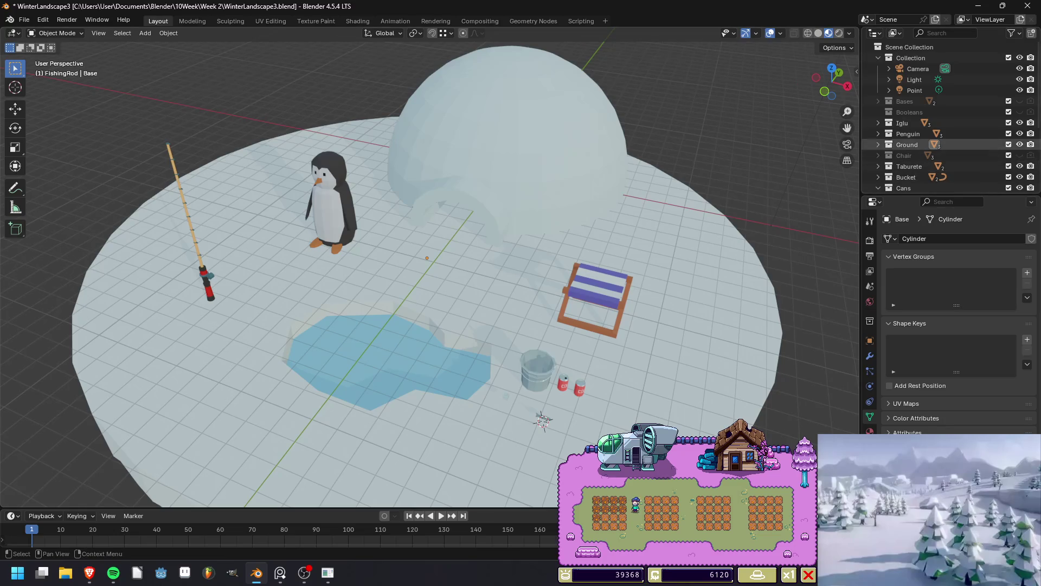
Move the Penguin collection beside the fishing rod and rotate it 45° about Z.
right_click(903, 133)
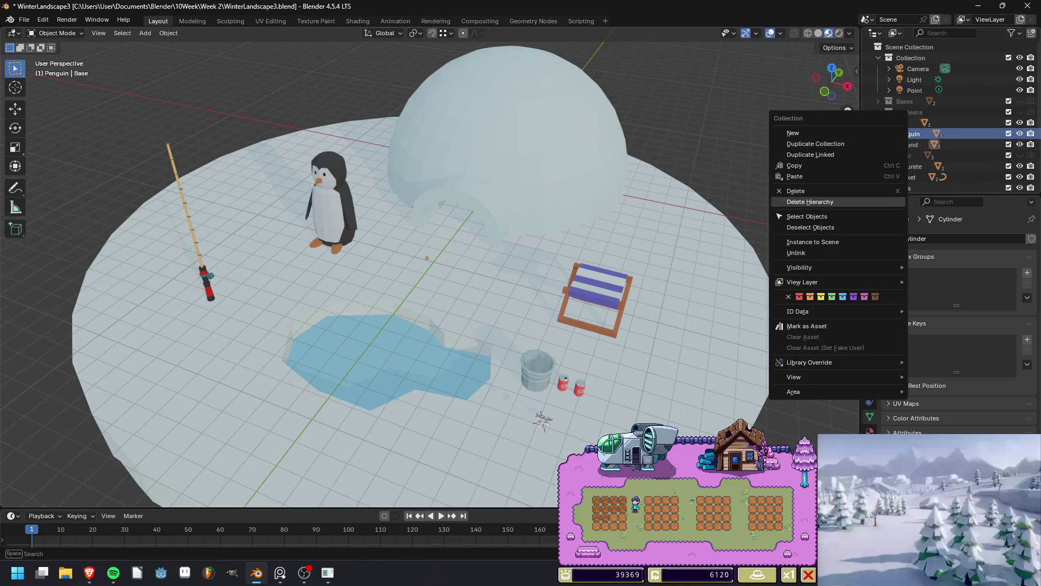
click(807, 217)
key(g)
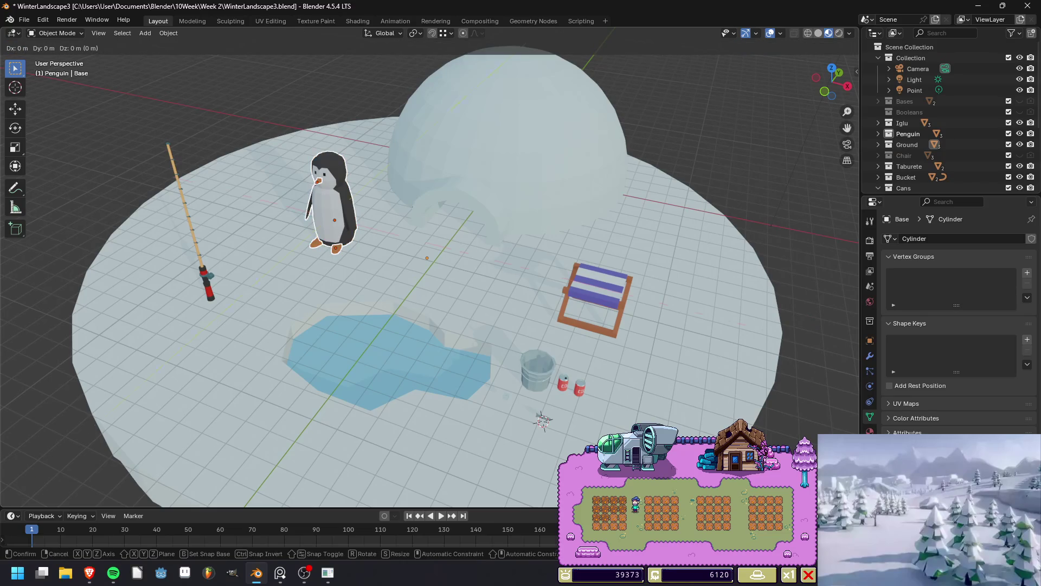
key(shift+z)
click(277, 311)
key(r)
key(z)
click(278, 309)
middle_drag(277, 309, 223, 320)
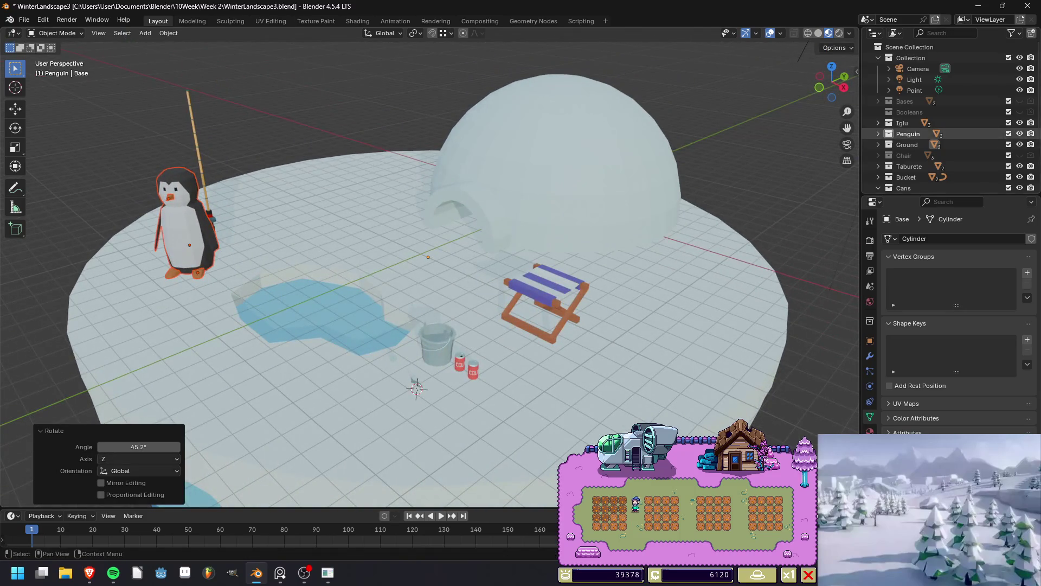
Move the Taburete stool collection between the penguin and the igloo, checking through the camera.
right_click(912, 166)
click(840, 164)
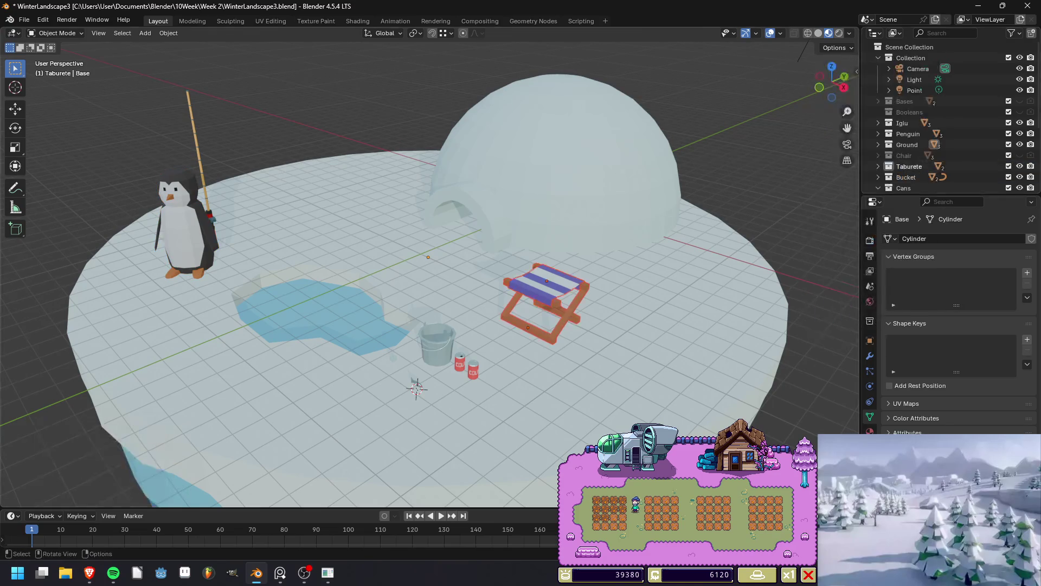
key(g)
key(shift+z)
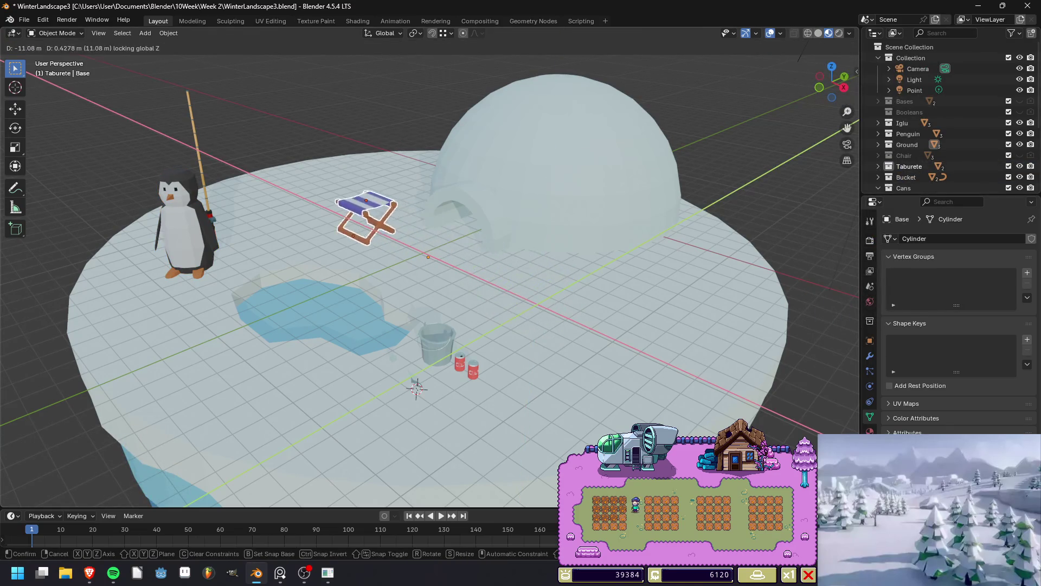
key(Return)
key(KP_0)
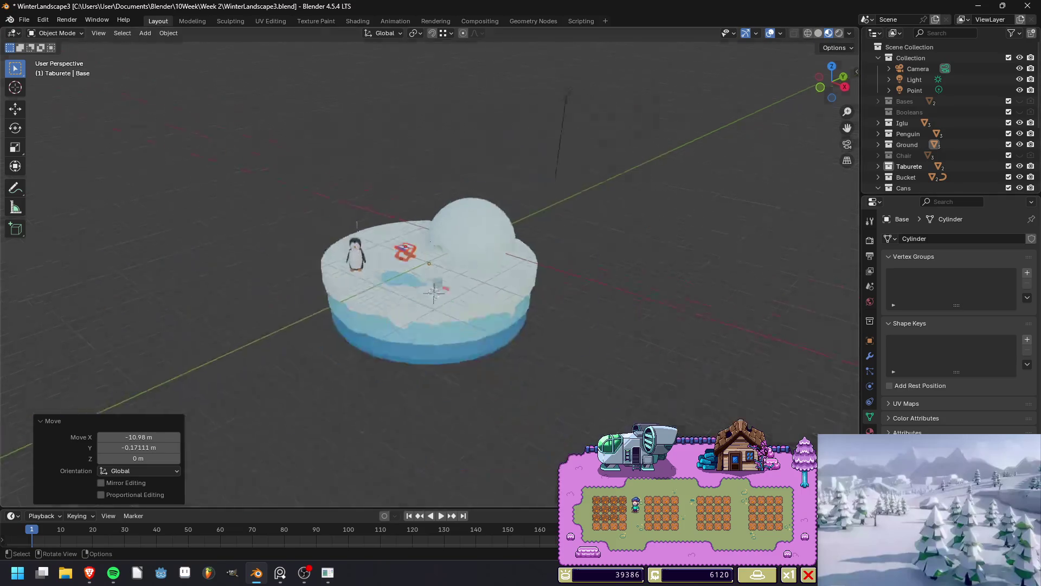
scroll(451, 272, up, 2)
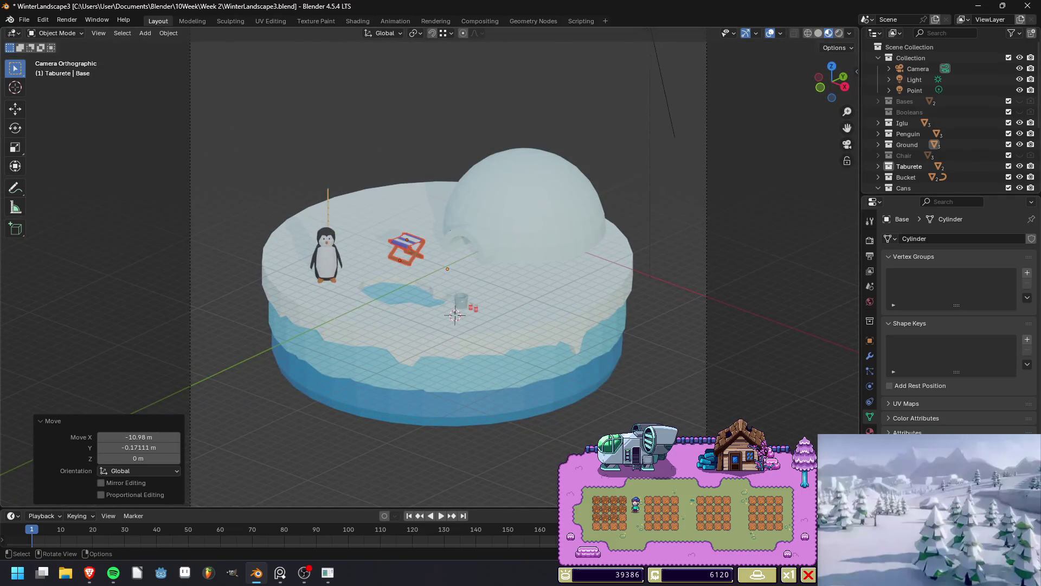
key(r)
key(z)
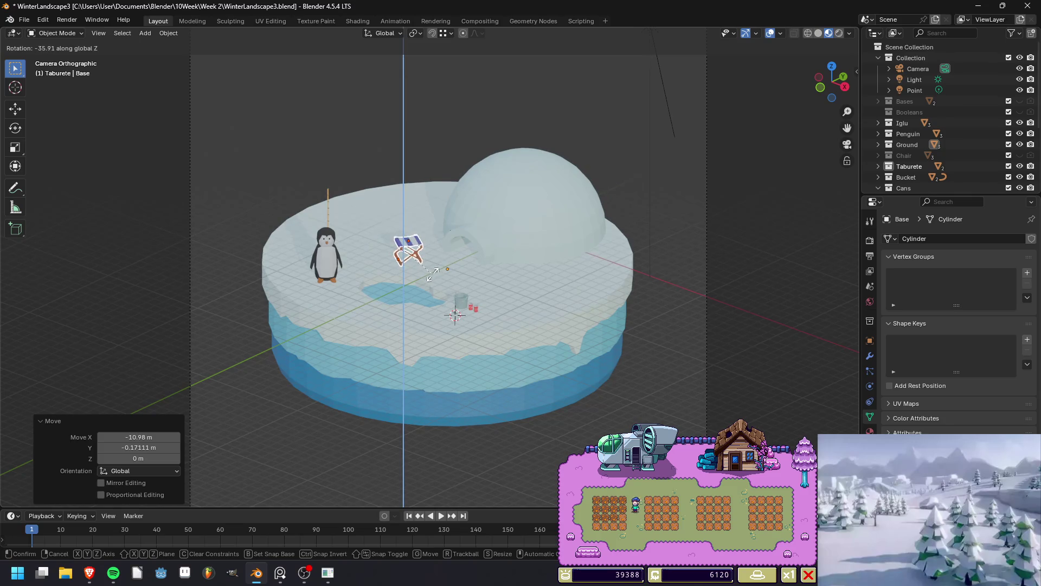
key(Escape)
key(alt+a)
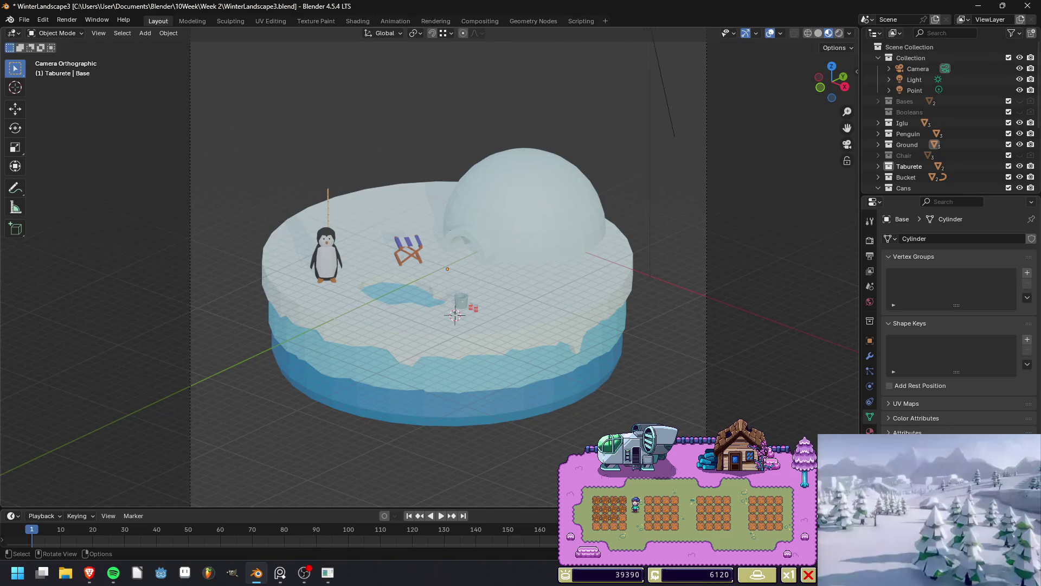
scroll(428, 271, up, 3)
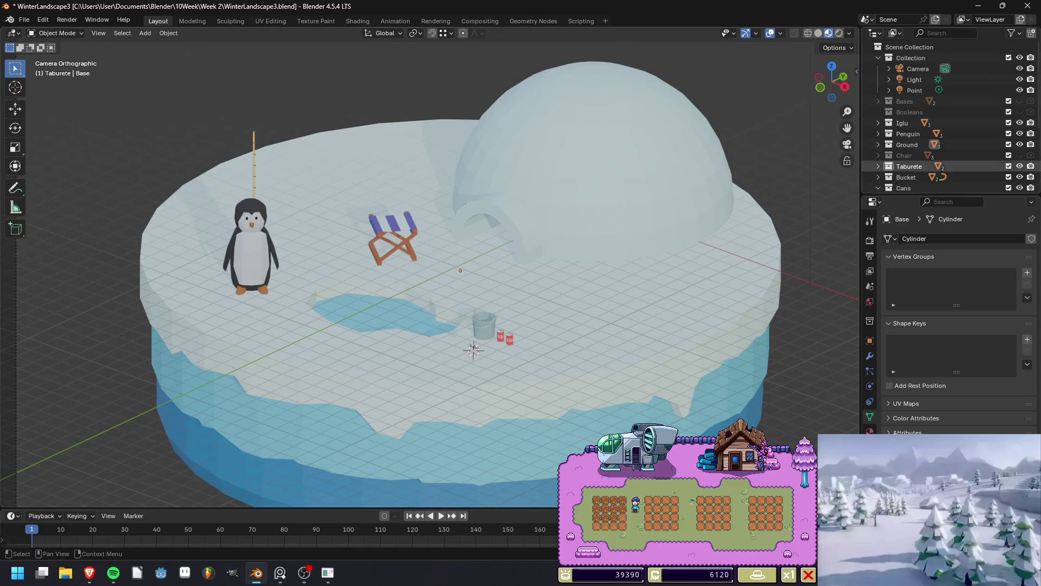
Move the Taburete stool objects across the ground and turn them -6.59° about Z.
right_click(846, 166)
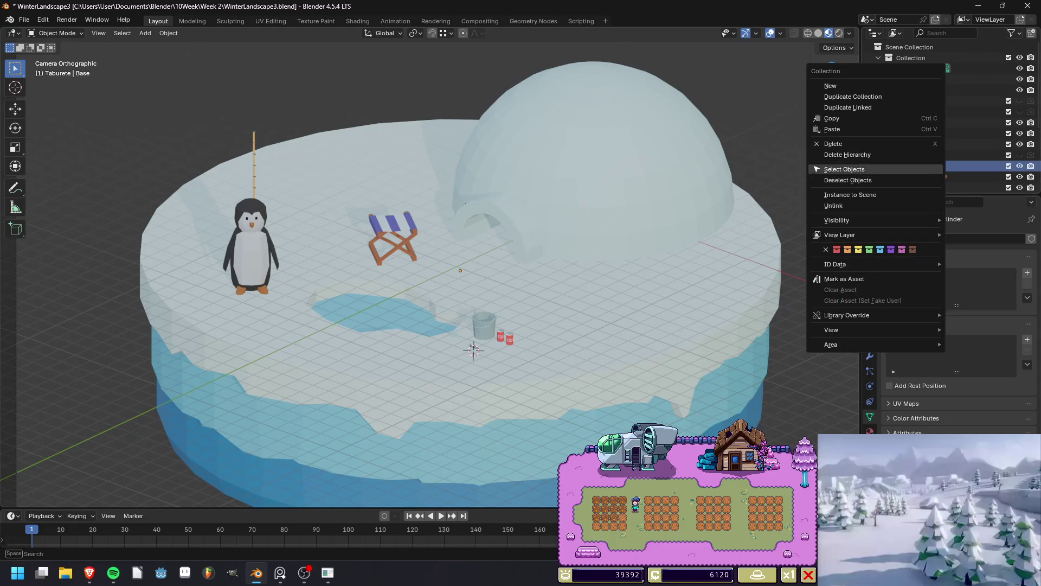
click(844, 169)
scroll(400, 164, up, 3)
key(g)
key(shift+z)
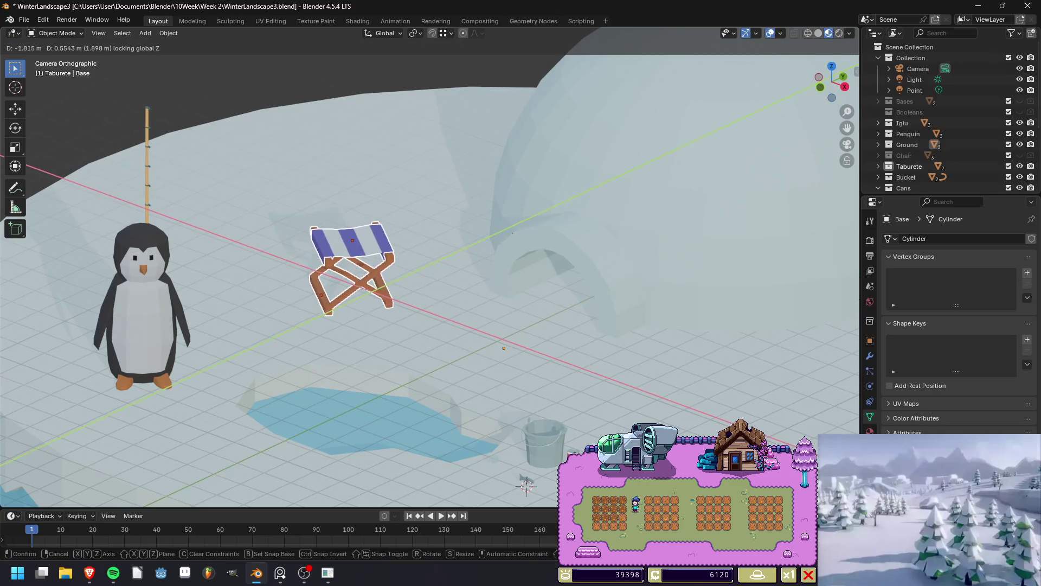
key(Return)
key(r)
key(z)
key(Return)
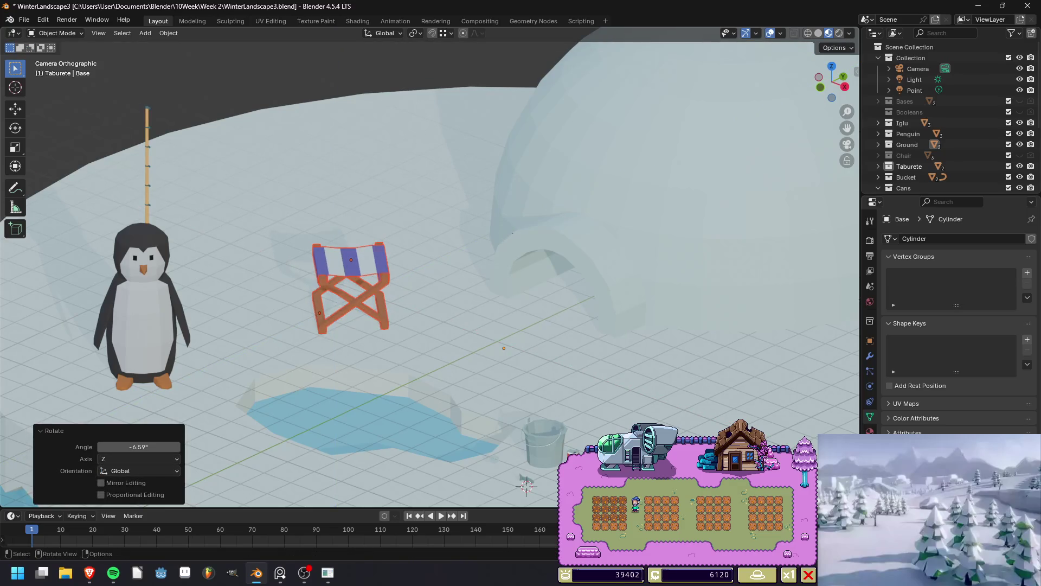
Move the Bucket collection right beside the chair and turn it 11.9° about Z.
click(544, 442)
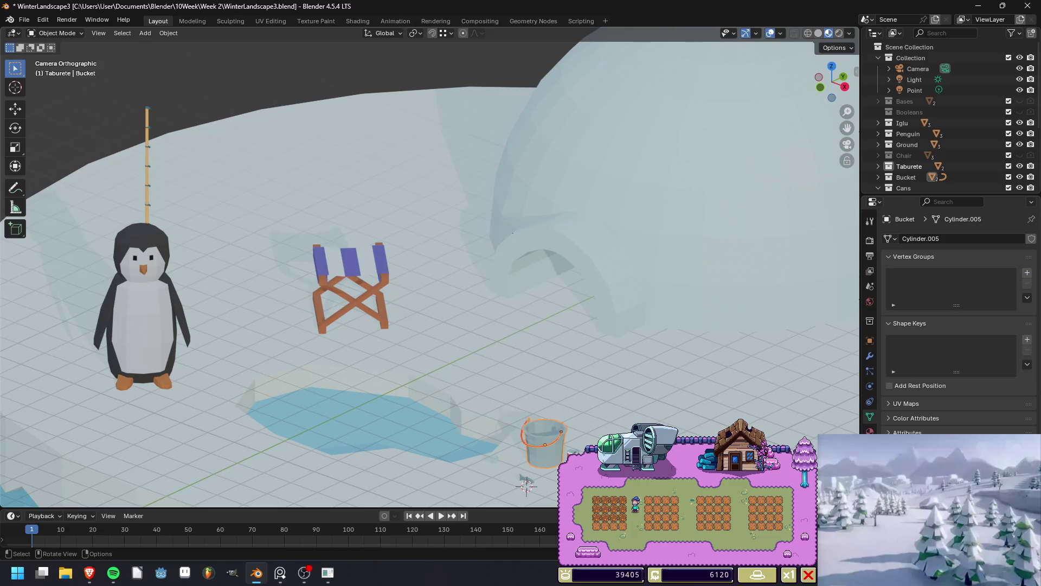
right_click(906, 177)
click(906, 174)
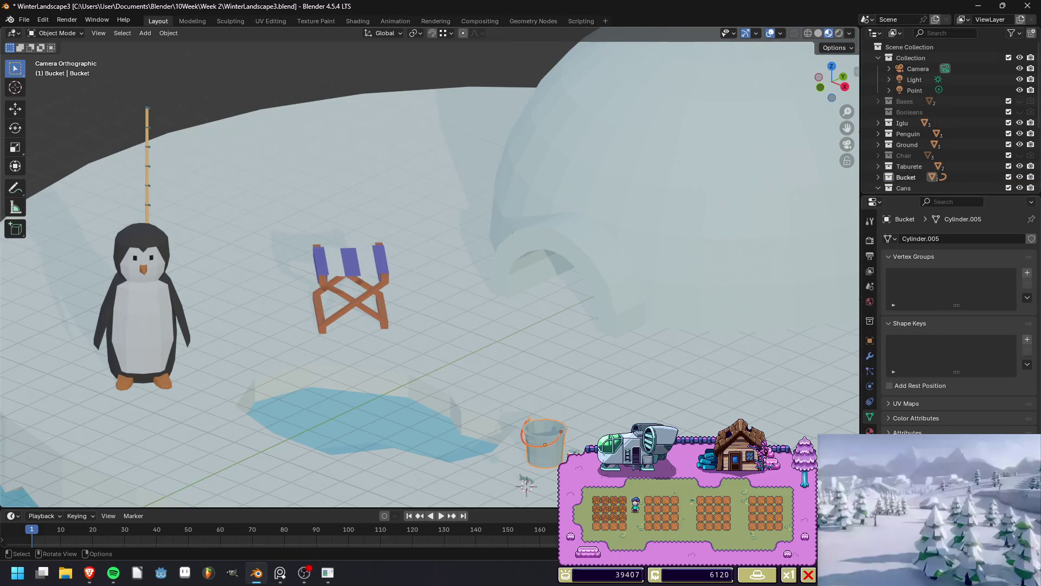
key(g)
key(shift+z)
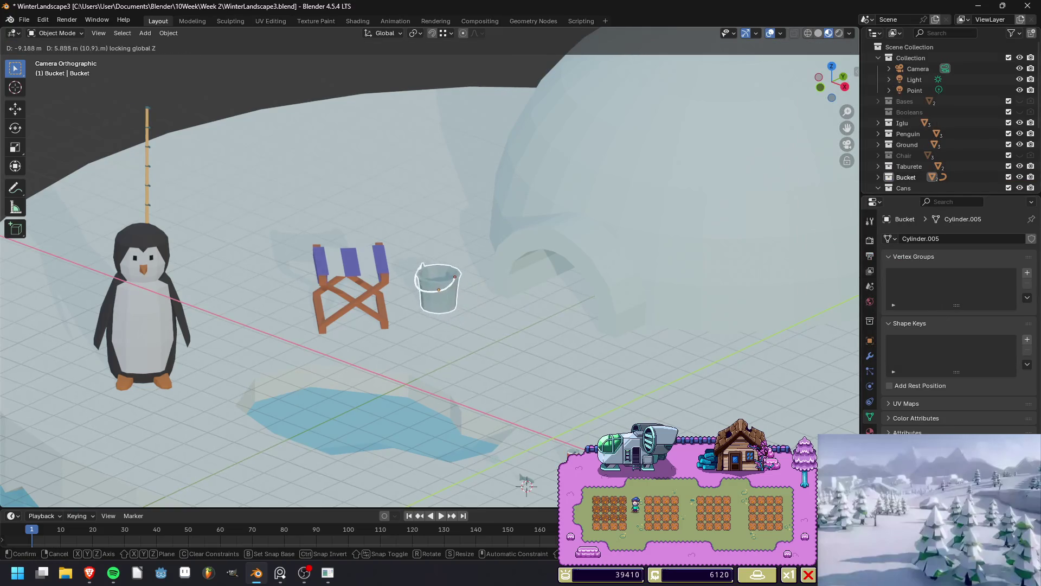
click(447, 274)
key(r)
key(z)
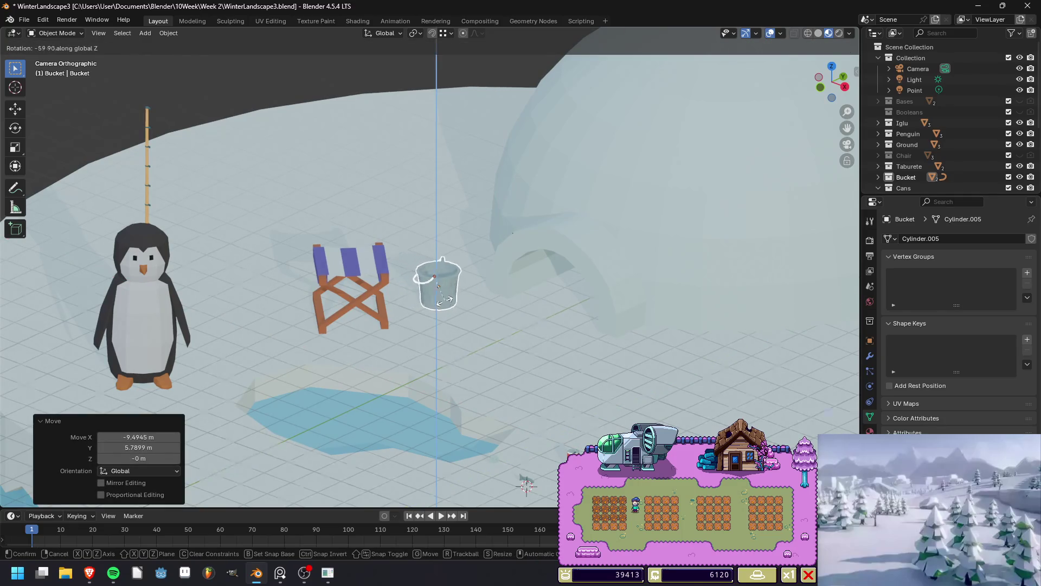
click(498, 279)
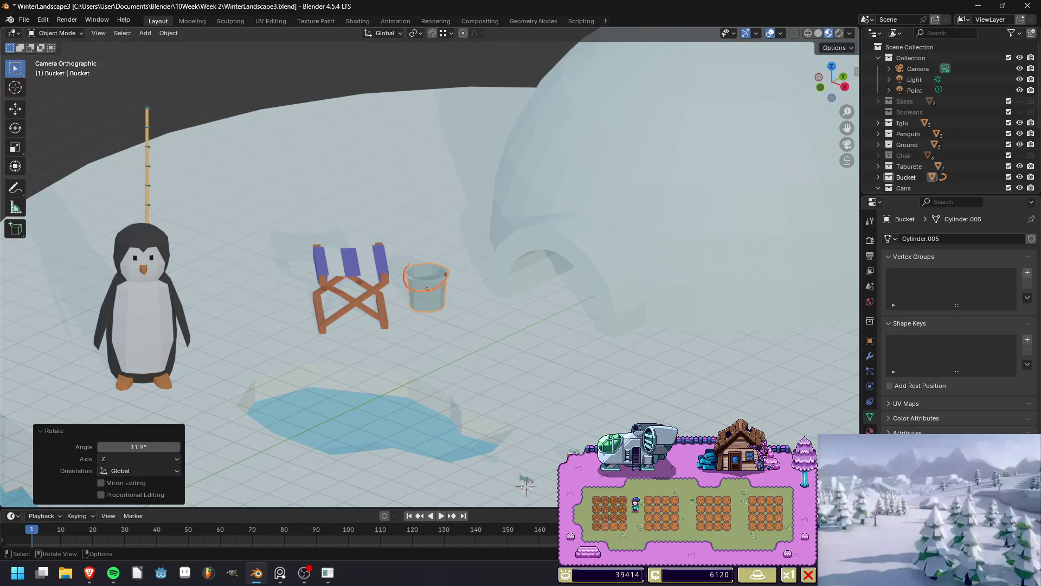
Deselect the bucket and select the small fish on the ground.
key(Tab)
key(Tab)
key(alt+a)
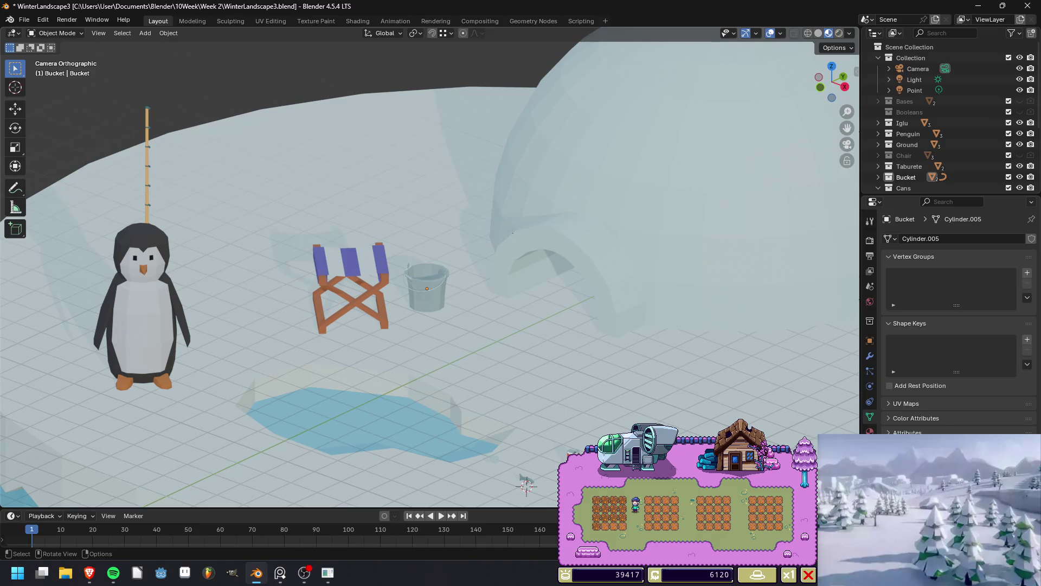
click(525, 484)
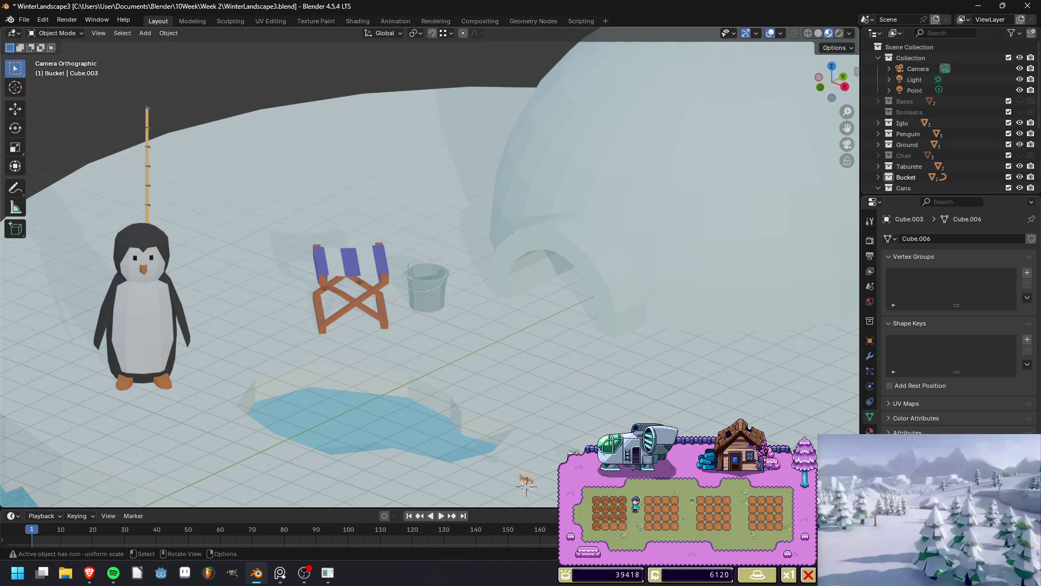
Scale the fish about 1.8 times and drop a linked copy onto the pond.
key(s)
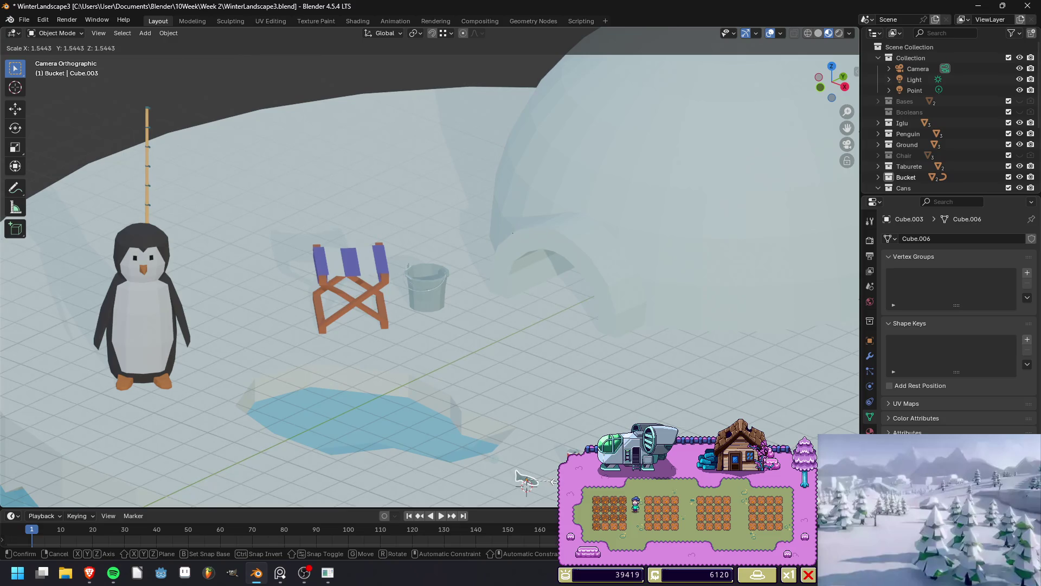
click(526, 485)
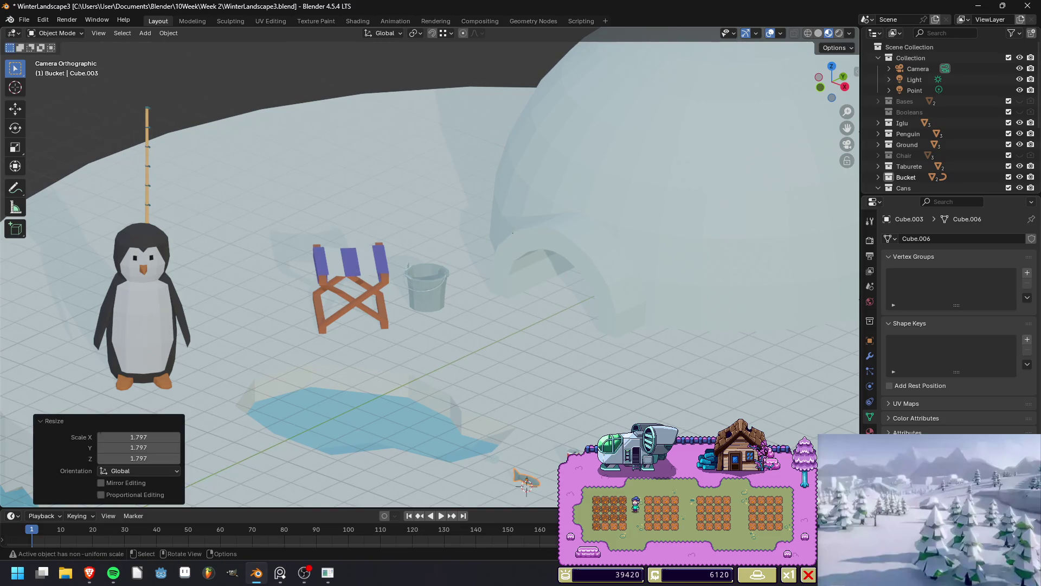
mouse_move(527, 484)
middle_down()
mouse_move(434, 318)
mouse_move(456, 426)
mouse_move(613, 301)
mouse_move(625, 320)
middle_up()
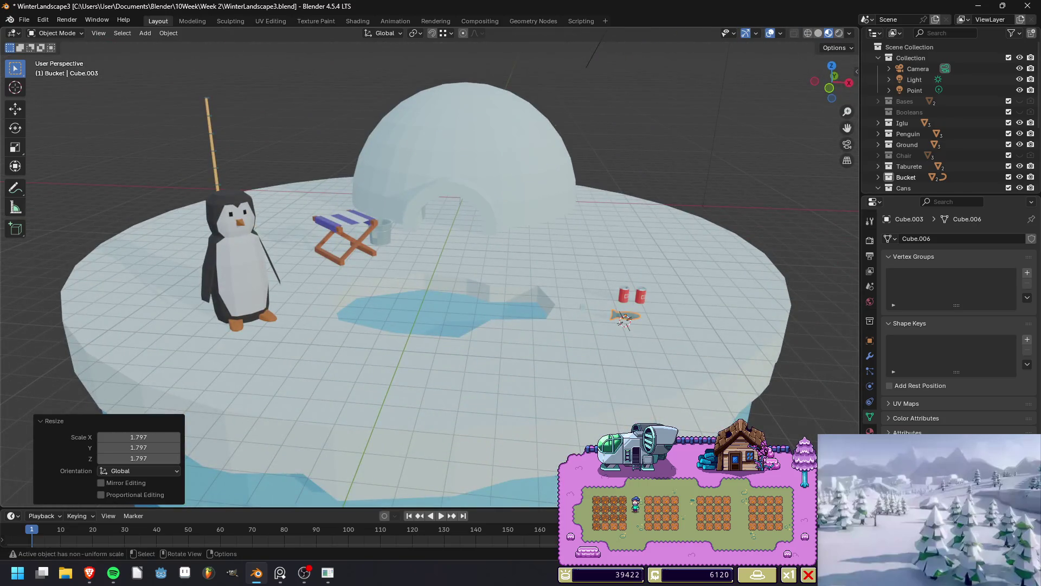
key(alt+d)
key(shift+z)
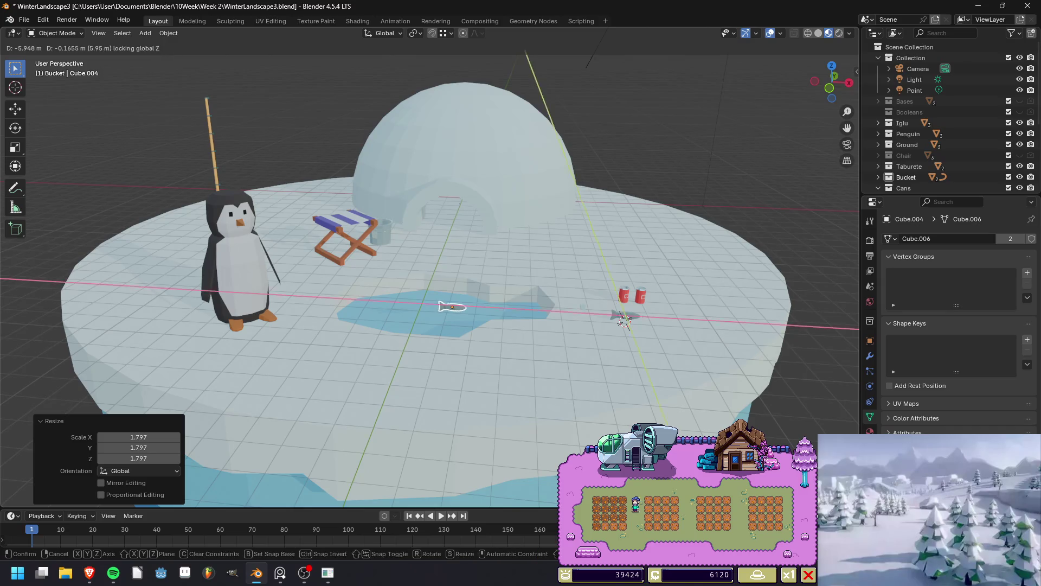
click(452, 307)
scroll(477, 147, up, 5)
middle_drag(477, 147, 507, 163)
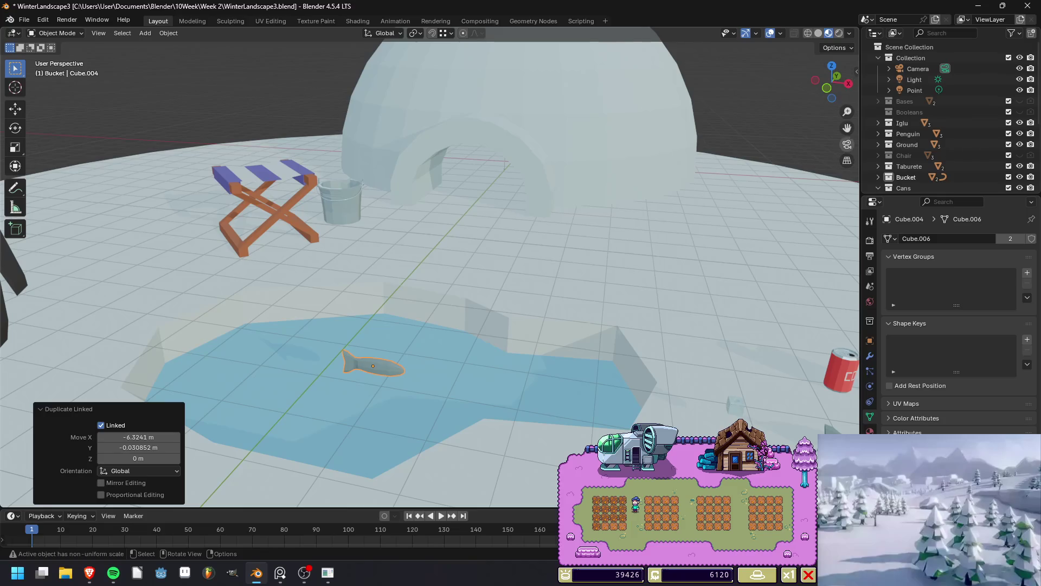
click(847, 144)
Duplicate the pond fish, place the copy, delete the original, and switch to the Shading workspace.
click(359, 434)
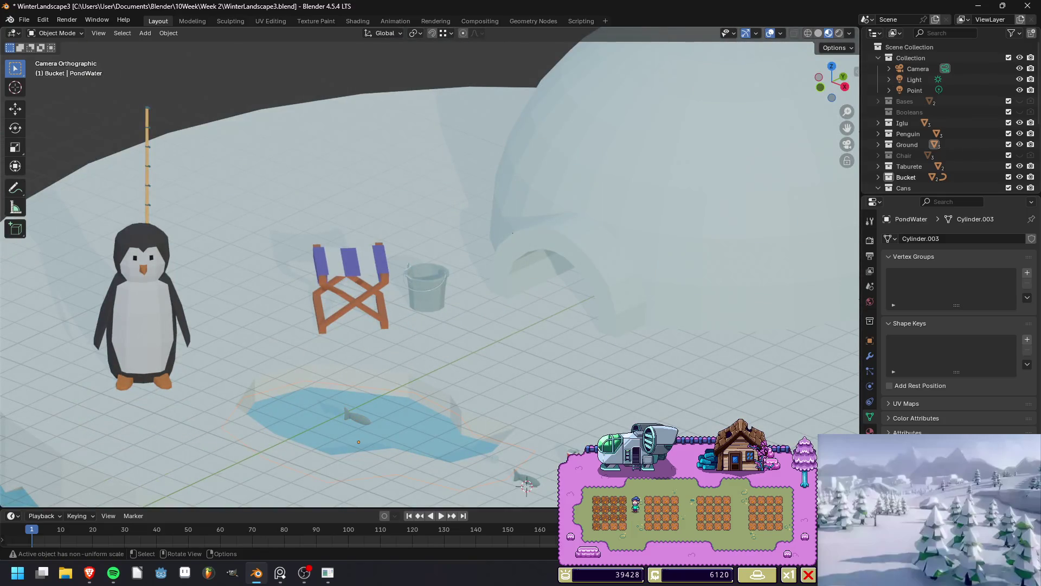
click(355, 416)
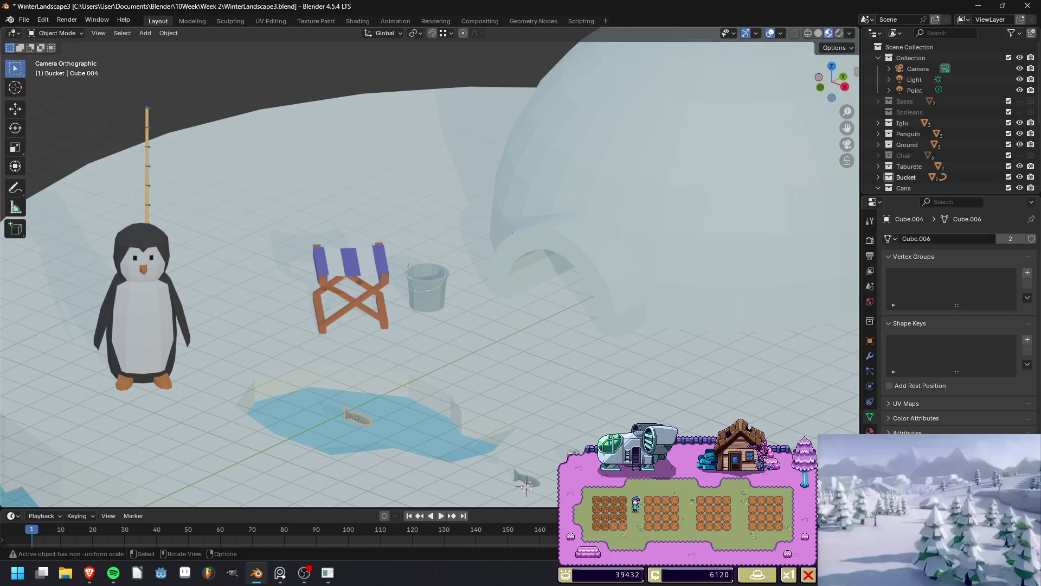
key(shift+d)
key(z)
key(shift+z)
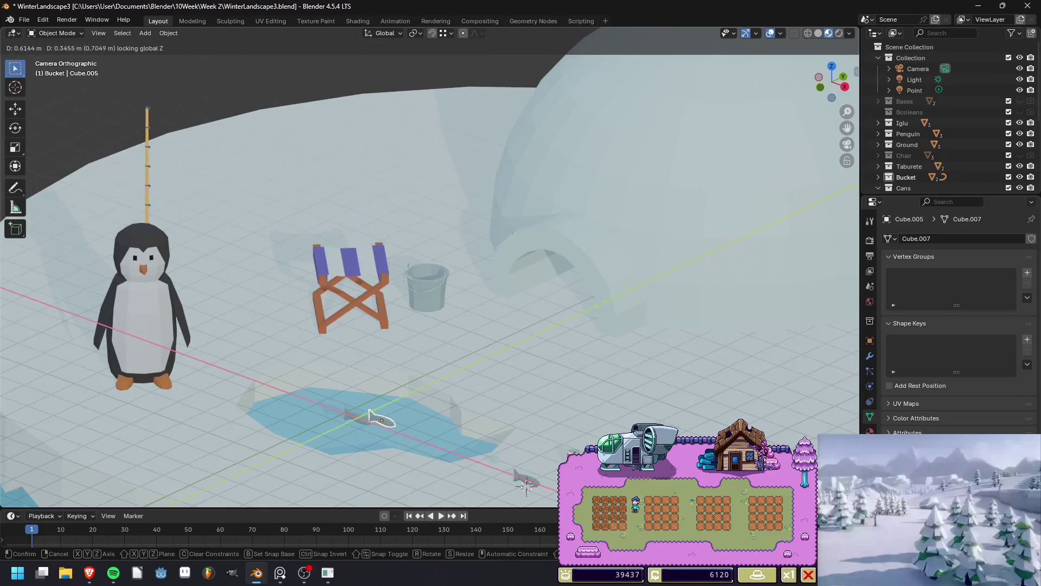
click(395, 417)
click(356, 416)
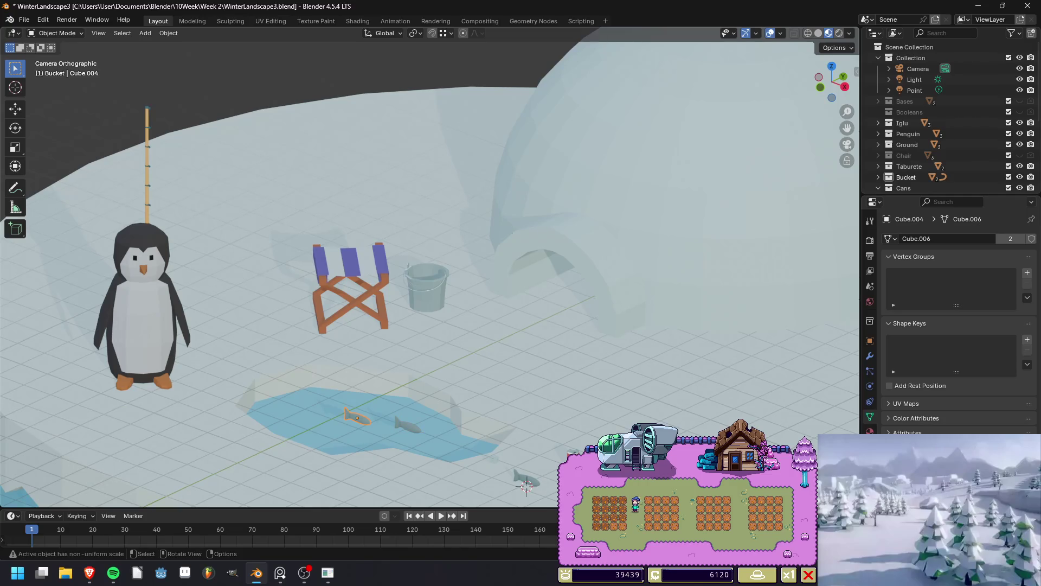
key(Delete)
click(407, 425)
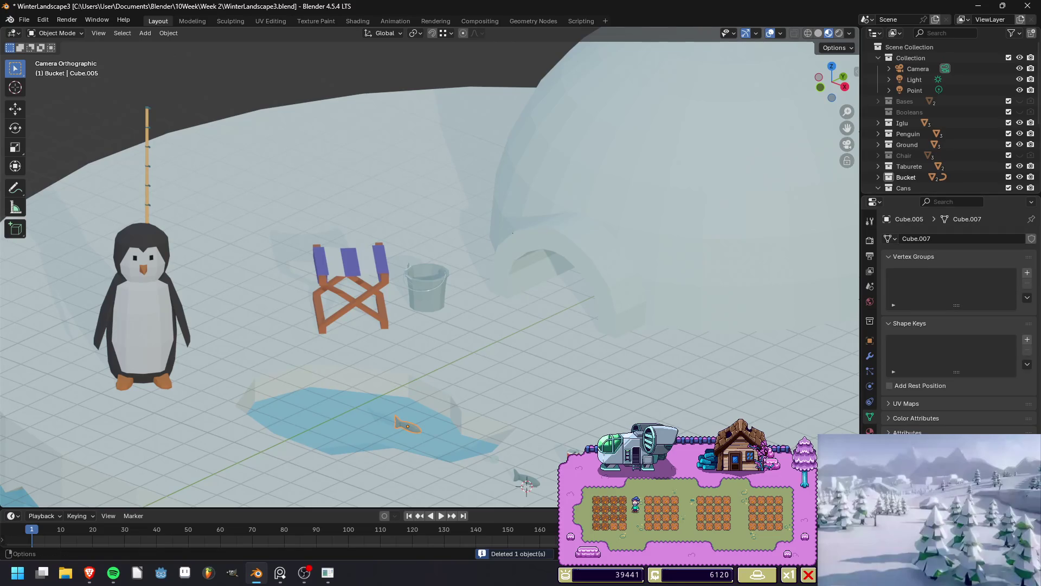
click(357, 21)
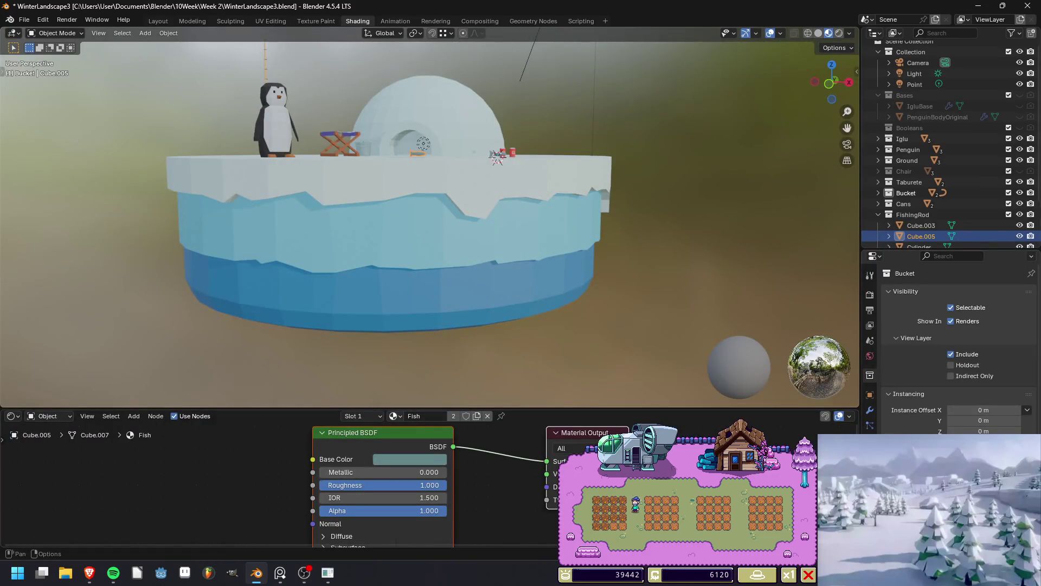
Make the fish material a single-user copy named FishTranslucid.
click(477, 416)
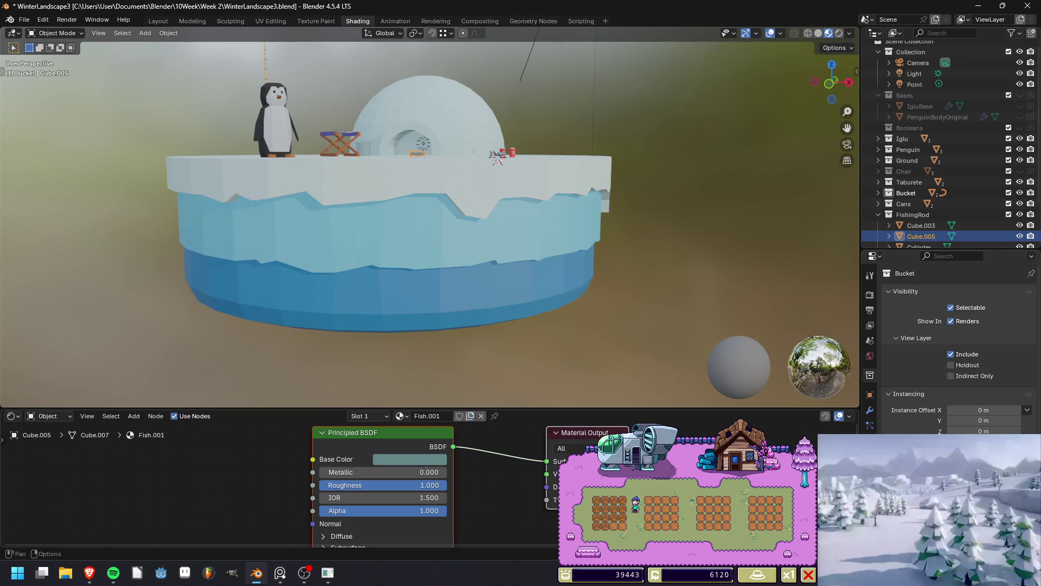
double_click(428, 416)
key(BackSpace)
key(BackSpace)
key(BackSpace)
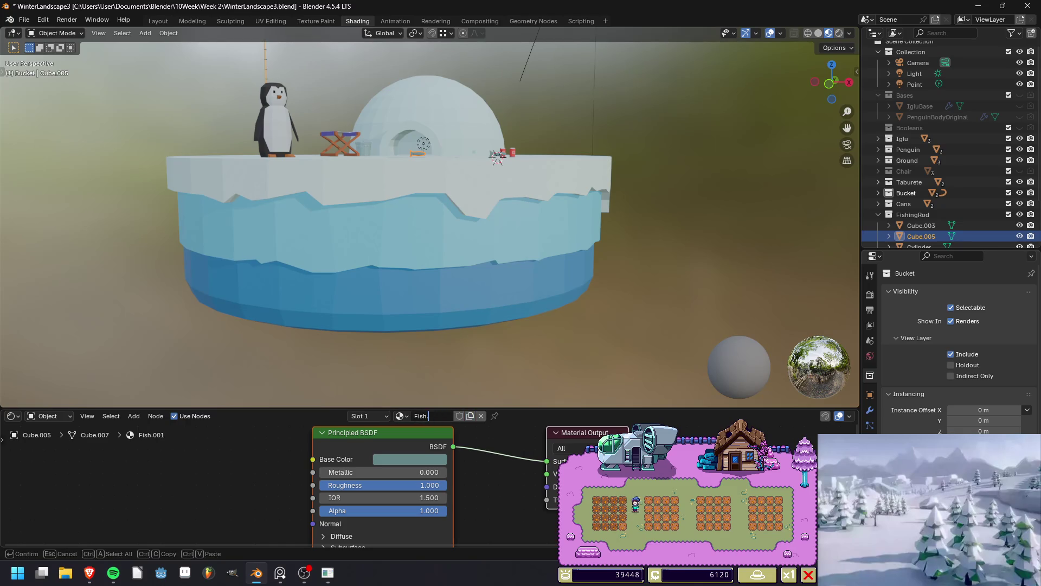
text(Translucid)
key(Return)
Lower the FishTranslucid Alpha to 0.450 while viewing through the camera.
middle_drag(428, 217, 428, 304)
scroll(428, 217, up, 3)
click(847, 144)
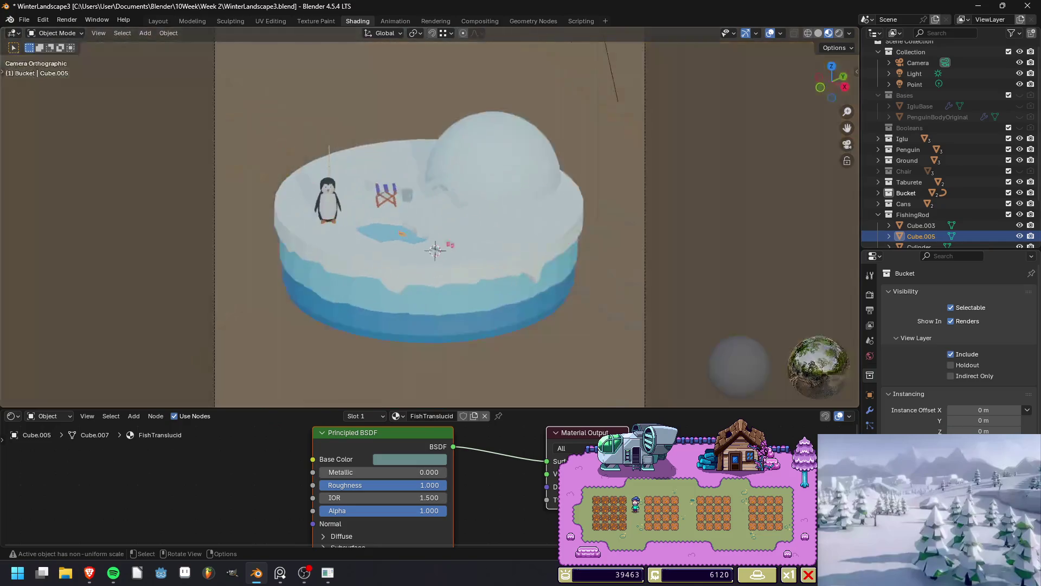
scroll(396, 219, up, 8)
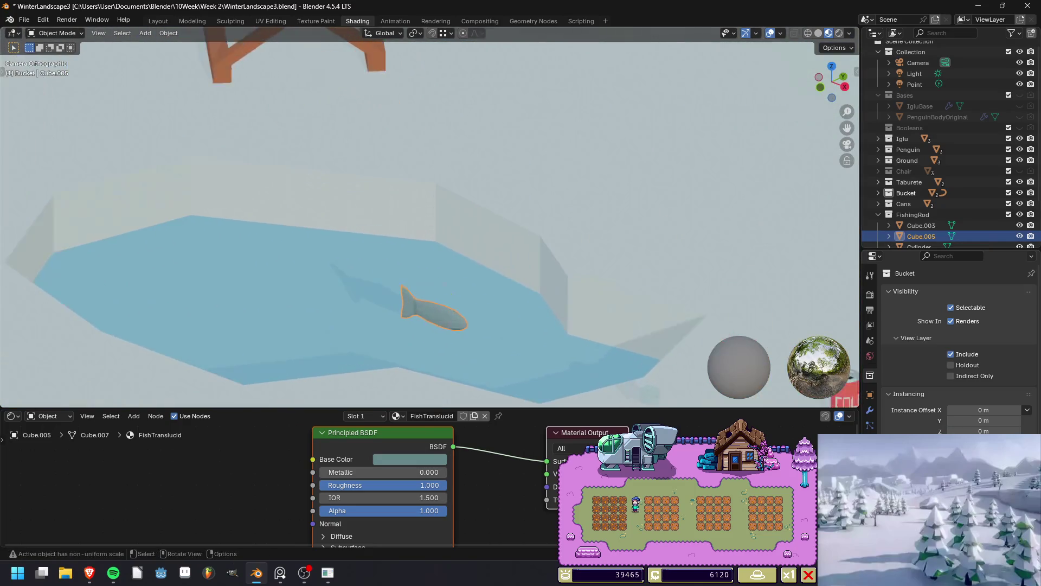
drag(423, 511, 354, 511)
click(326, 261)
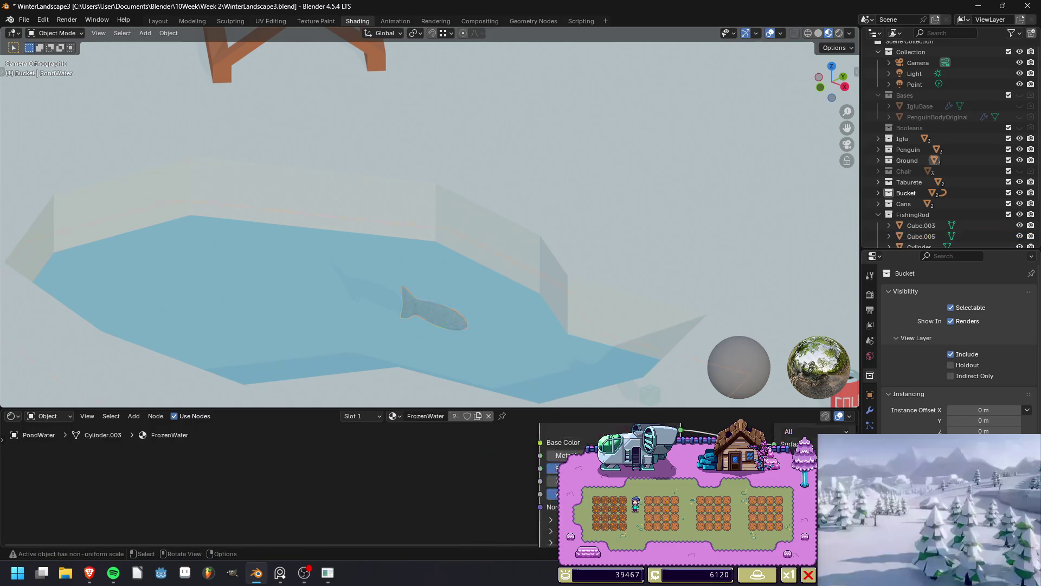
scroll(379, 244, down, 2)
scroll(428, 217, down, 5)
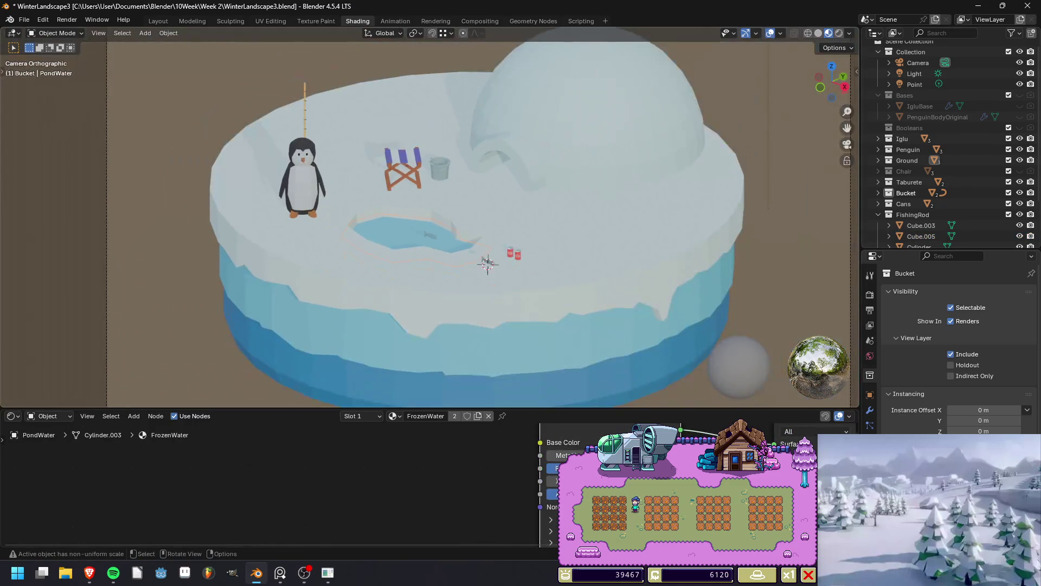
Raise the fish material's Alpha to 0.655, then restore it to 1.000.
click(430, 234)
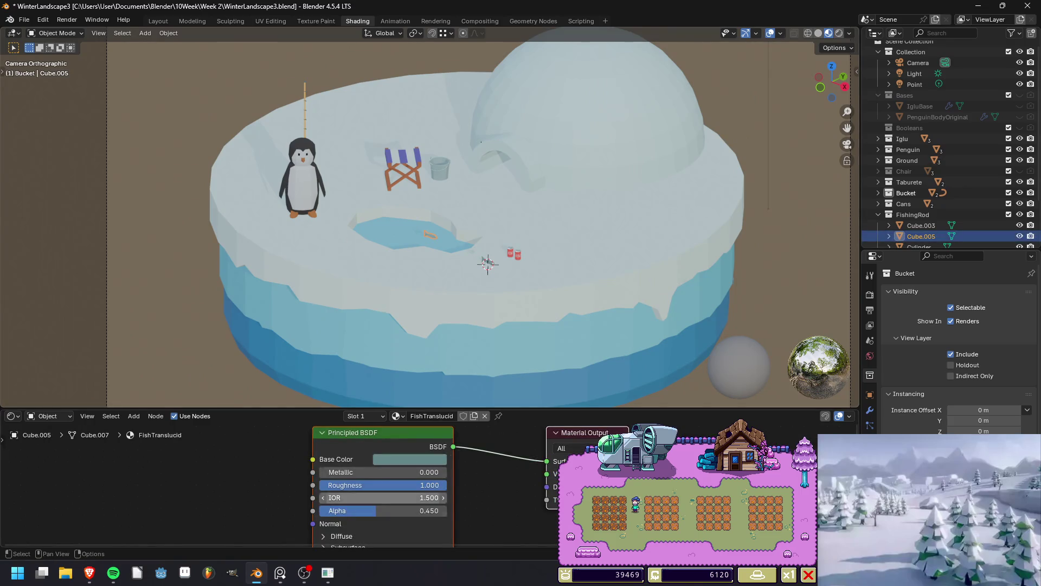
drag(380, 511, 453, 511)
click(481, 142)
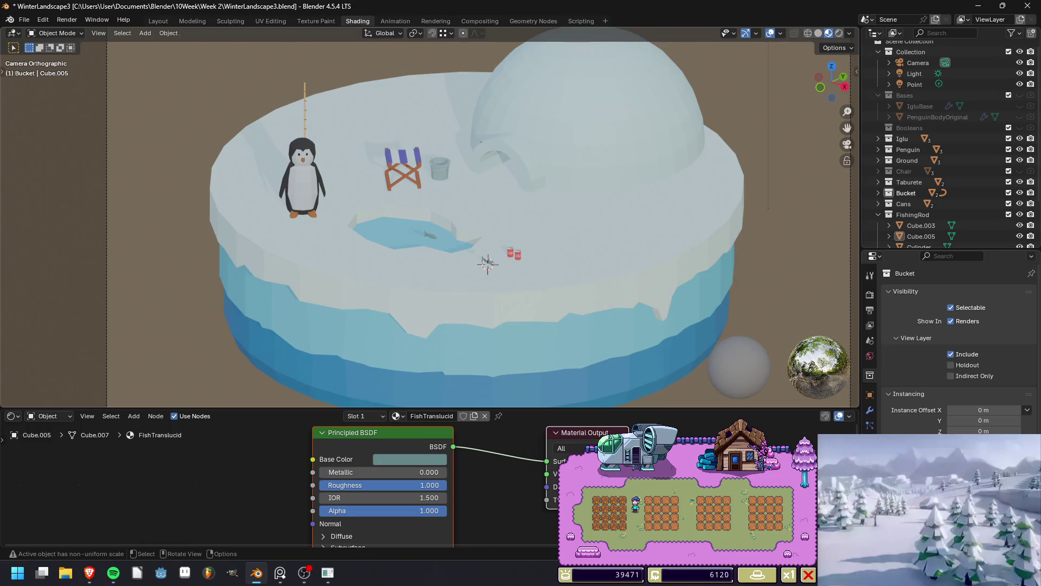
scroll(429, 217, up, 1)
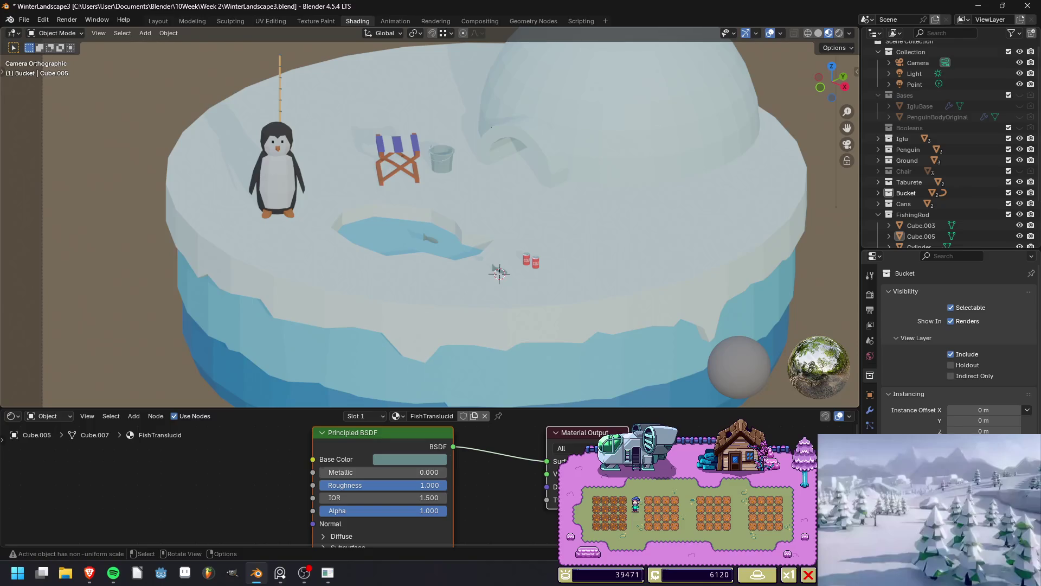
click(428, 238)
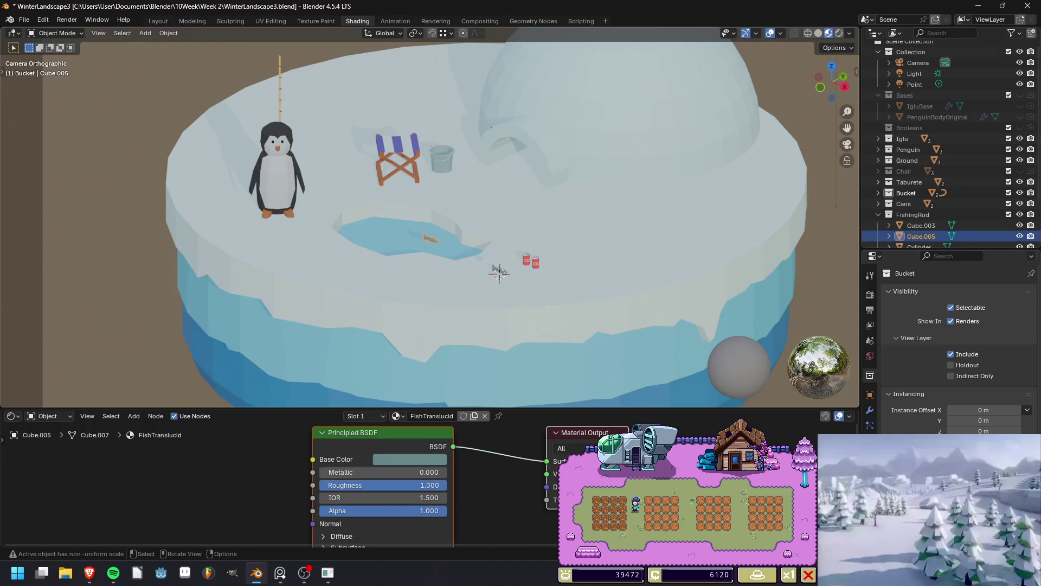
scroll(933, 228, down, 2)
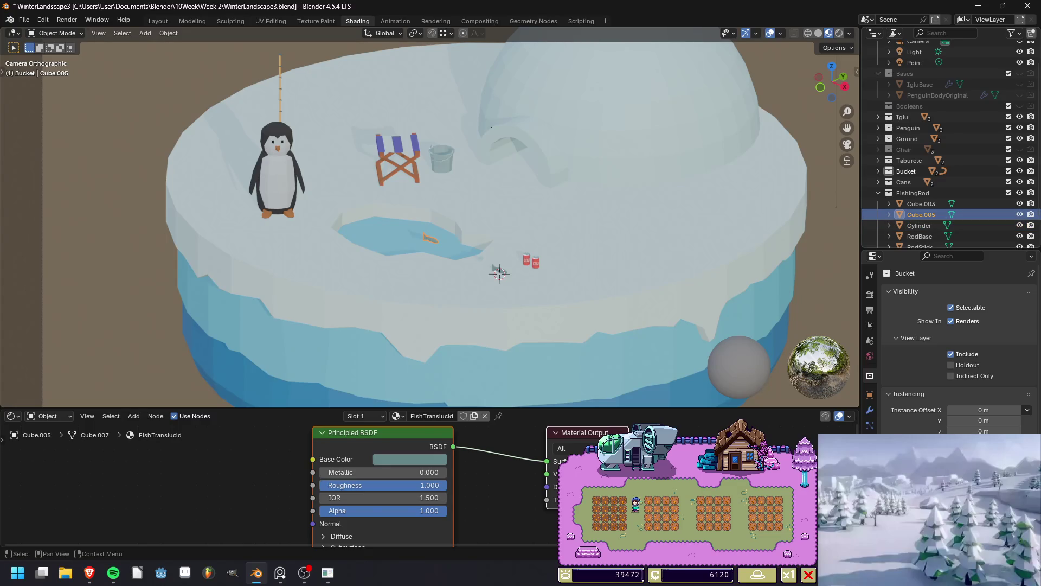
scroll(950, 145, down, 3)
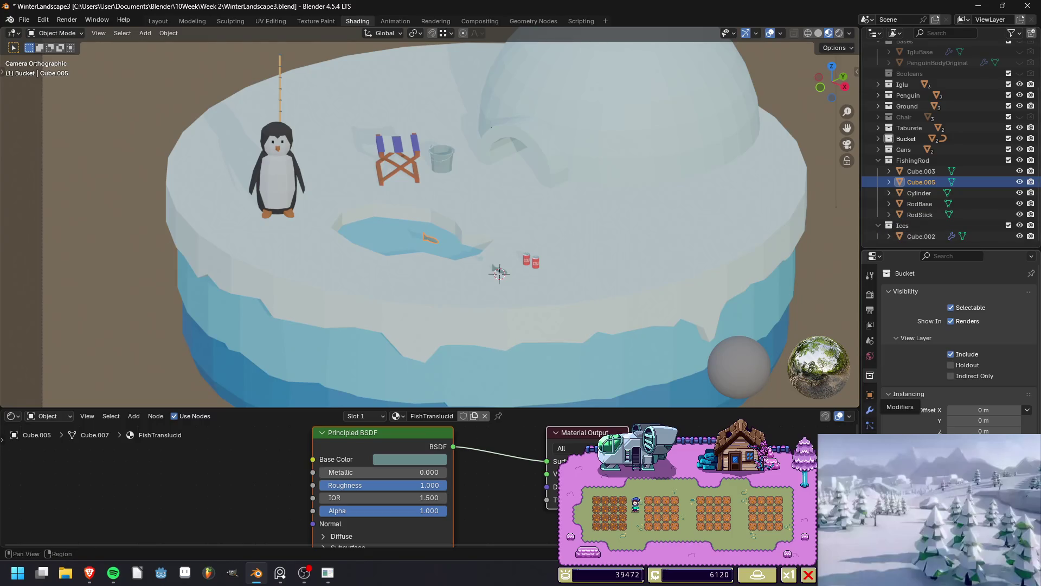
Show the fish's Object Properties and scroll to its Shading/Visibility settings.
click(870, 395)
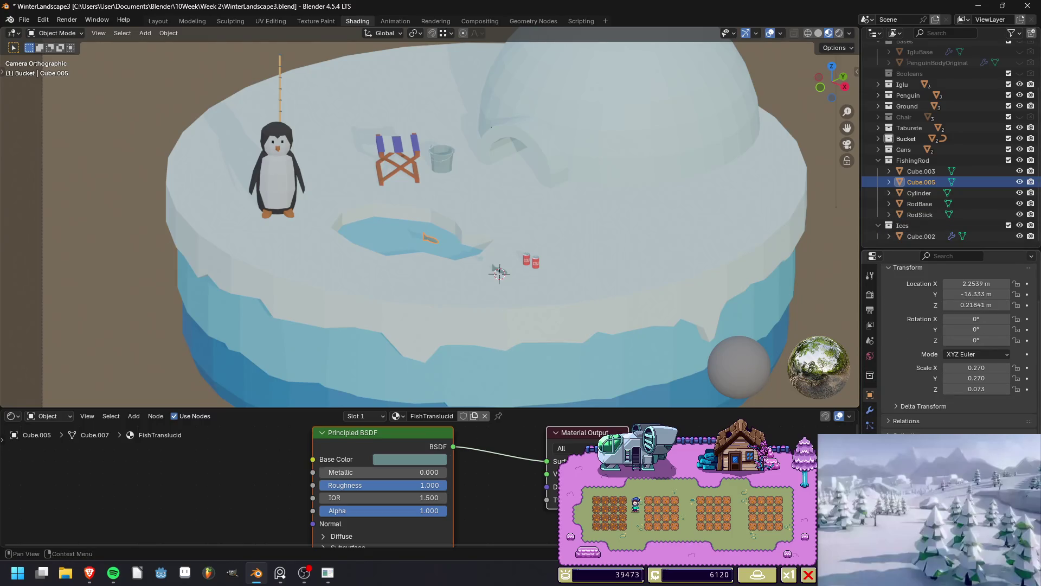
scroll(955, 336, down, 2)
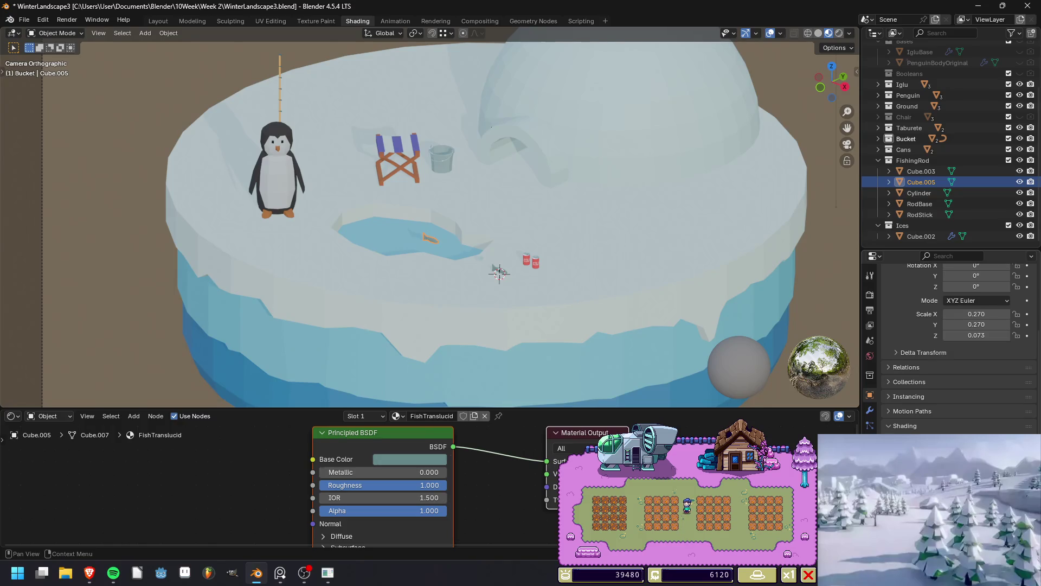
drag(971, 335, 970, 335)
key(Escape)
scroll(955, 347, down, 7)
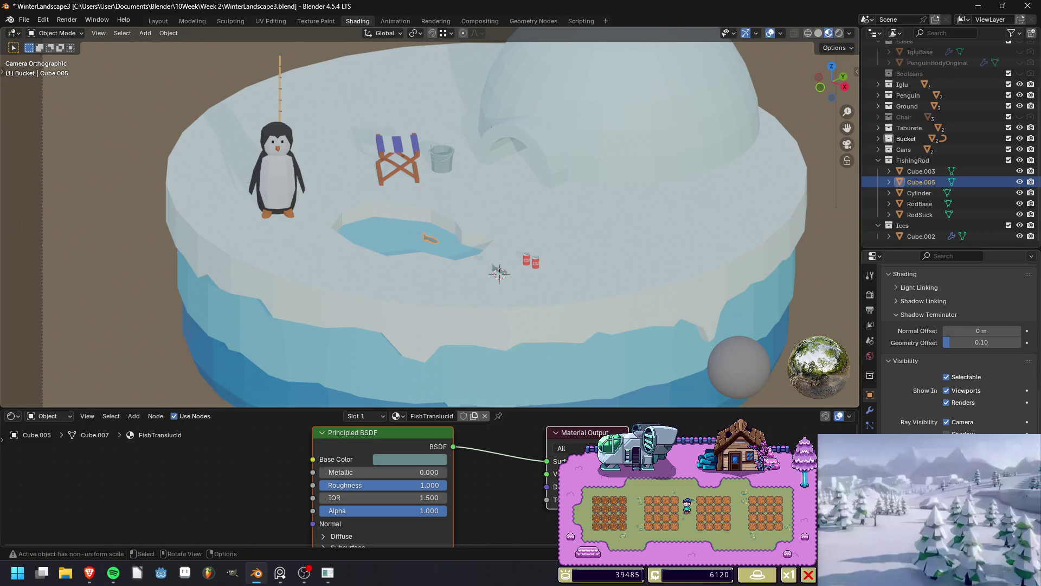
Rename the fish object Cube.005 to FishNoShadow and deselect everything.
double_click(921, 181)
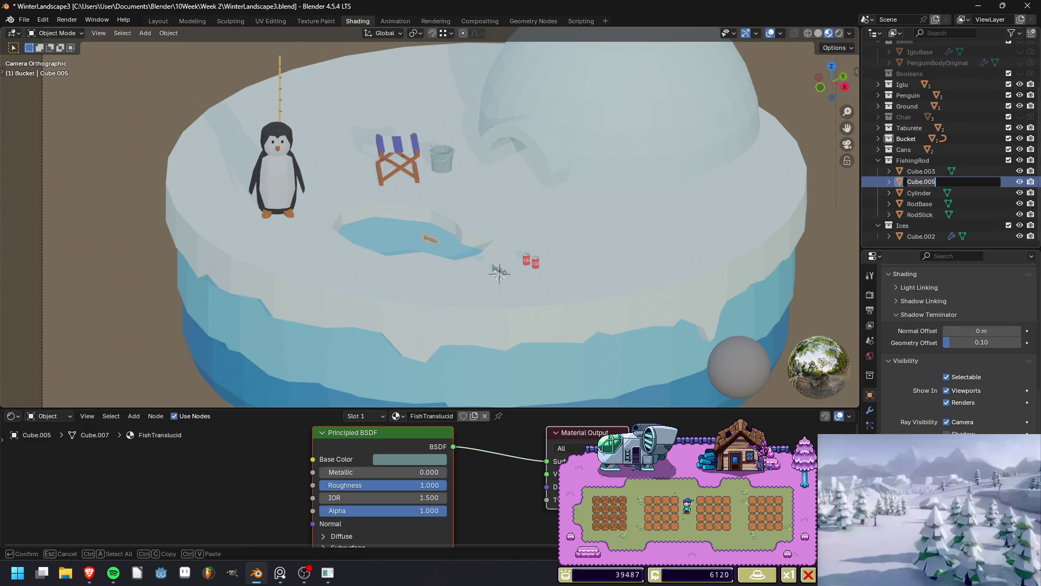
text(FishN)
text(oShadow)
key(Return)
key(alt+a)
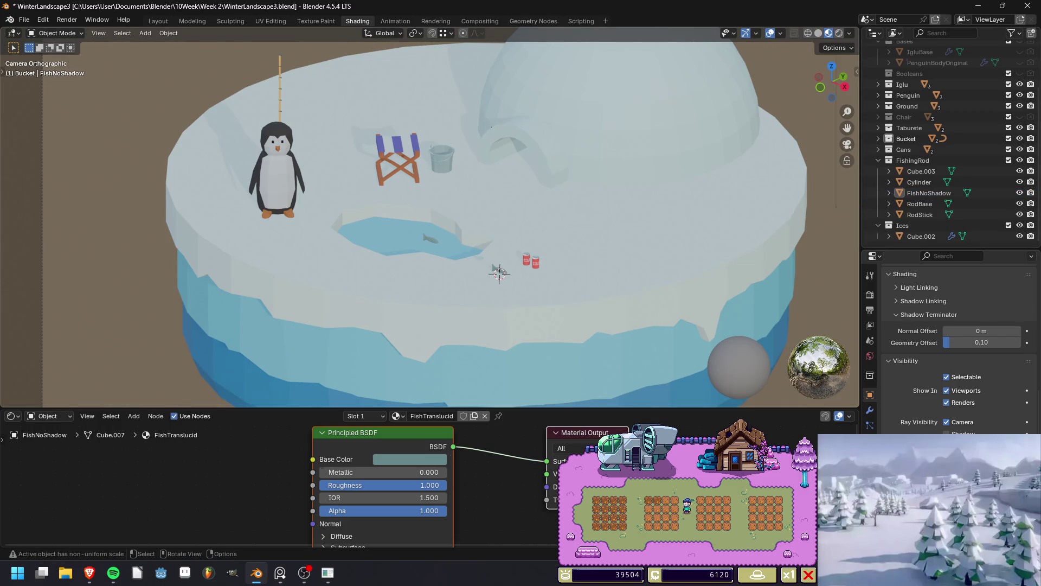
scroll(430, 217, up, 4)
scroll(430, 217, down, 6)
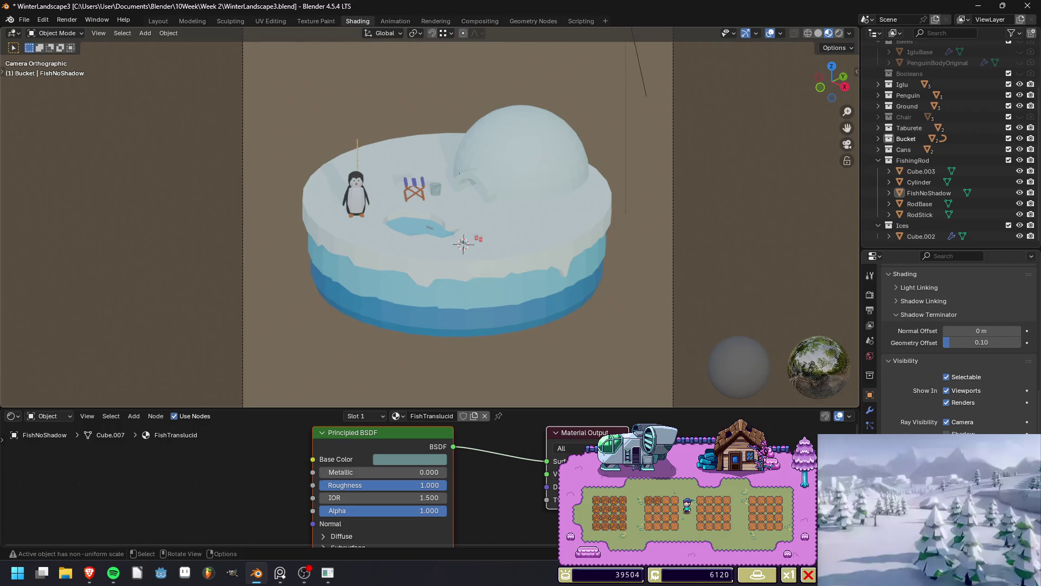
scroll(429, 217, up, 5)
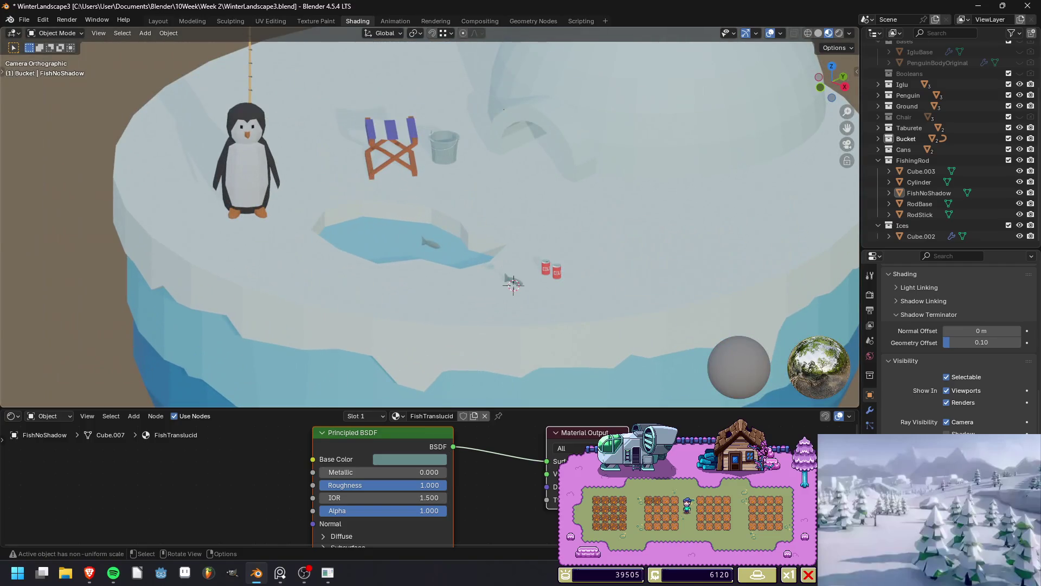
Duplicate FishNoShadow, place the copy left of the first, and turn it -133° about Z.
click(431, 243)
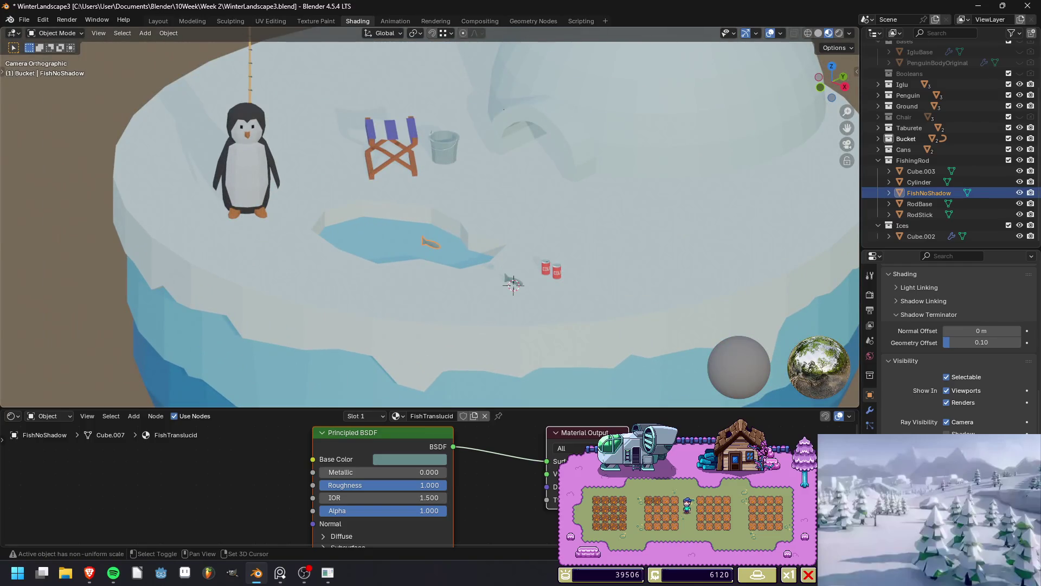
key(shift+d)
key(shift+z)
click(378, 241)
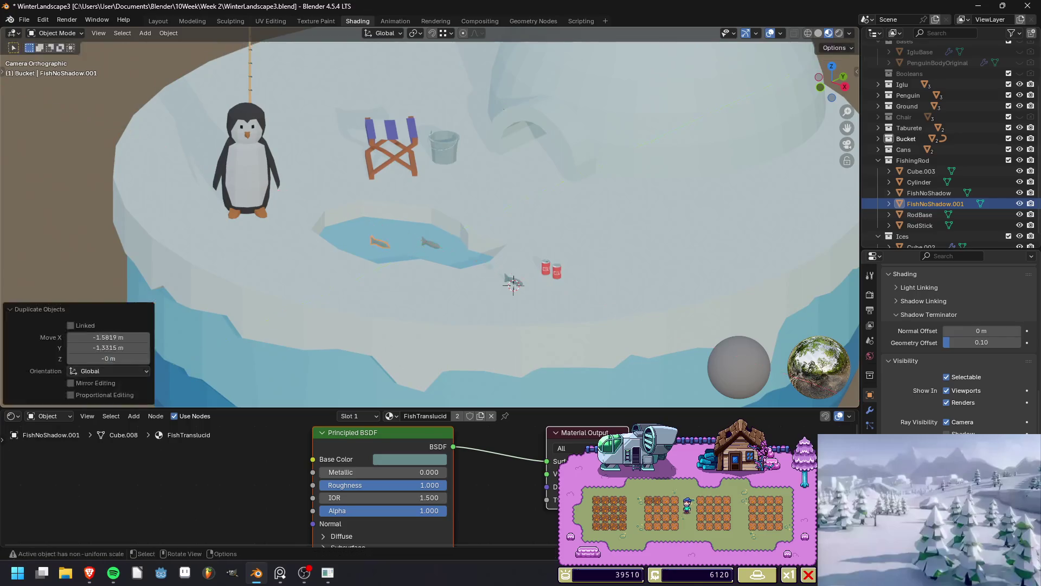
key(r)
key(z)
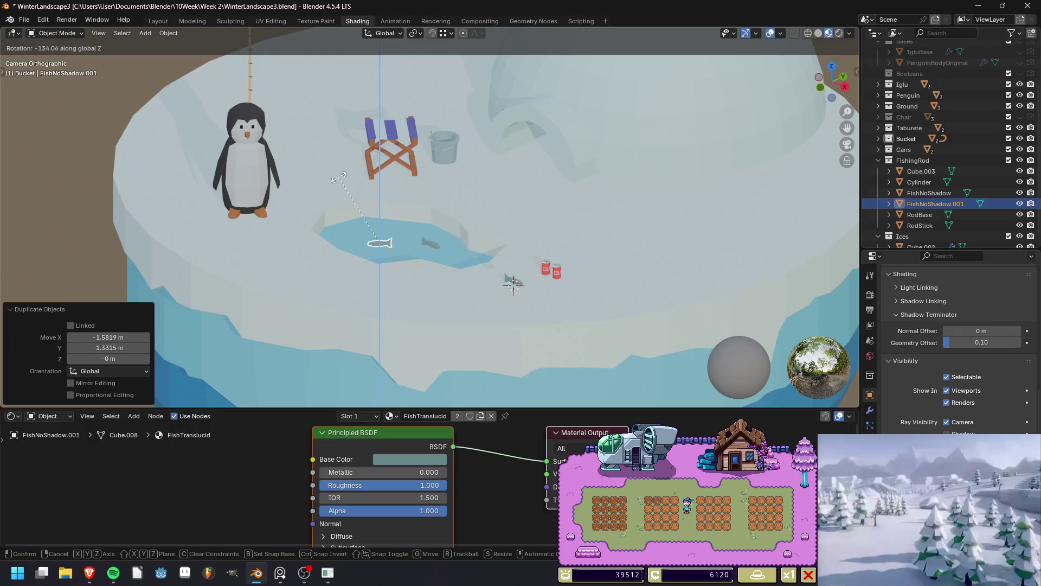
click(342, 180)
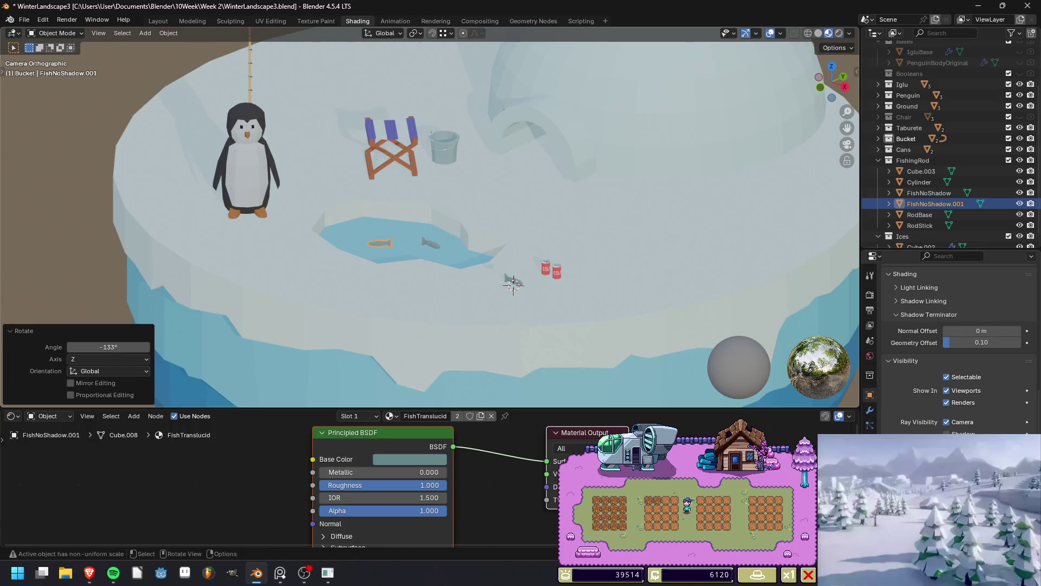
Nudge the new fish into place and sink it slightly below the ice surface.
key(g)
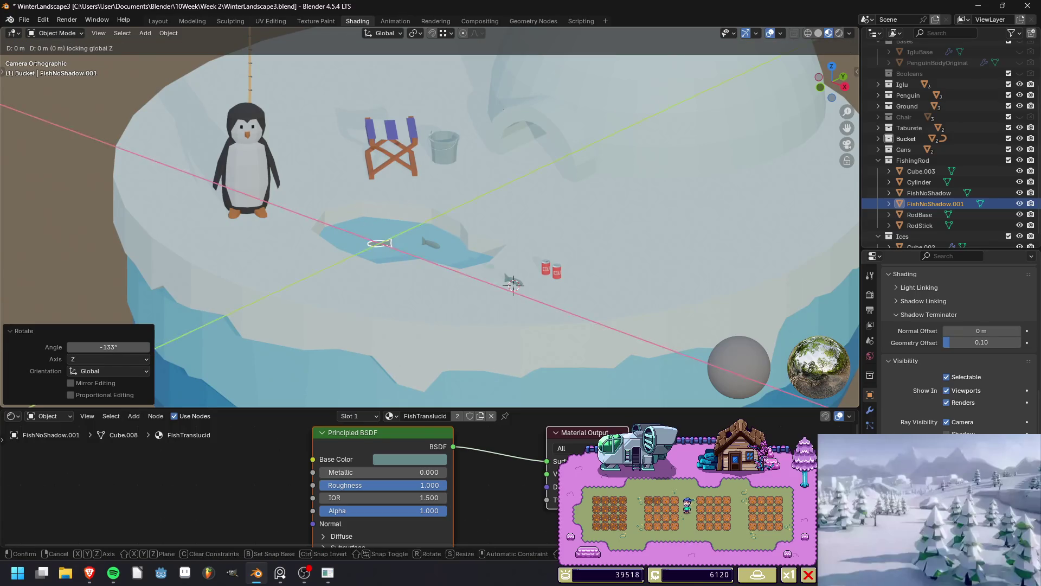
key(Return)
key(g)
key(z)
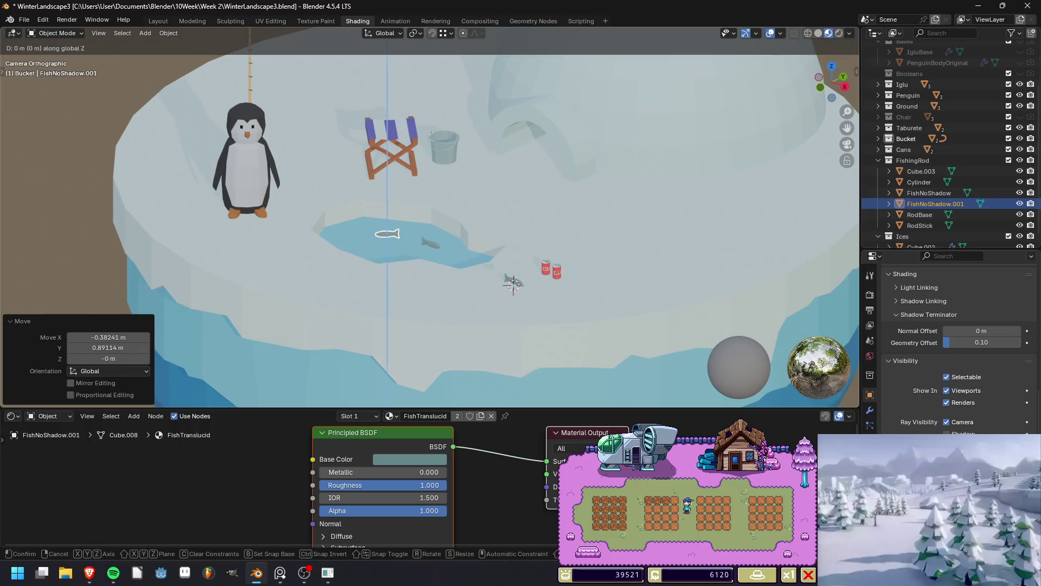
key(Return)
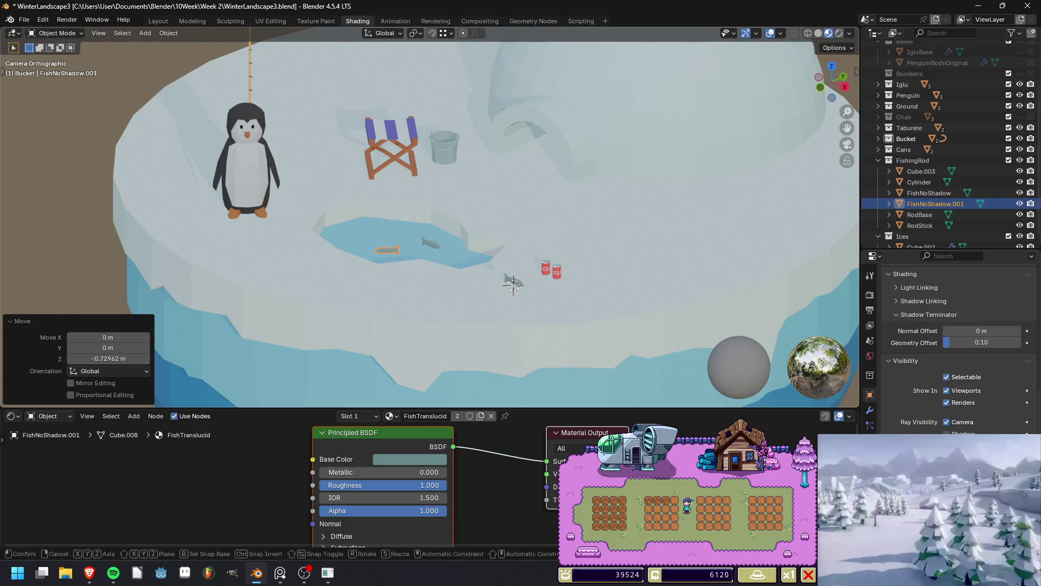
key(g)
key(Return)
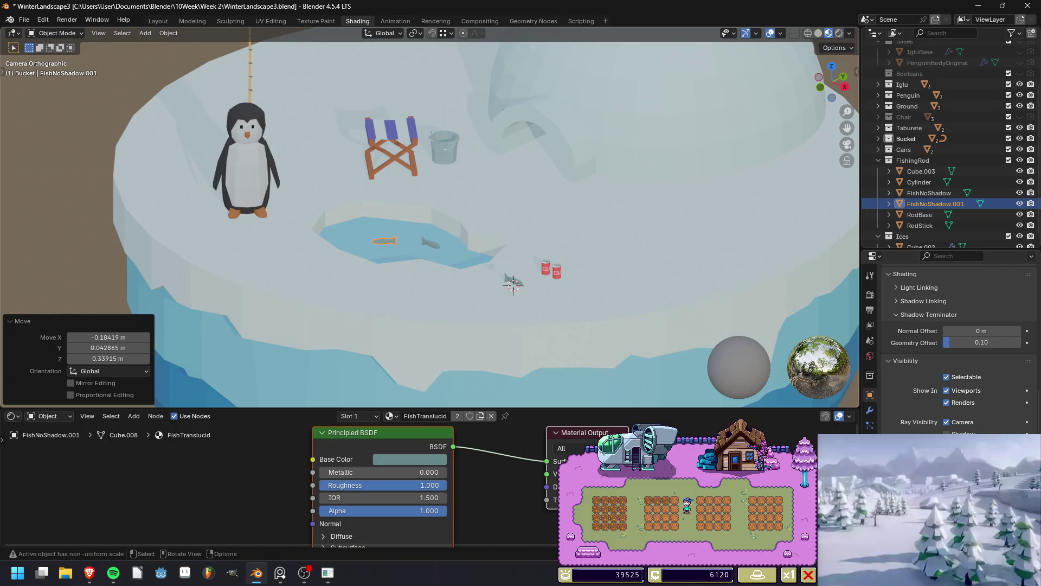
Turn the first pond fish to a new heading of 24.9° about its vertical axis.
click(509, 280)
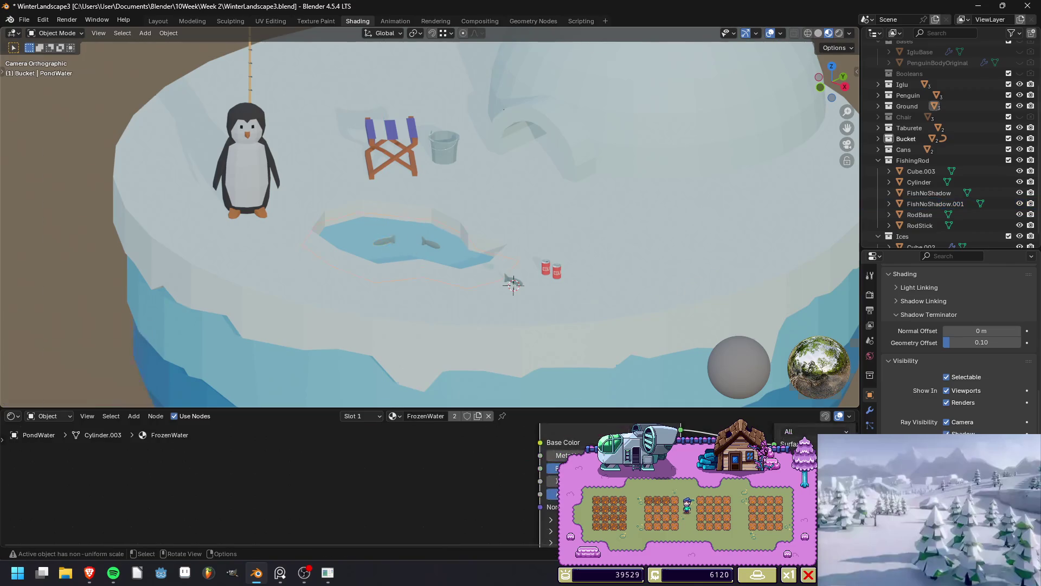
scroll(430, 224, down, 5)
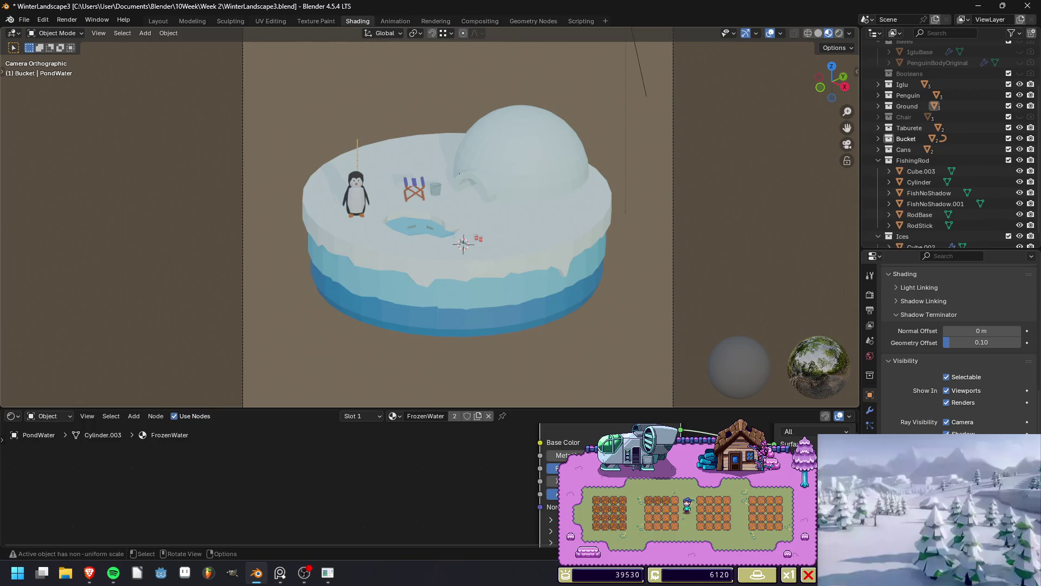
scroll(434, 244, up, 5)
click(376, 245)
key(r)
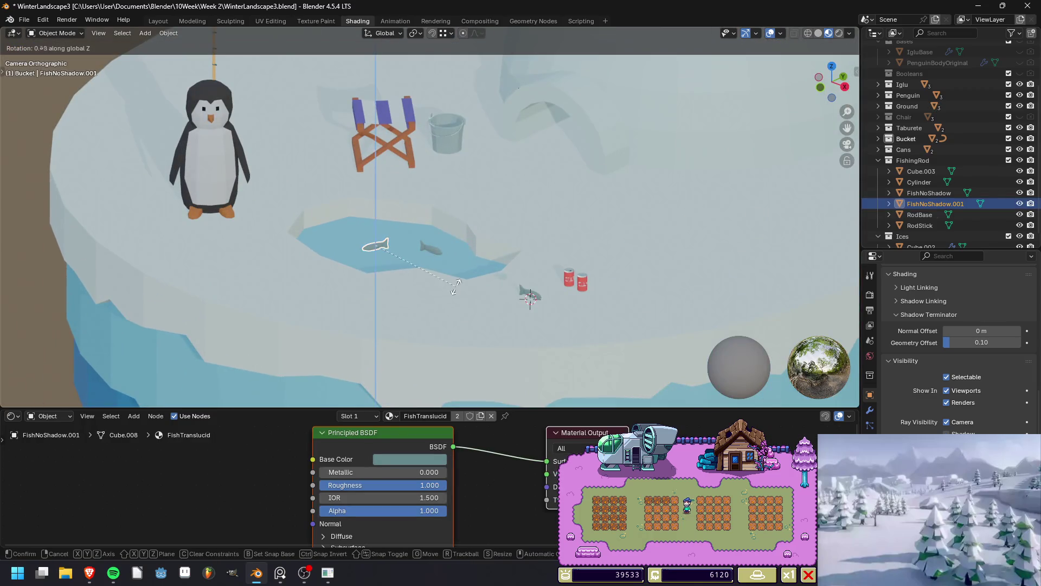
click(476, 260)
scroll(476, 260, down, 3)
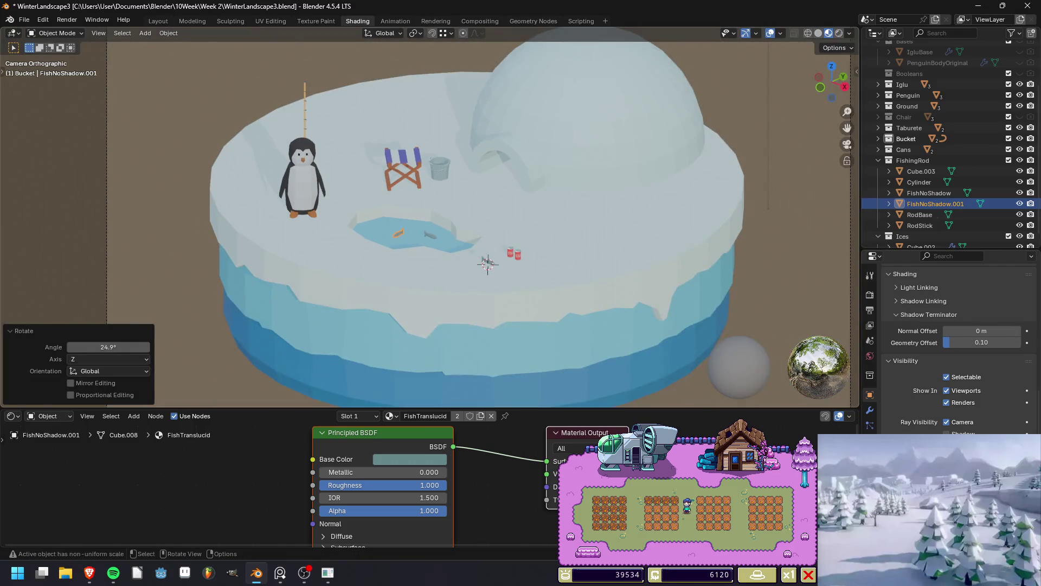
key(alt+a)
scroll(429, 222, up, 4)
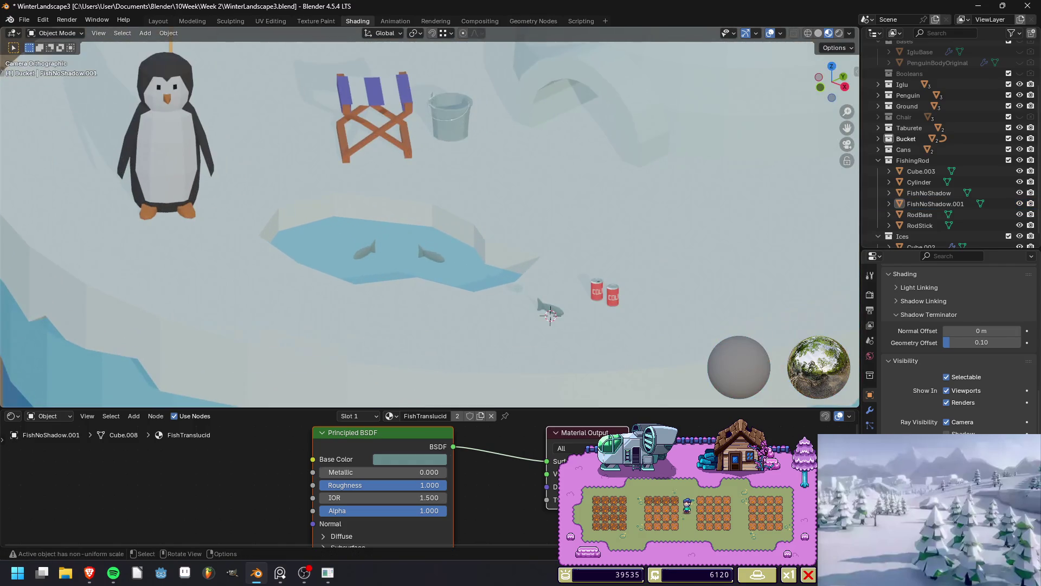
Rotate the other fish -25.7° about Z and clear the selection.
click(431, 253)
key(r)
key(z)
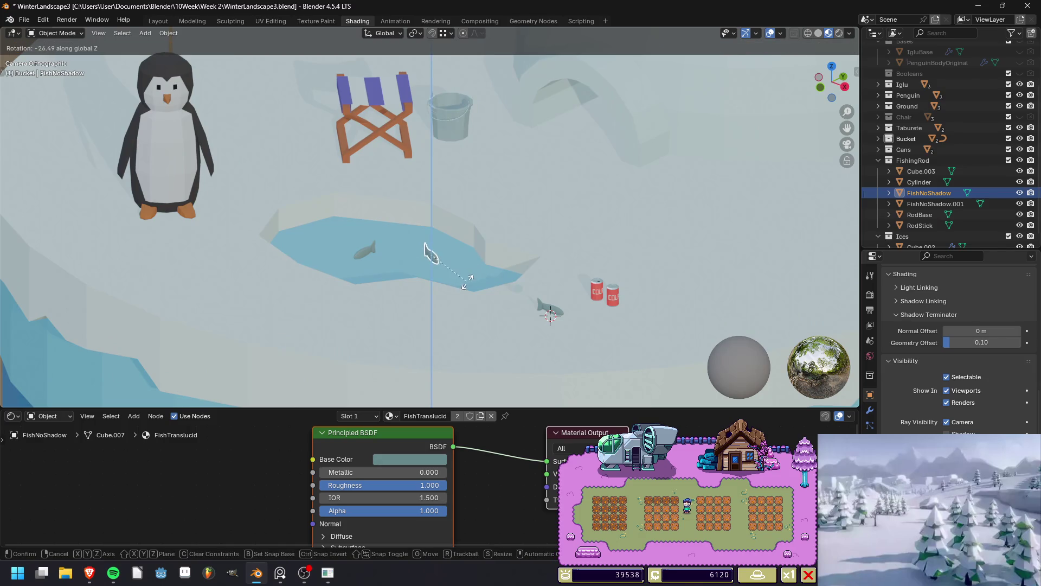
click(426, 248)
scroll(425, 248, down, 3)
key(alt+a)
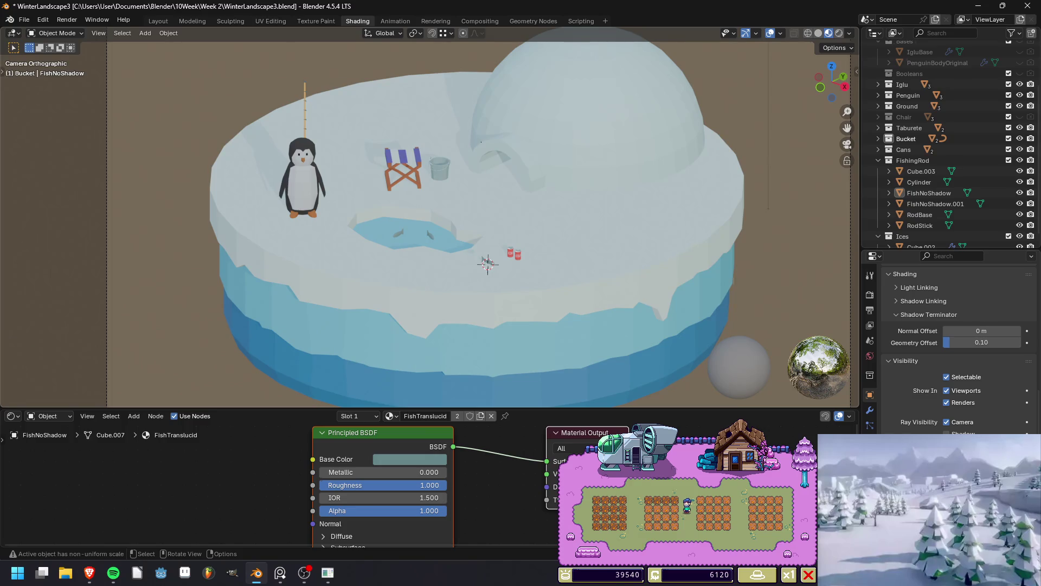
scroll(430, 217, up, 4)
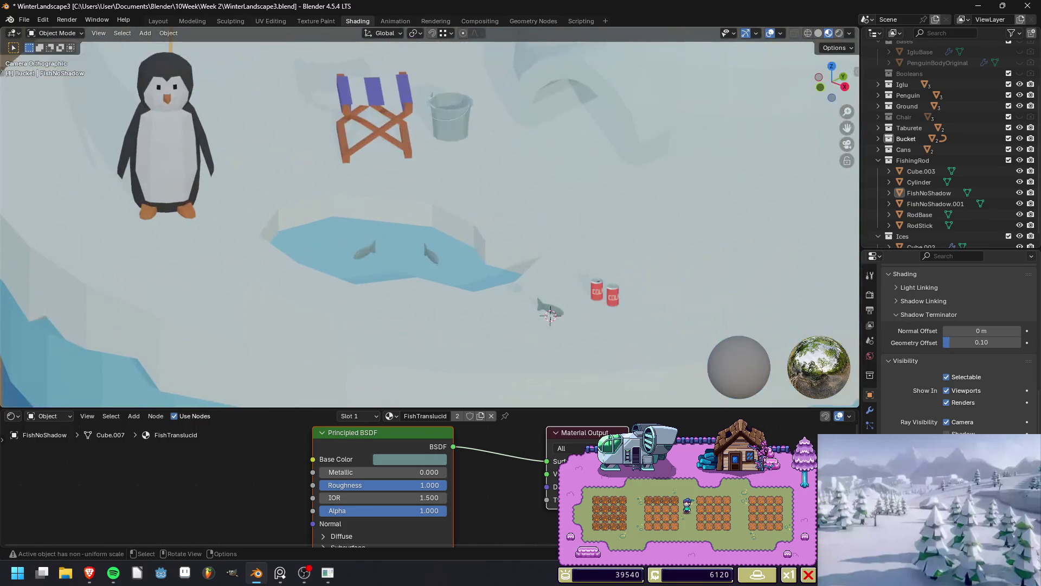
Rotate the first fish 86.6° about Z, then deselect it.
click(362, 248)
key(r)
key(z)
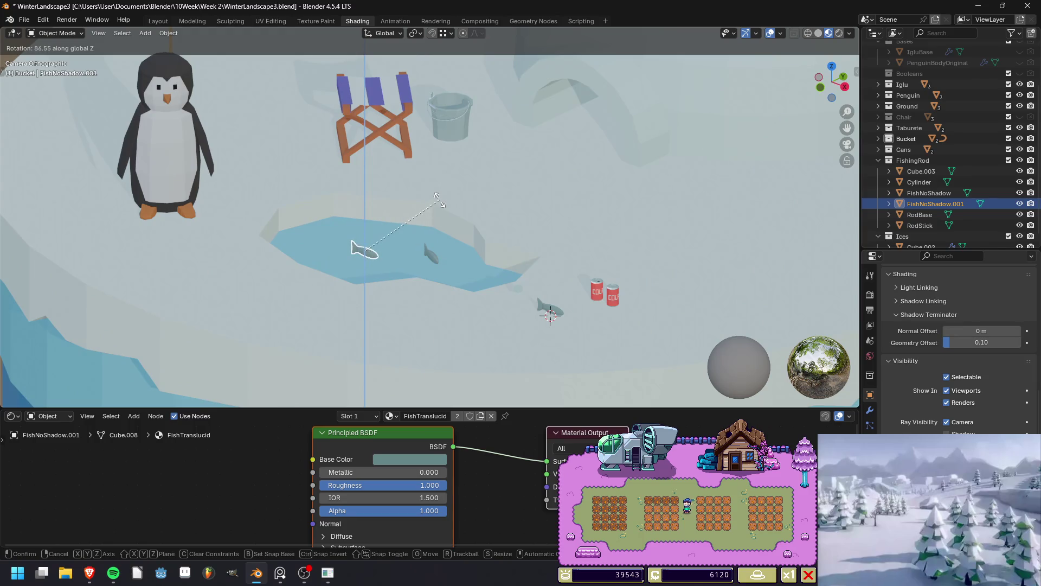
click(440, 200)
scroll(440, 199, down, 6)
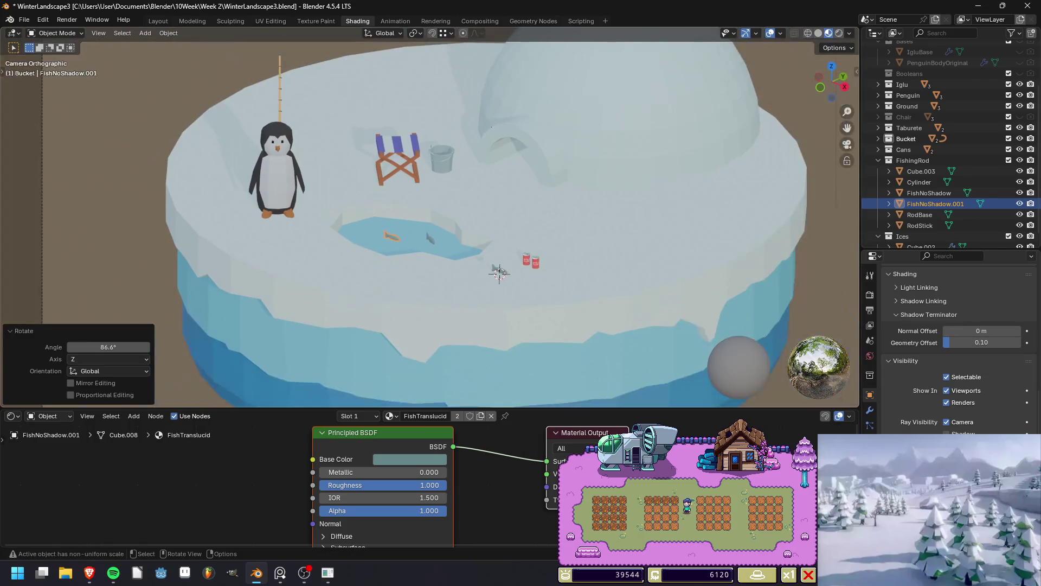
key(alt+a)
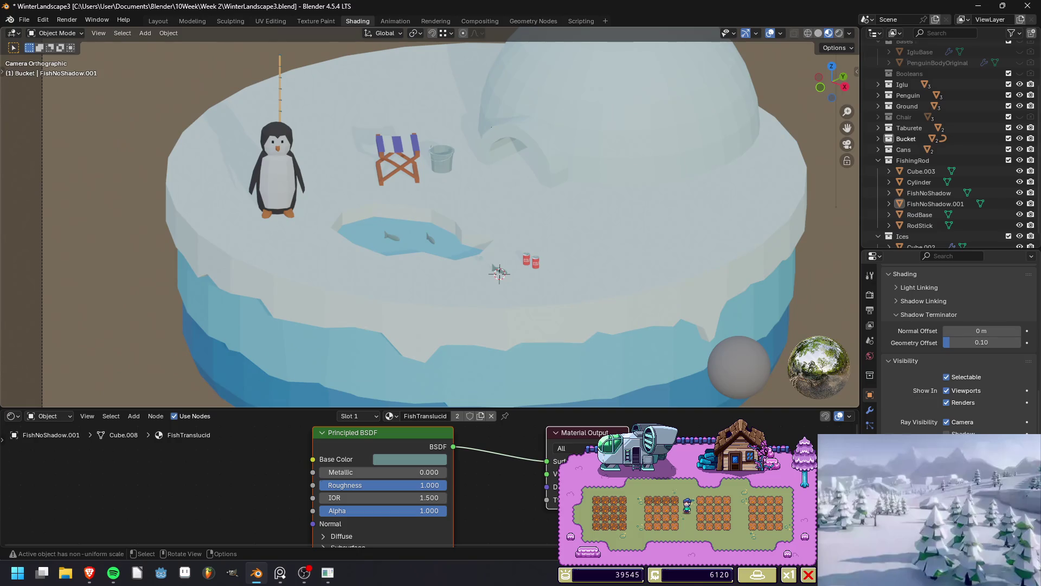
mouse_move(499, 271)
middle_down()
mouse_move(461, 255)
mouse_move(597, 241)
middle_up()
Render the diorama with F12, then select and frame one pond fish.
key(F12)
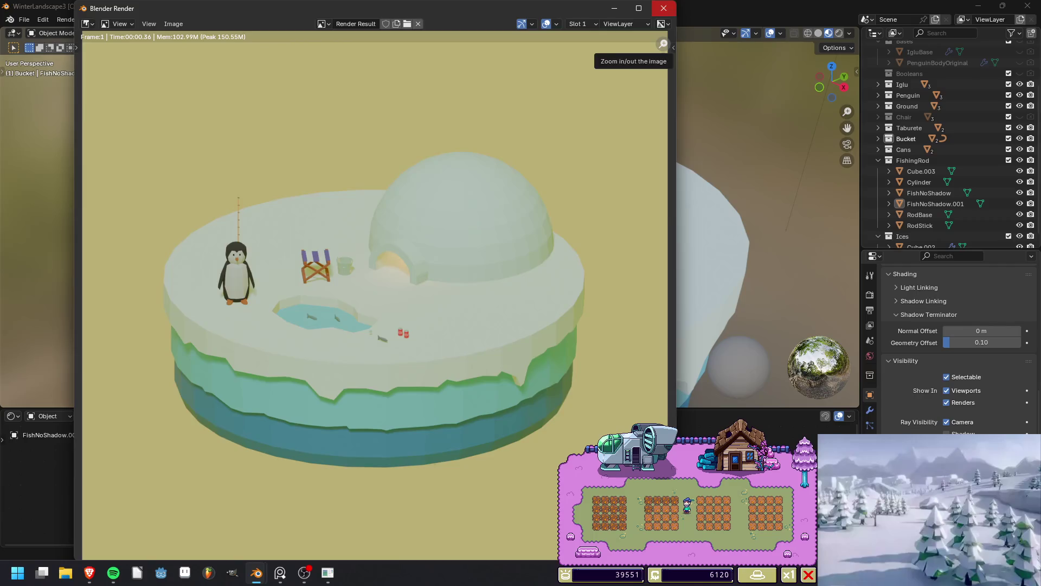
click(663, 8)
click(901, 204)
ctrl+click(902, 193)
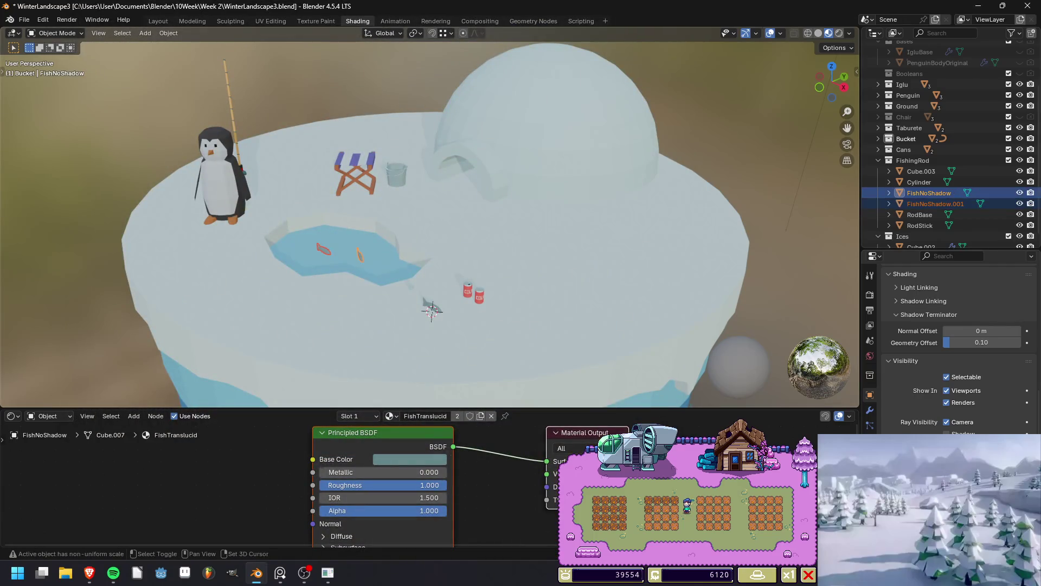
click(935, 204)
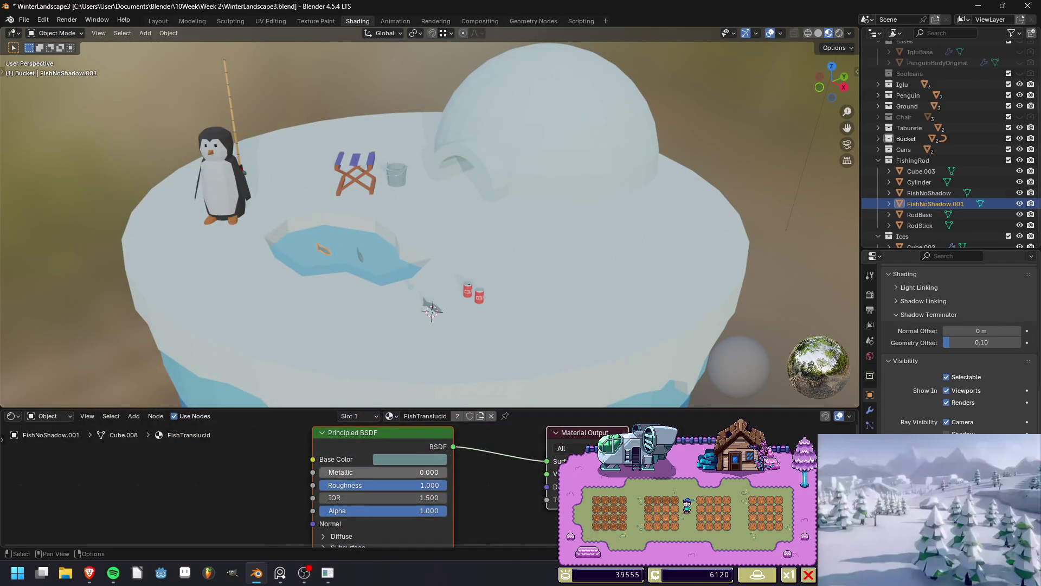
key(KP_Decimal)
Lower the fish material's Alpha to 0.591 and re-render to check the translucency.
drag(442, 510, 394, 510)
key(F12)
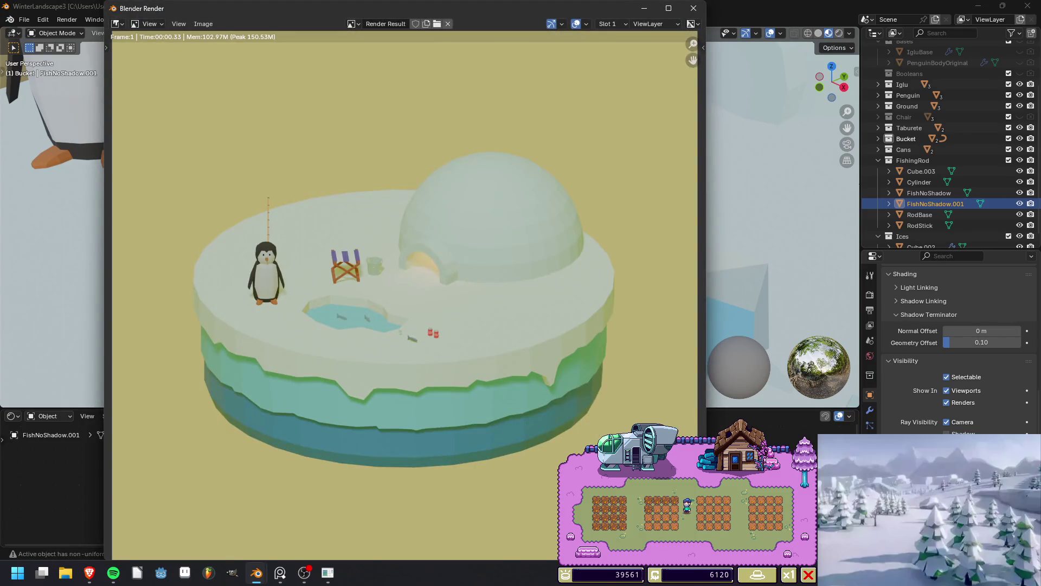
scroll(405, 295, up, 6)
scroll(406, 295, down, 5)
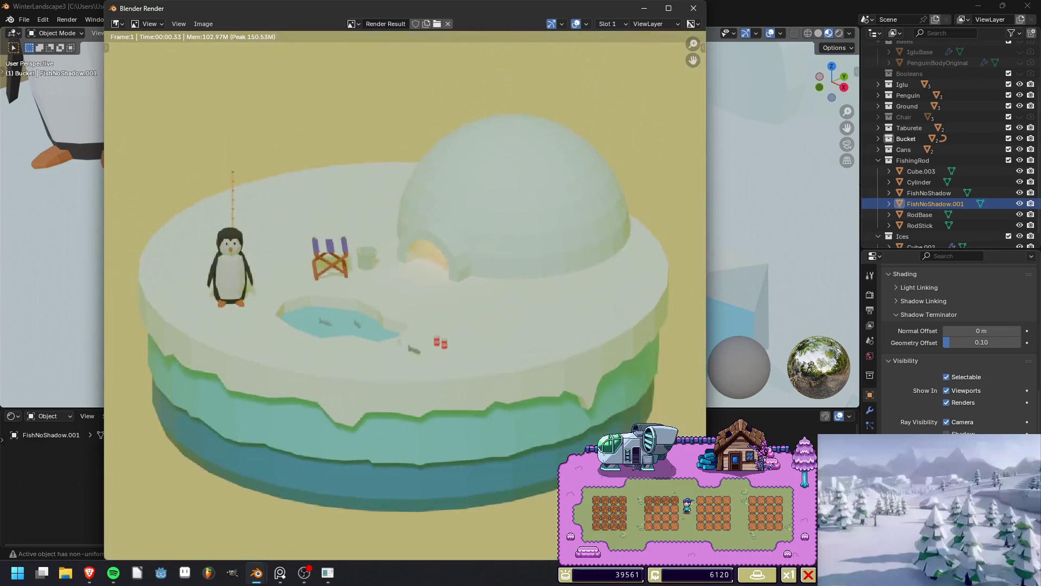
scroll(405, 296, down, 3)
scroll(404, 296, up, 1)
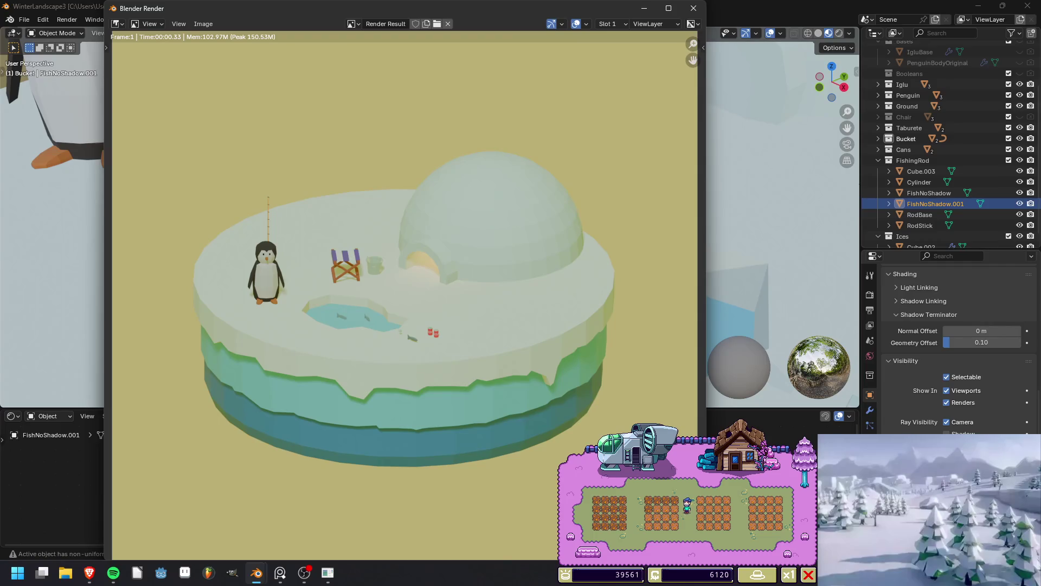
Move the small ice cube Cube.002 along the ground into the bucket.
click(693, 8)
scroll(434, 217, down, 5)
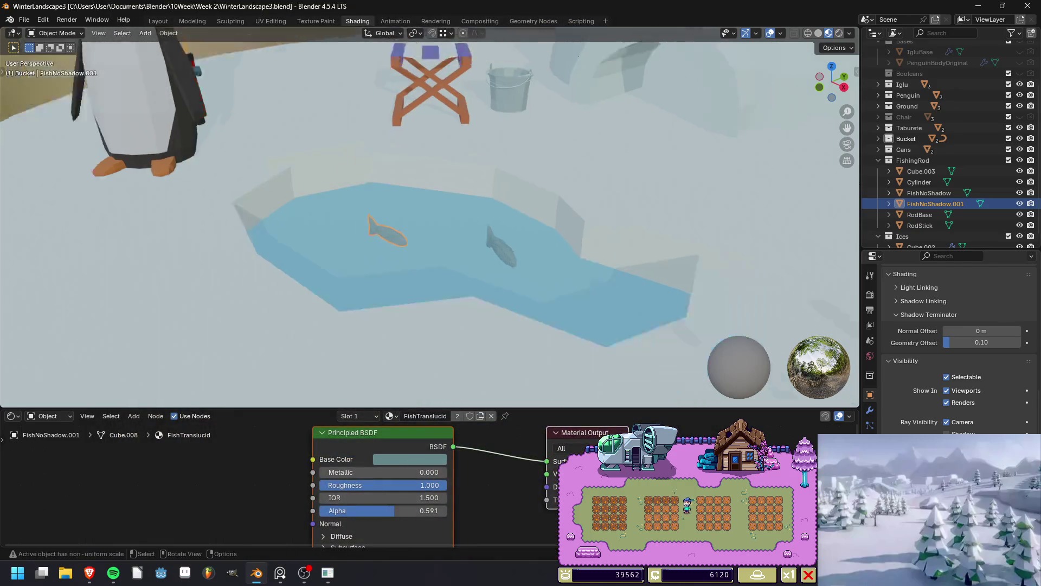
scroll(429, 217, up, 4)
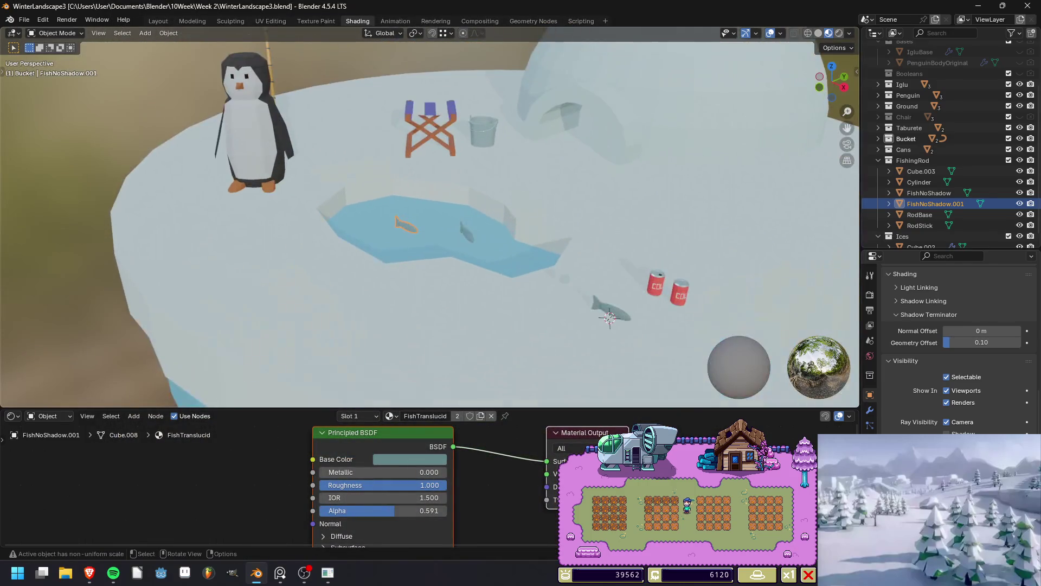
click(612, 312)
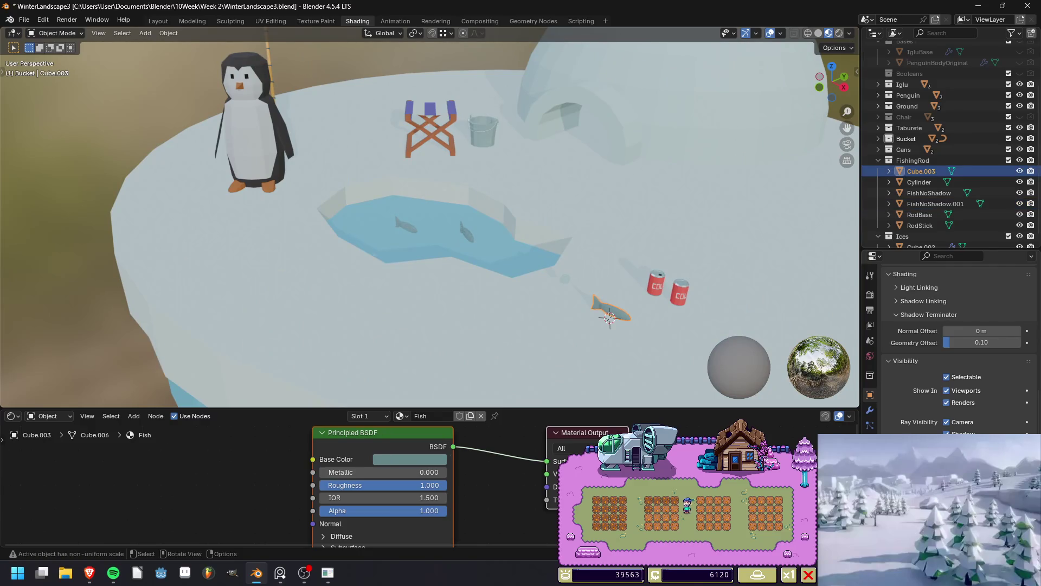
click(566, 279)
key(g)
key(shift+z)
key(Return)
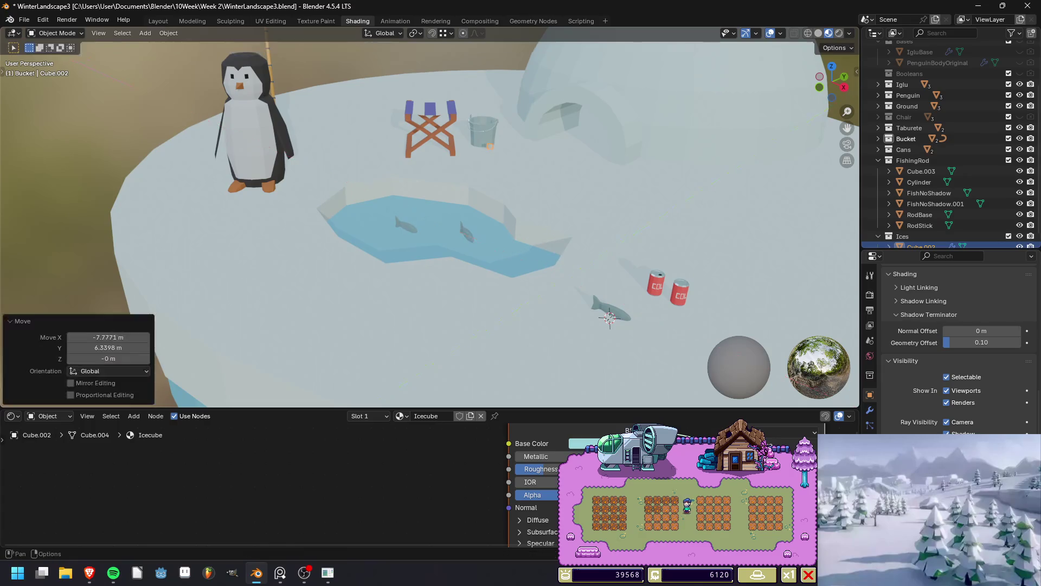
Save WinterLandscape3.blend and return to the Layout workspace.
scroll(488, 217, up, 5)
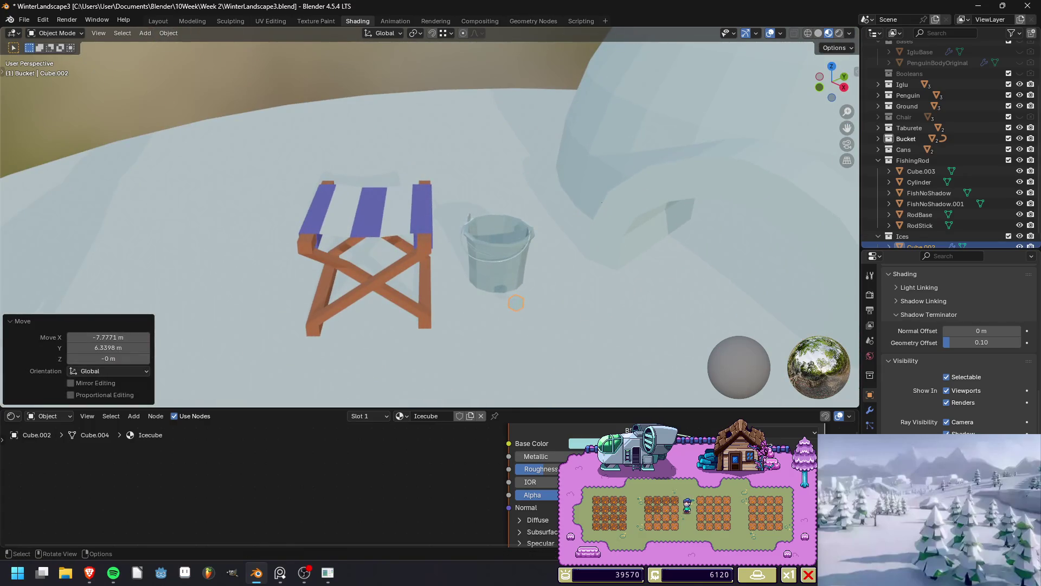
key(ctrl+s)
click(158, 21)
scroll(428, 271, down, 6)
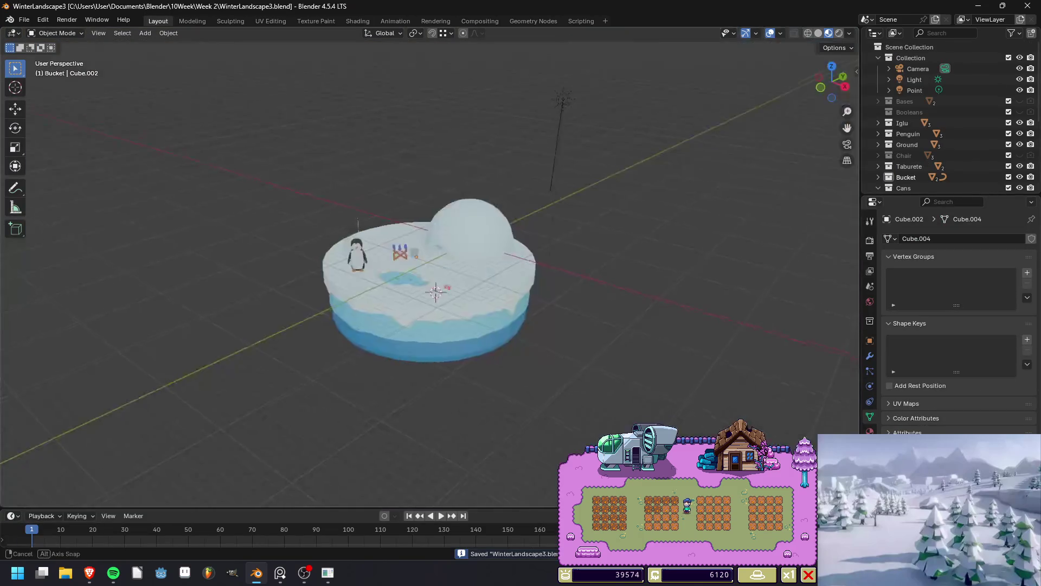
scroll(429, 261, up, 8)
mouse_move(456, 304)
middle_down()
mouse_move(444, 309)
mouse_move(461, 312)
mouse_move(455, 325)
mouse_move(434, 304)
mouse_move(430, 277)
middle_up()
scroll(456, 325, down, 3)
scroll(429, 276, down, 2)
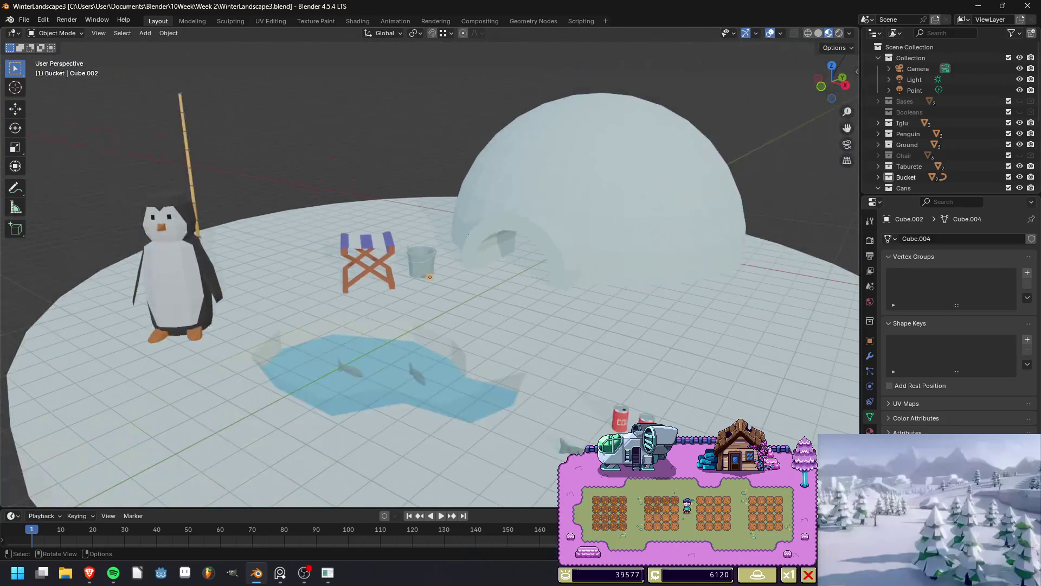
click(621, 418)
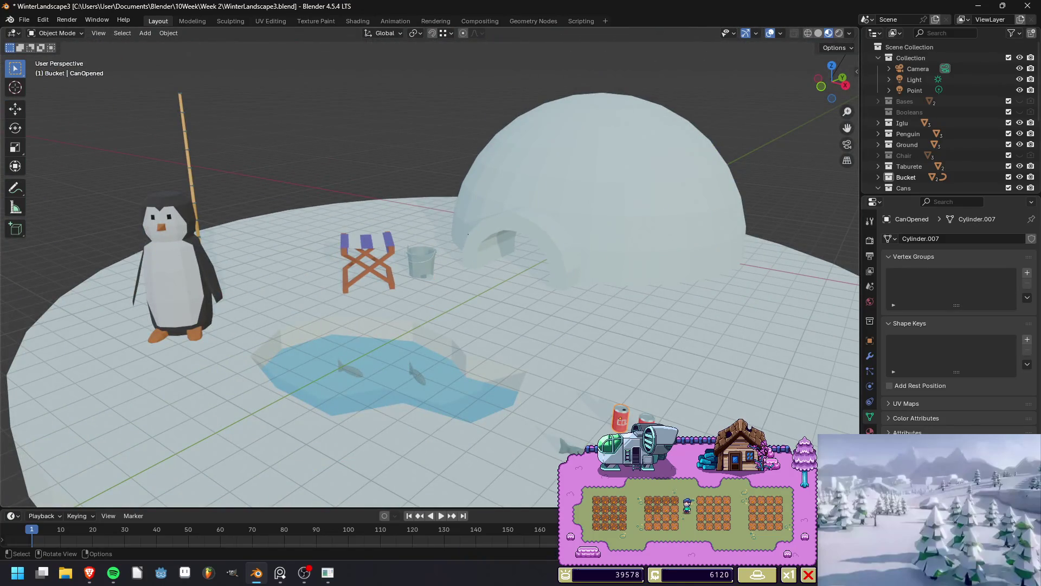
Slide the can across the ground beside the chair and turn it 56.4° about Z.
key(g)
key(shift+z)
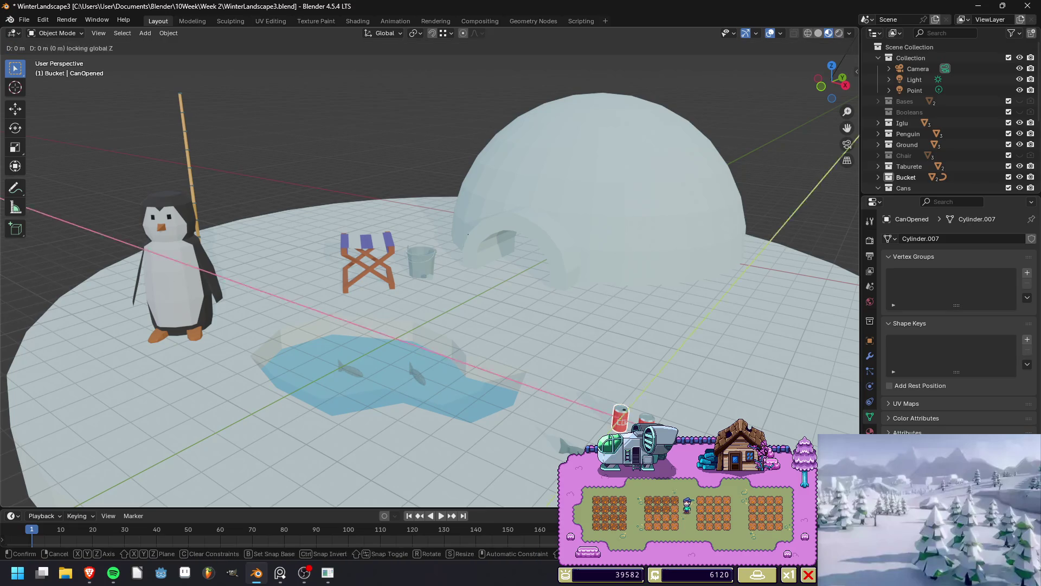
key(Return)
scroll(380, 283, up, 2)
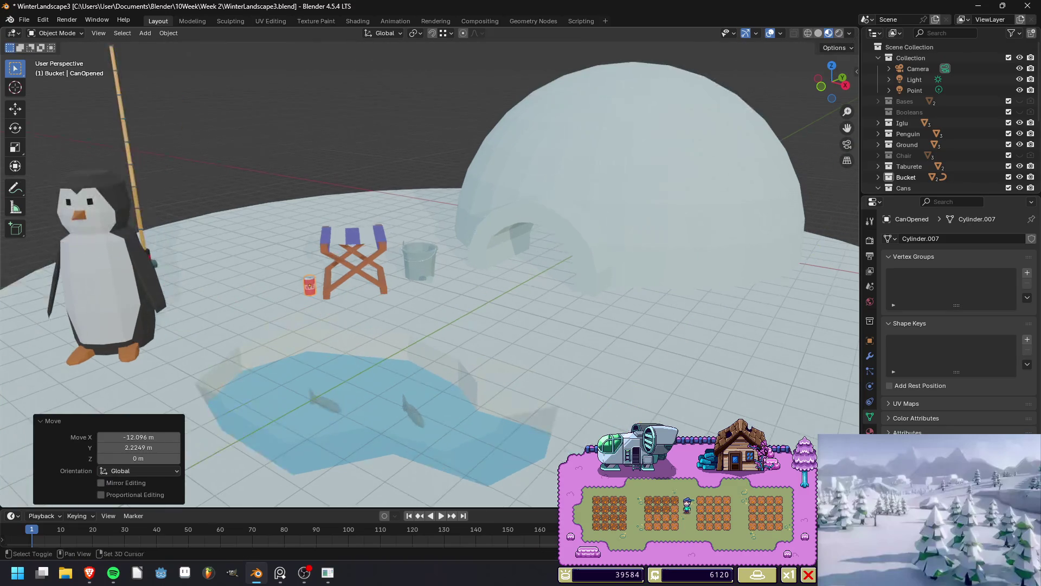
middle_drag(380, 282, 401, 271)
scroll(401, 271, up, 3)
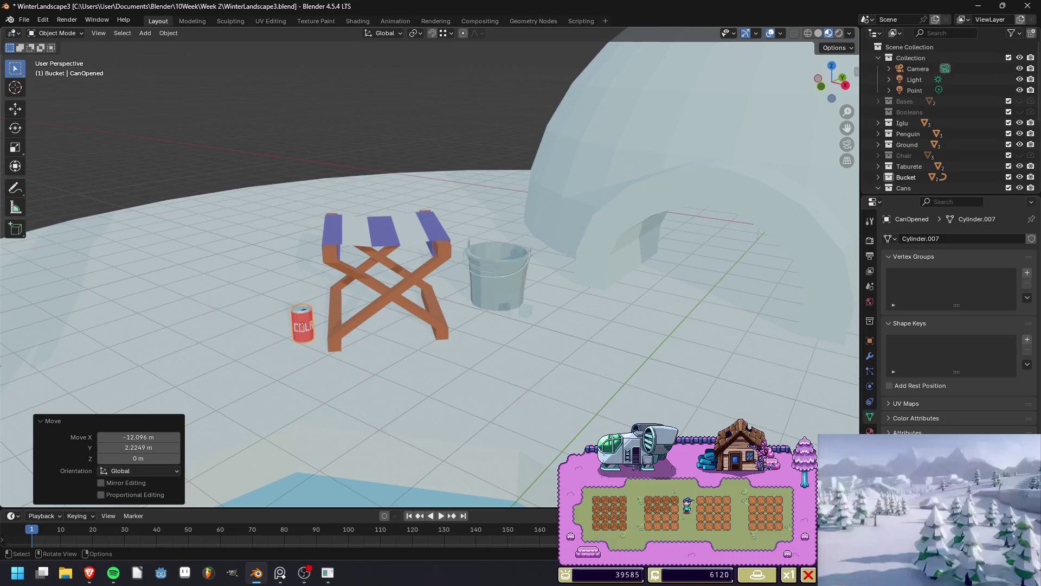
key(r)
key(z)
key(Return)
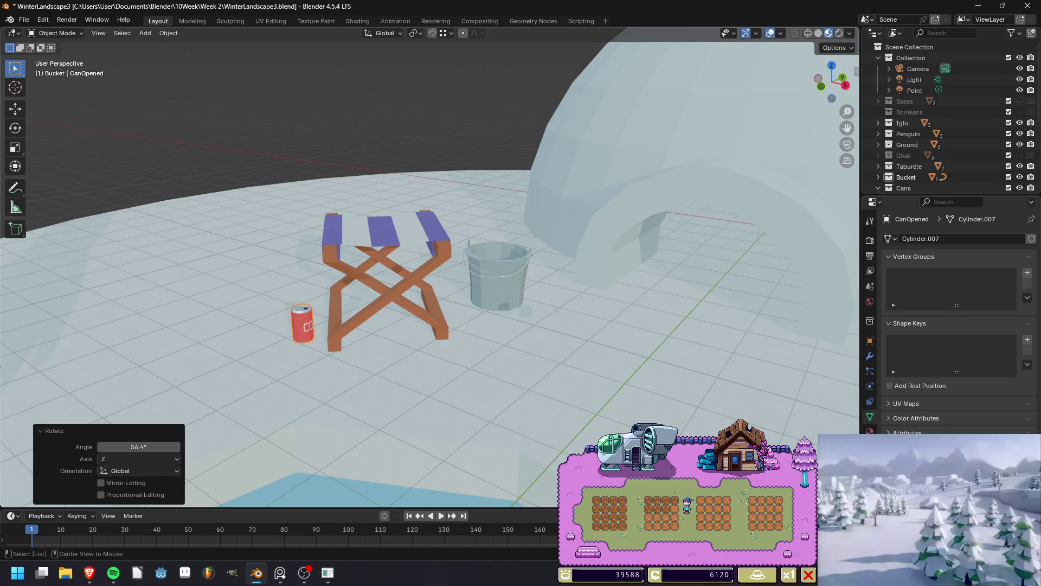
Duplicate the can beside the original and lay the copy down with a 90° global-X rotation.
key(shift+d)
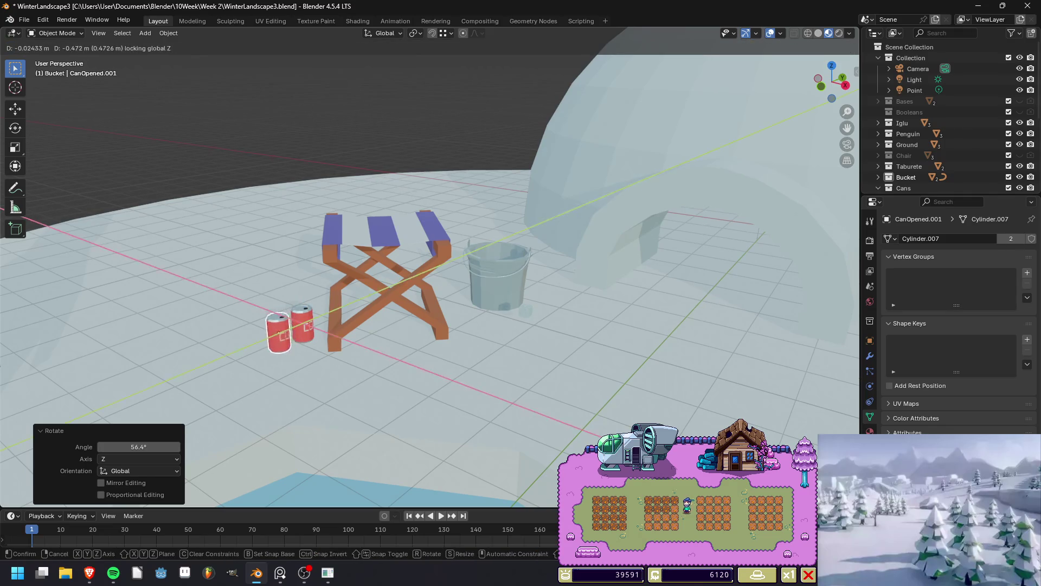
click(285, 343)
key(r)
key(x)
key(x)
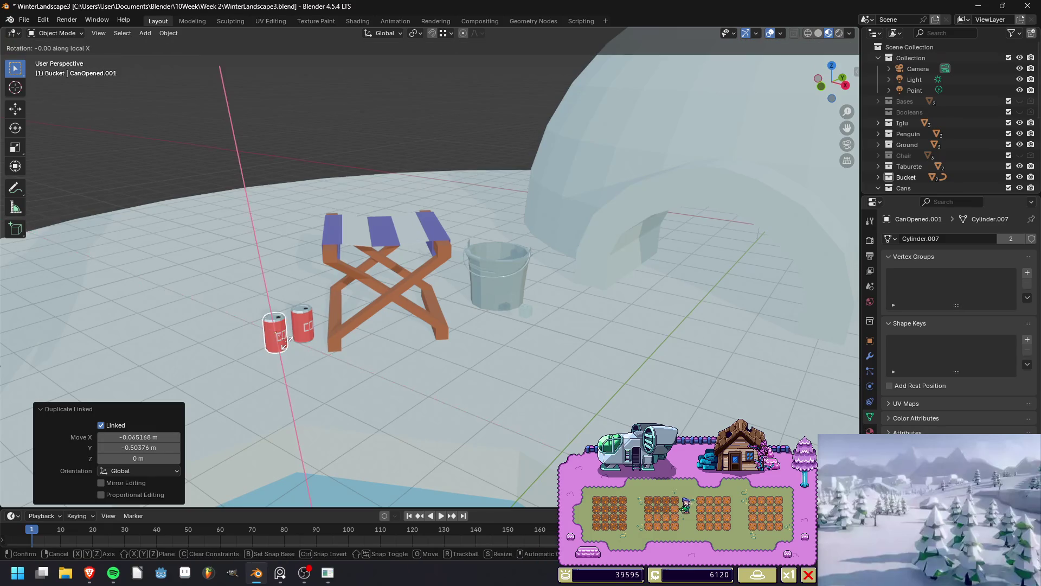
key(x)
key(x)
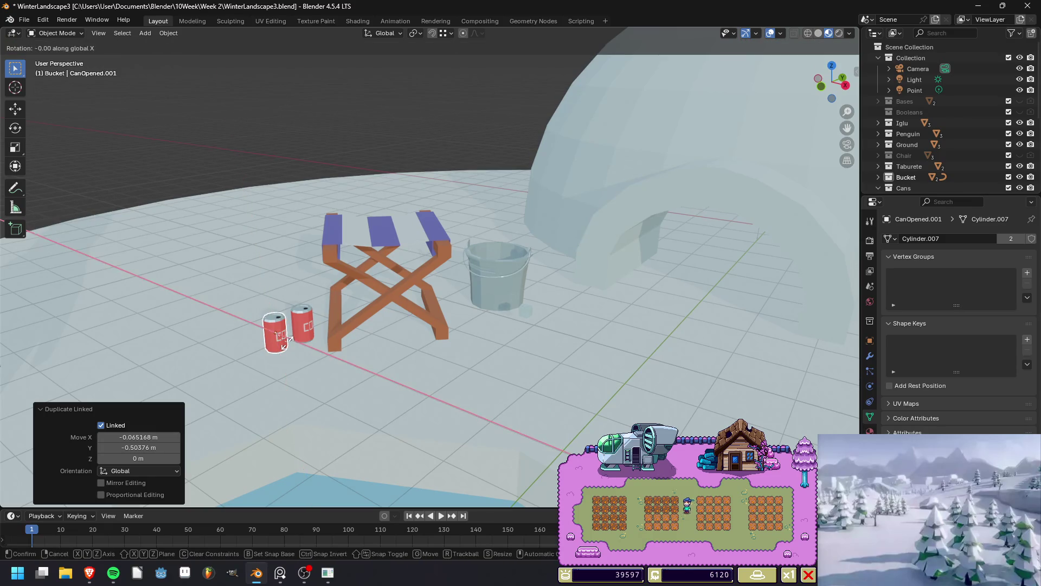
text(90)
key(Return)
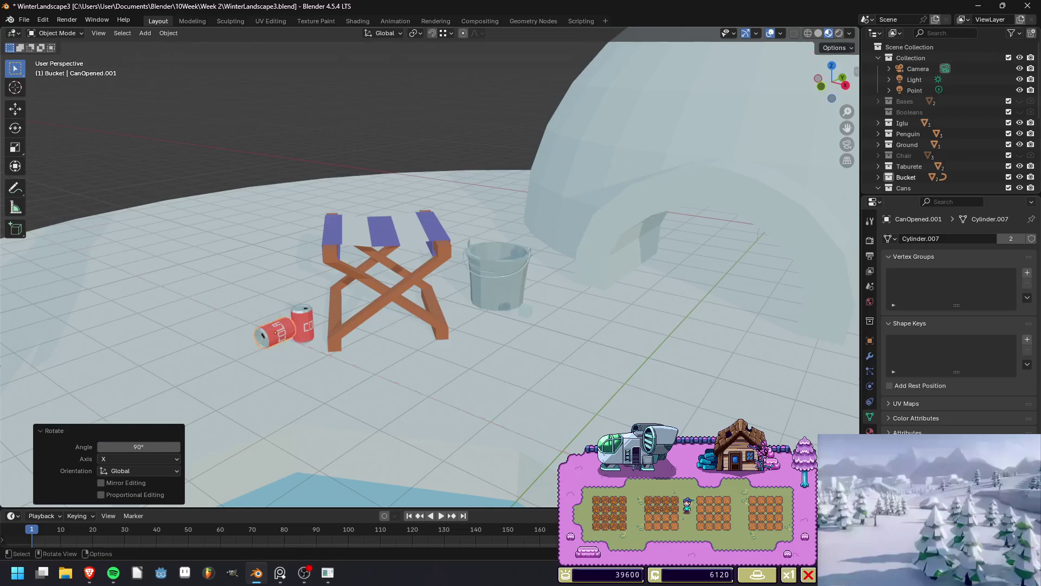
Lower the lying can onto the ground and slide it next to the standing can.
middle_drag(433, 272, 695, 244)
key(g)
key(z)
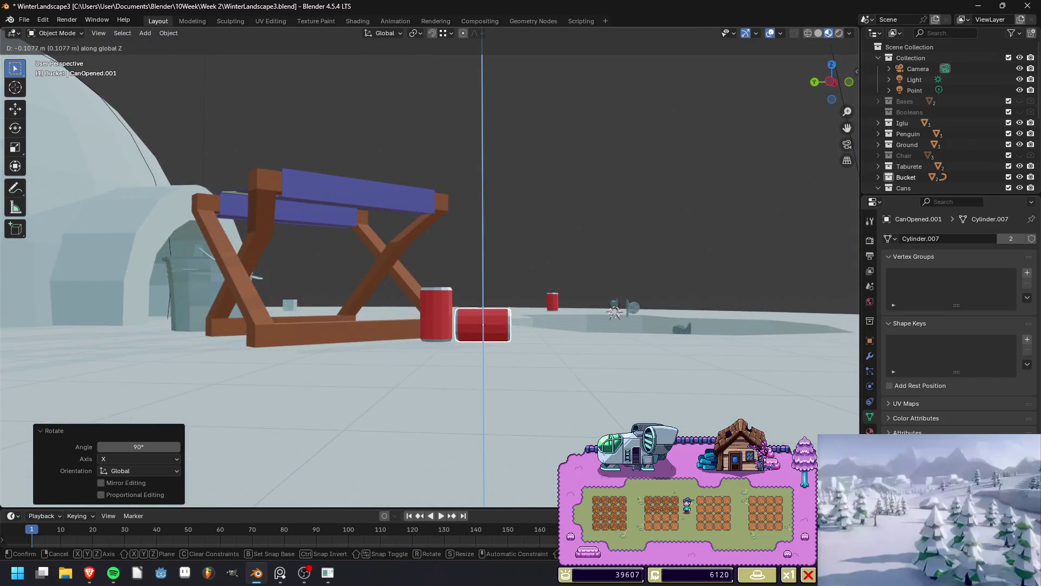
key(Return)
middle_drag(488, 304, 472, 401)
key(g)
key(shift+z)
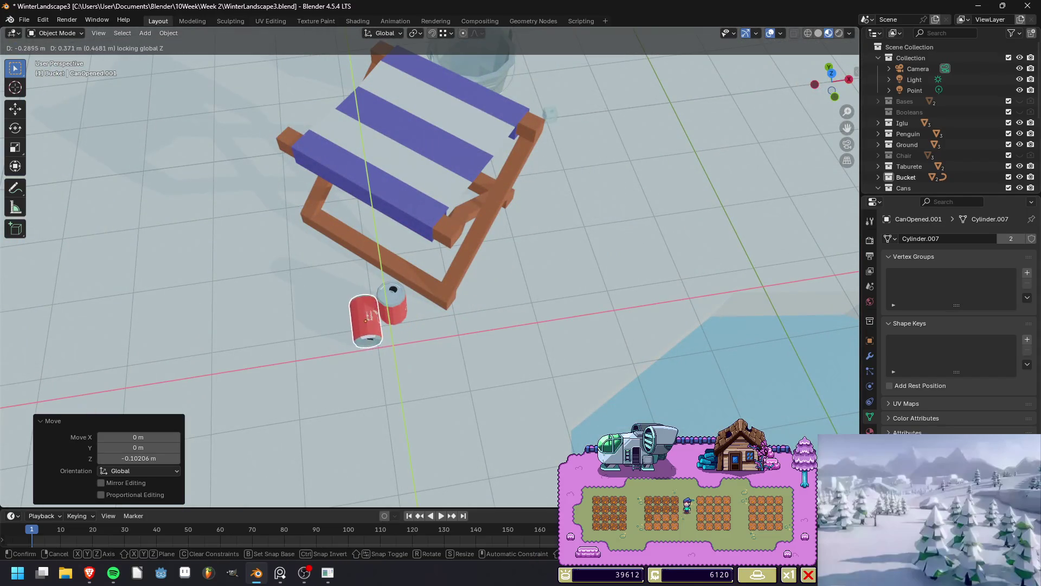
key(Return)
middle_drag(488, 325, 483, 244)
Save the file and render the diorama to preview it.
key(Tab)
key(Tab)
scroll(429, 266, down, 5)
middle_drag(428, 266, 450, 255)
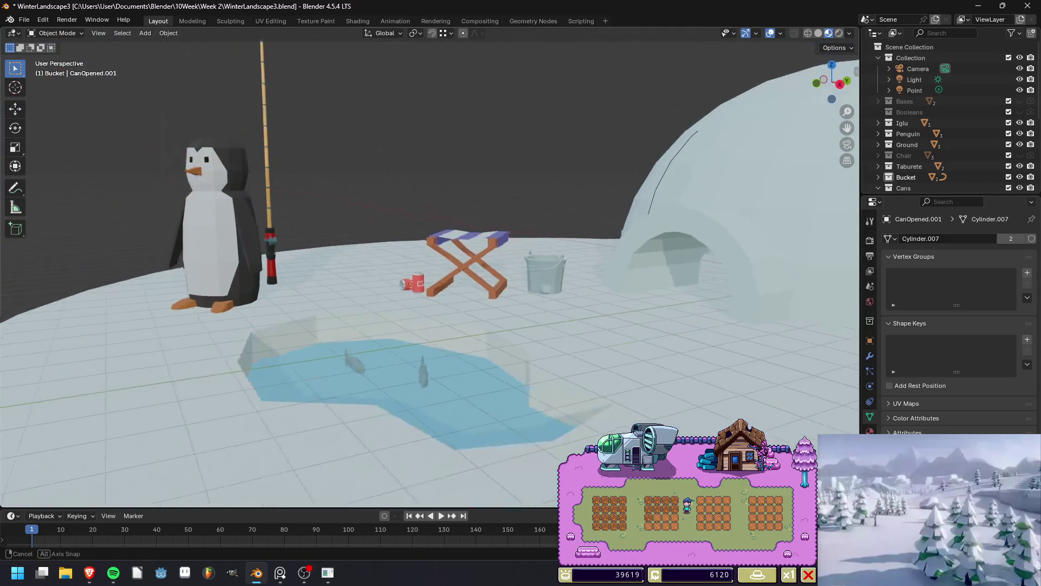
key(ctrl+s)
key(F12)
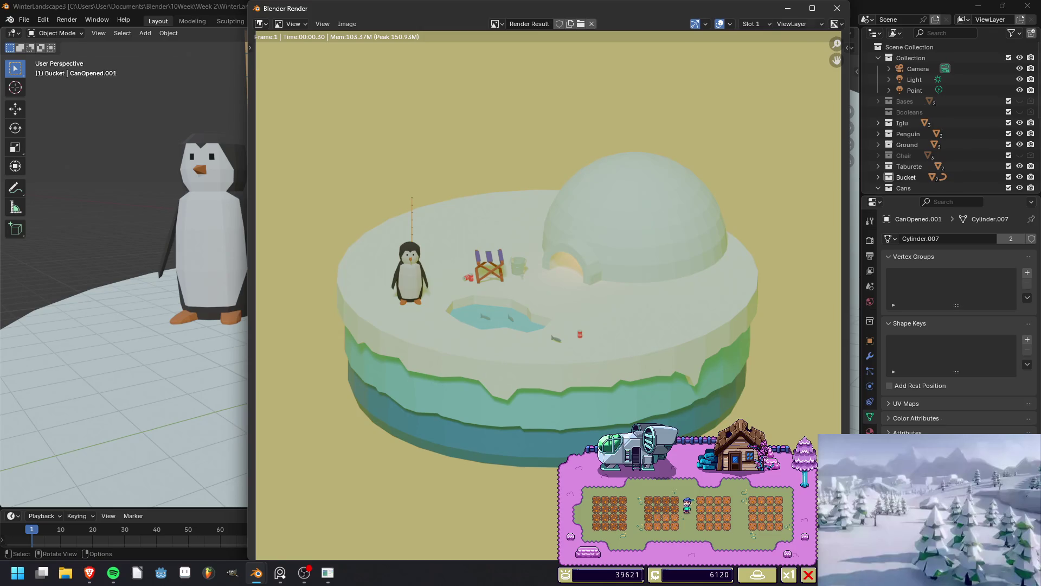
Select the ice cube near the bucket and lift it up into the bucket.
click(837, 8)
middle_drag(429, 271, 429, 238)
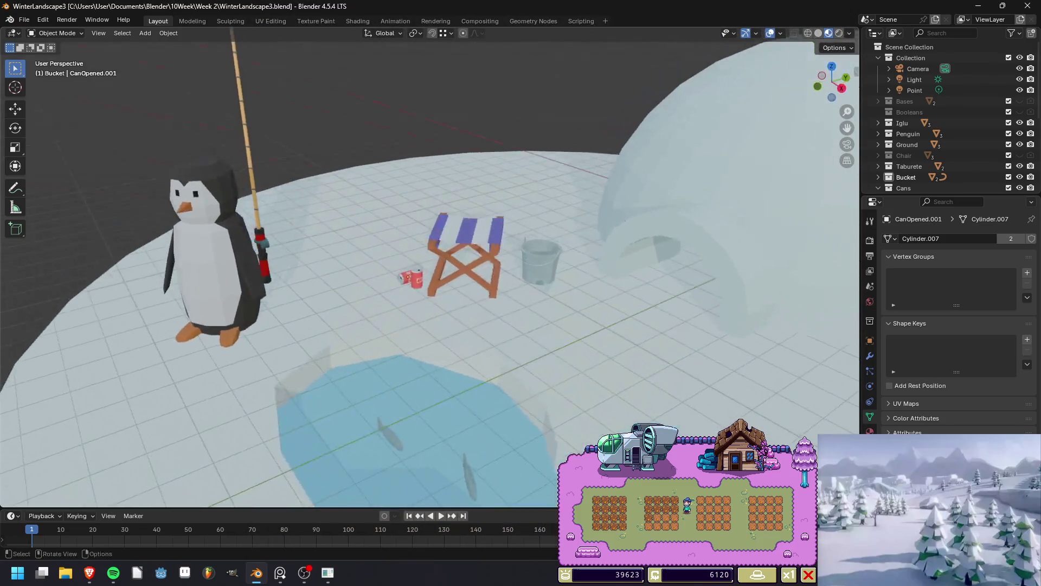
scroll(428, 238, up, 6)
click(496, 377)
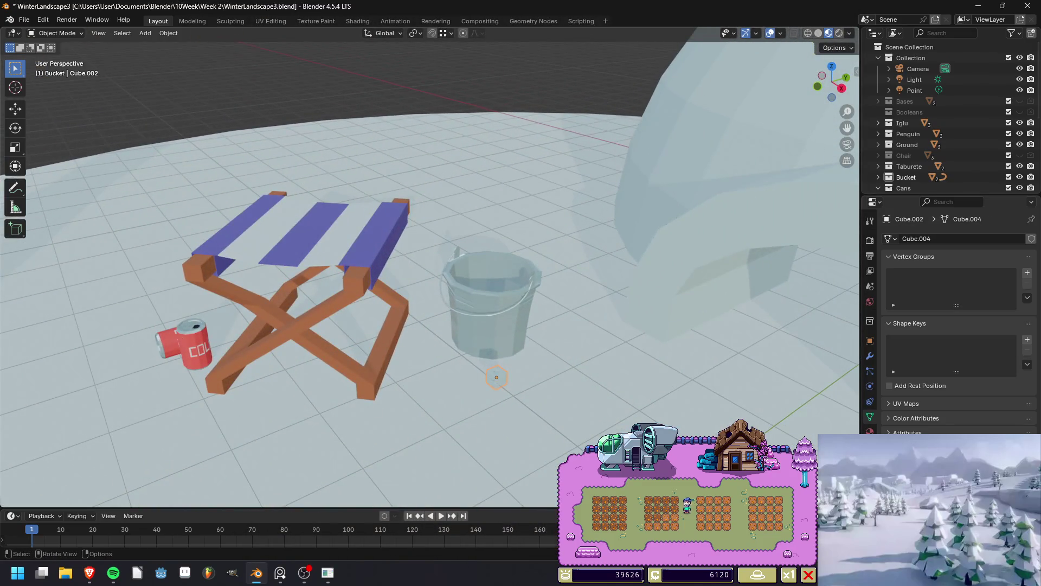
key(g)
key(z)
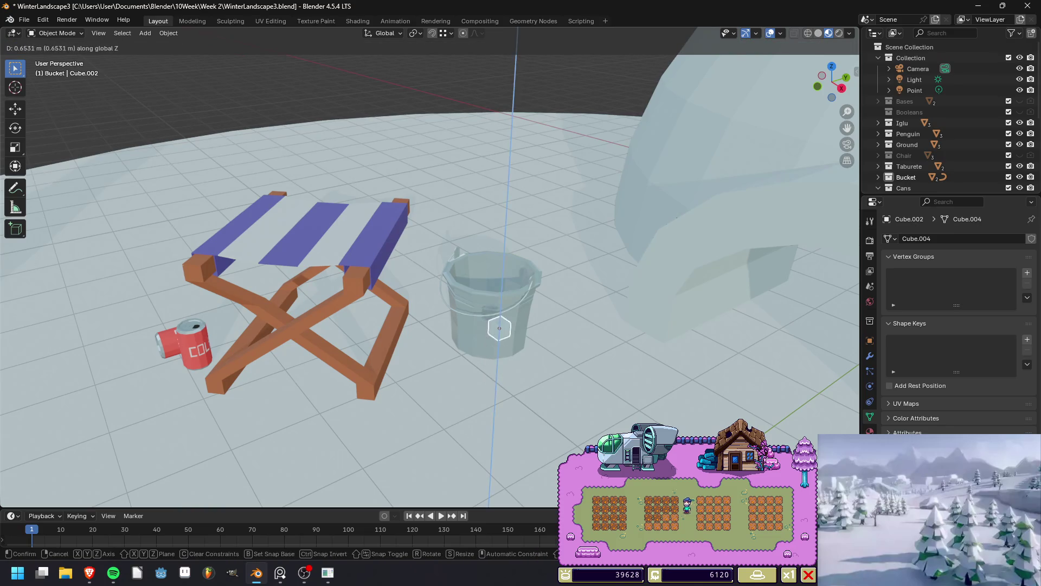
key(Return)
key(g)
key(z)
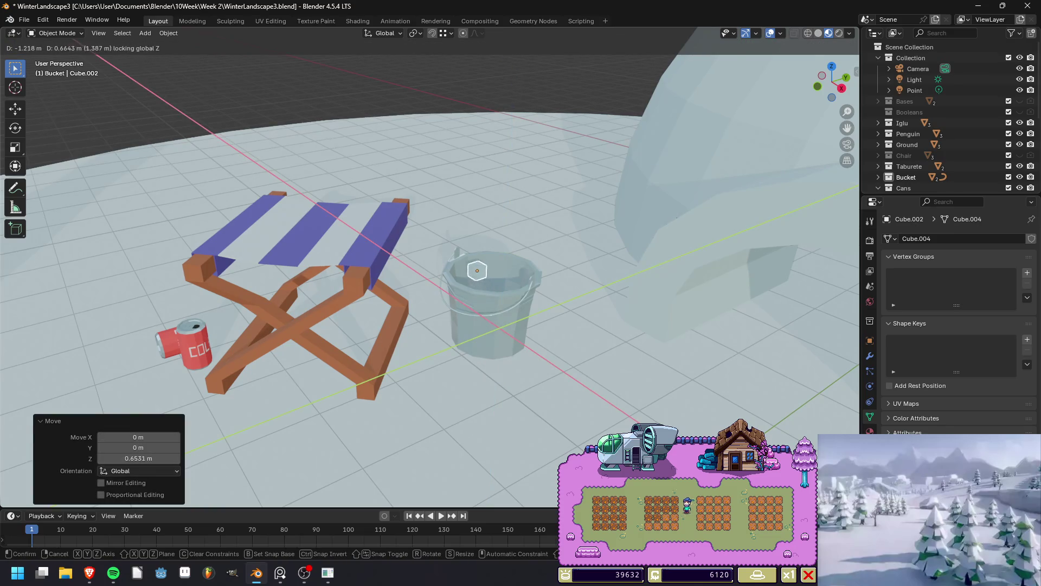
key(Return)
mouse_move(488, 271)
middle_down()
mouse_move(488, 228)
mouse_move(504, 272)
mouse_move(488, 288)
mouse_move(488, 336)
mouse_move(488, 255)
mouse_move(477, 239)
mouse_move(483, 282)
middle_up()
Turn the ice cube about 44° and place a linked copy beside it in the bucket.
key(r)
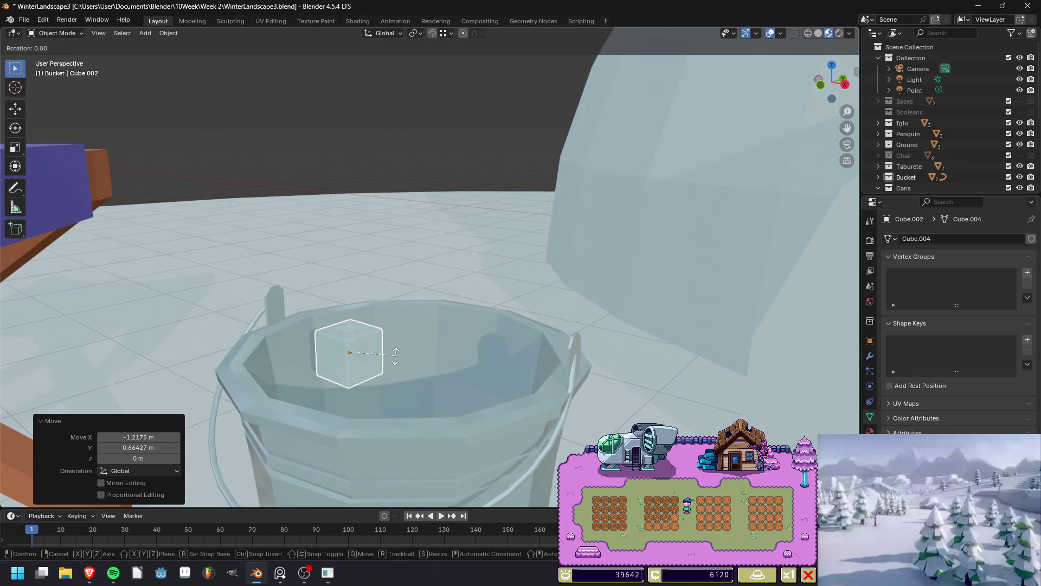
key(Return)
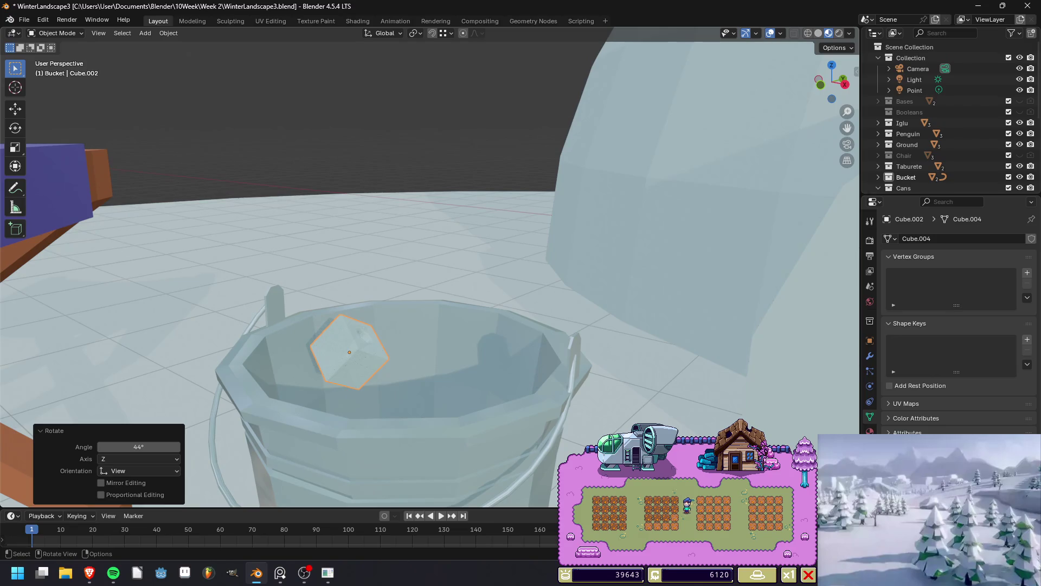
key(g)
key(Escape)
key(alt+d)
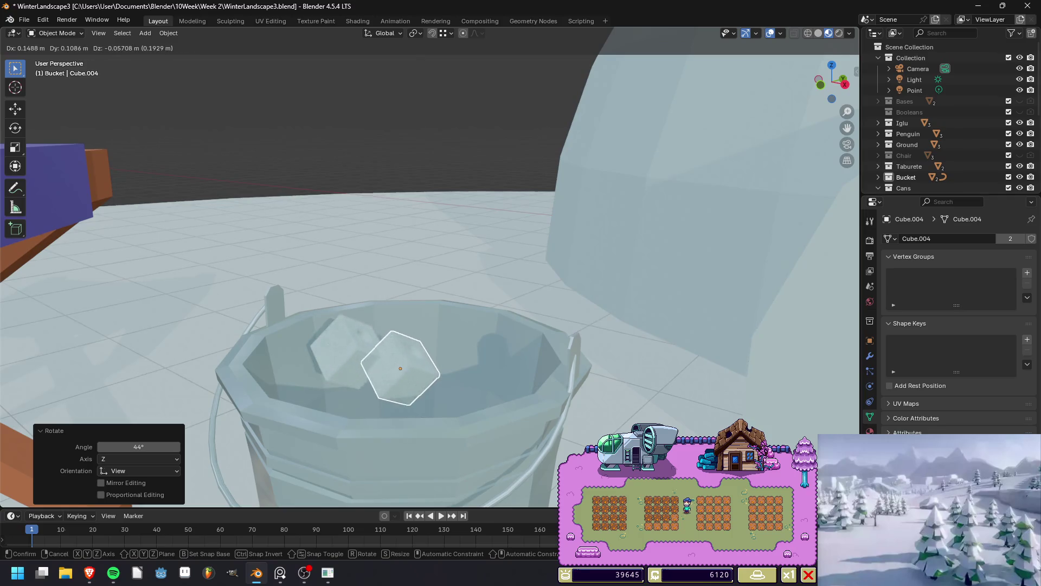
key(shift+z)
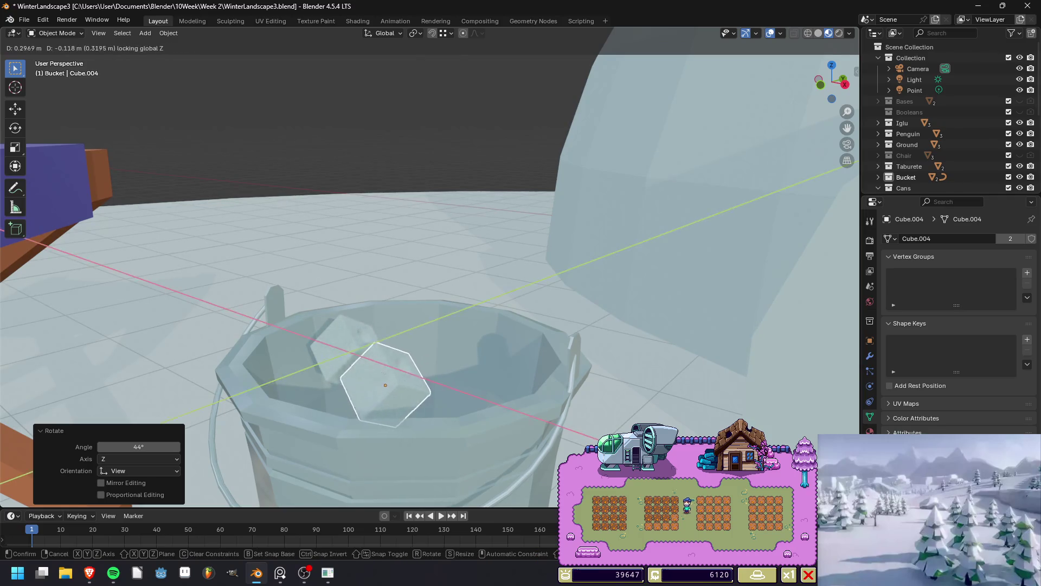
key(Return)
Shrink the copied ice cube, rotate it -89.3°, then view the ice cube in the Shading workspace.
mouse_move(385, 385)
middle_down()
mouse_move(412, 331)
mouse_move(434, 320)
middle_up()
scroll(423, 325, down, 5)
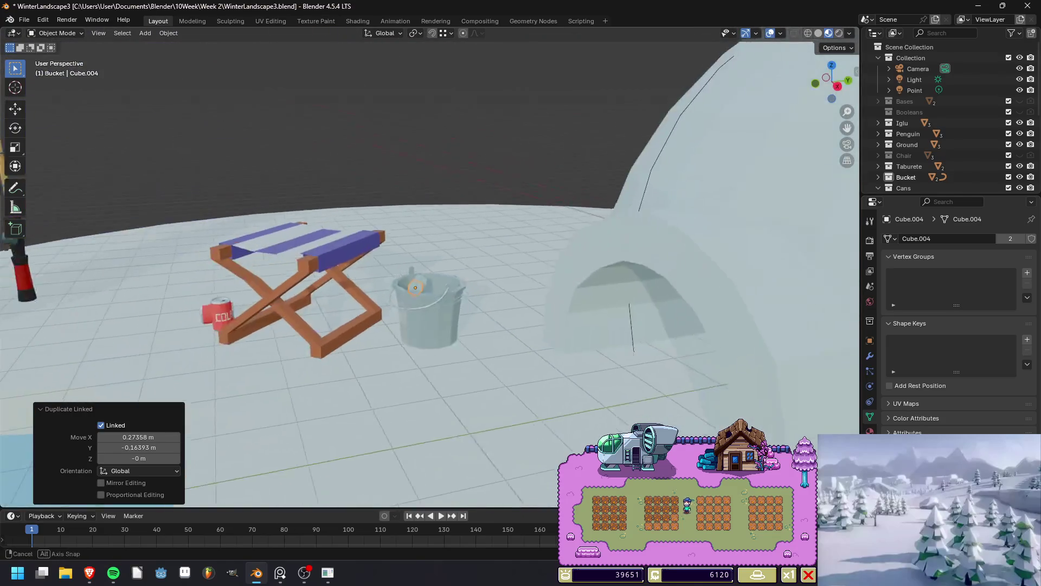
scroll(429, 325, up, 6)
key(s)
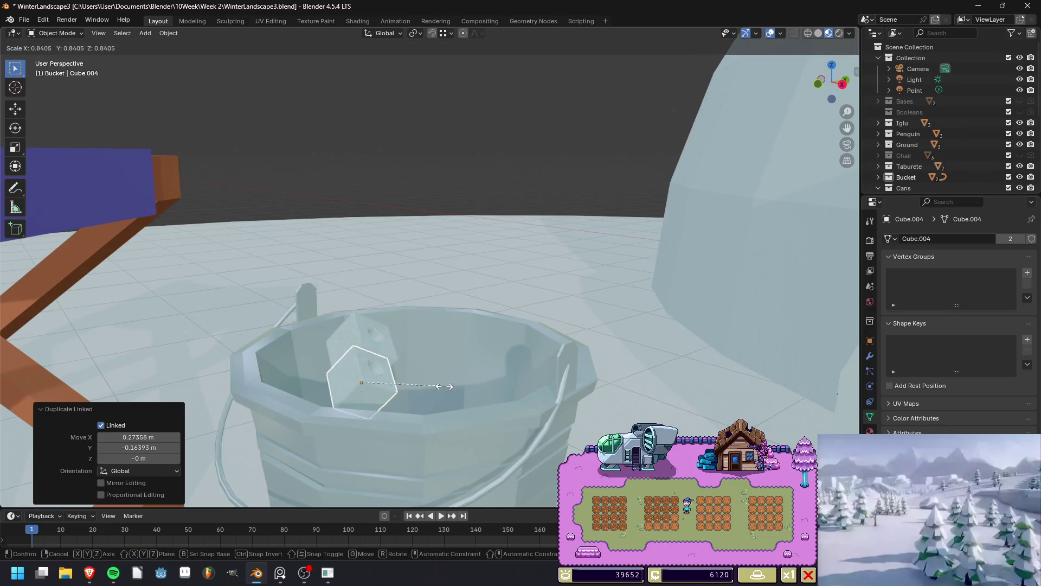
click(443, 386)
key(r)
key(Return)
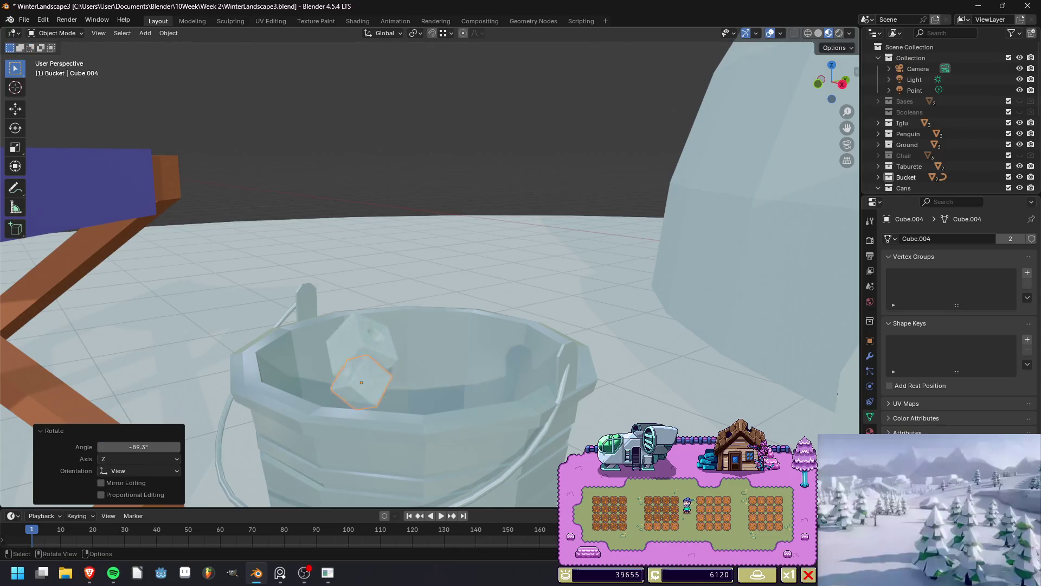
scroll(390, 331, down, 3)
click(389, 320)
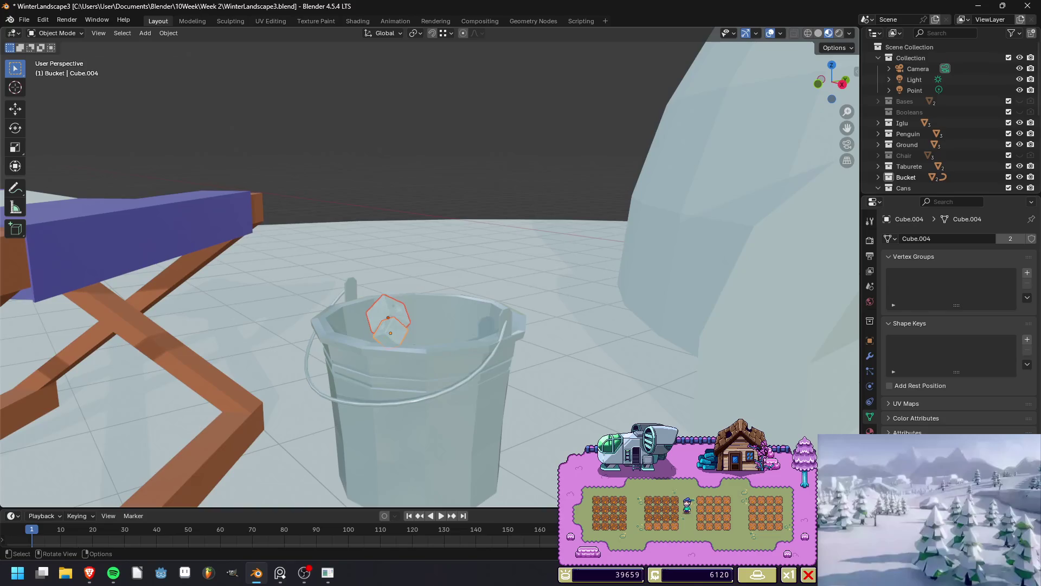
click(358, 21)
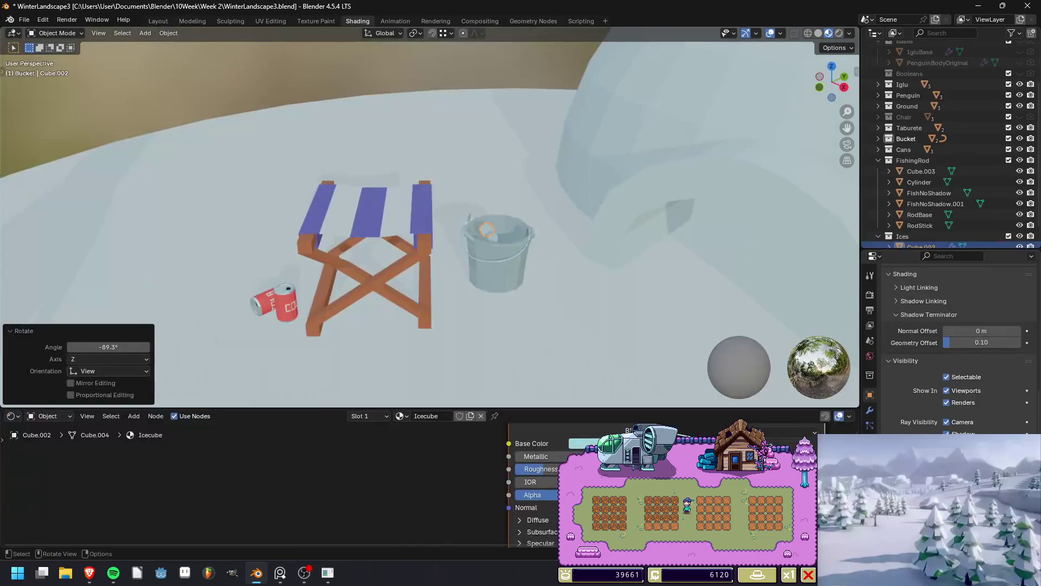
Shift the Icecube material's base colour to a more saturated blue and check it in a render.
key(g)
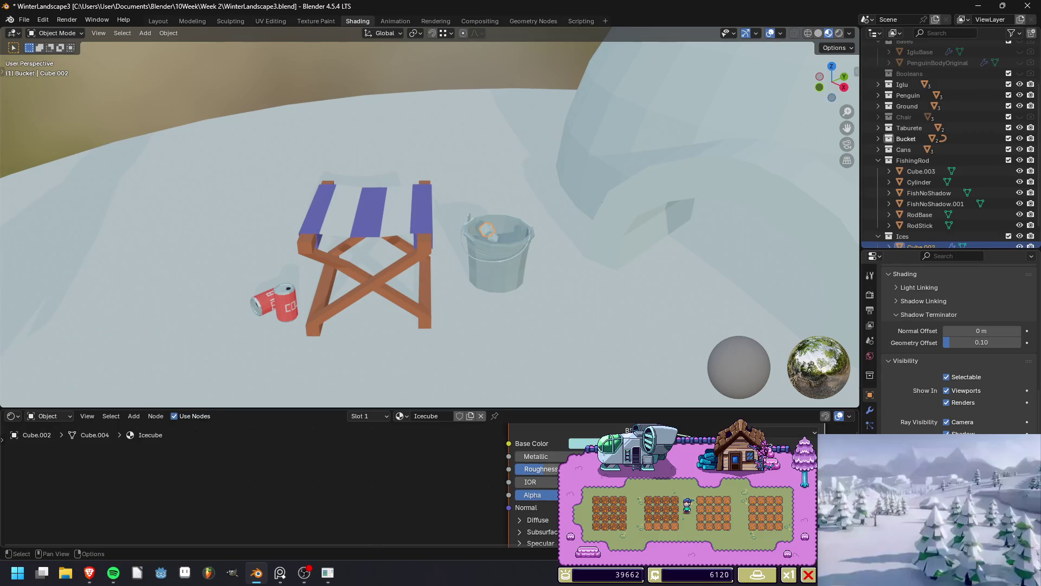
click(583, 443)
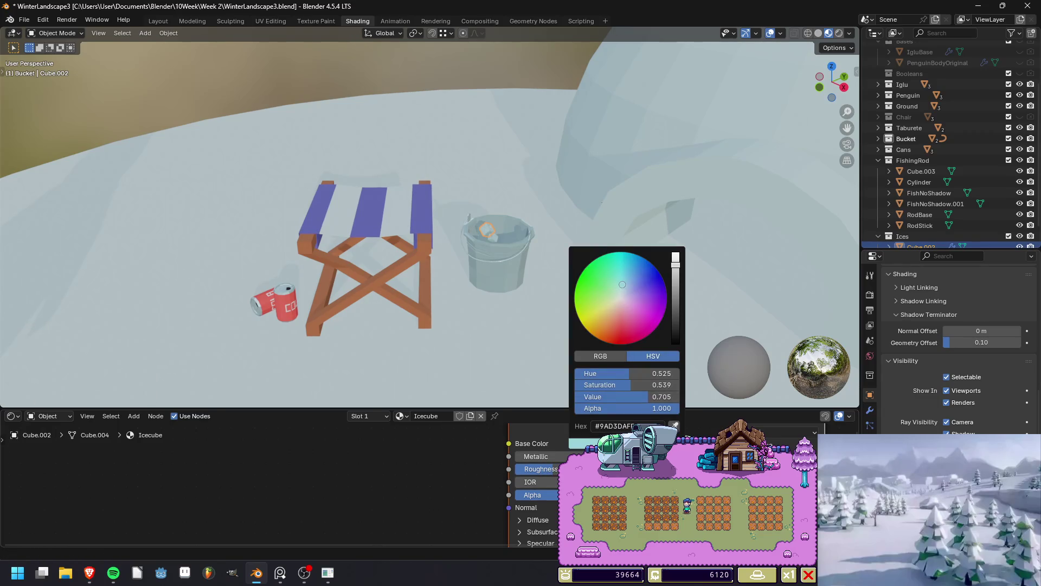
drag(633, 265, 627, 260)
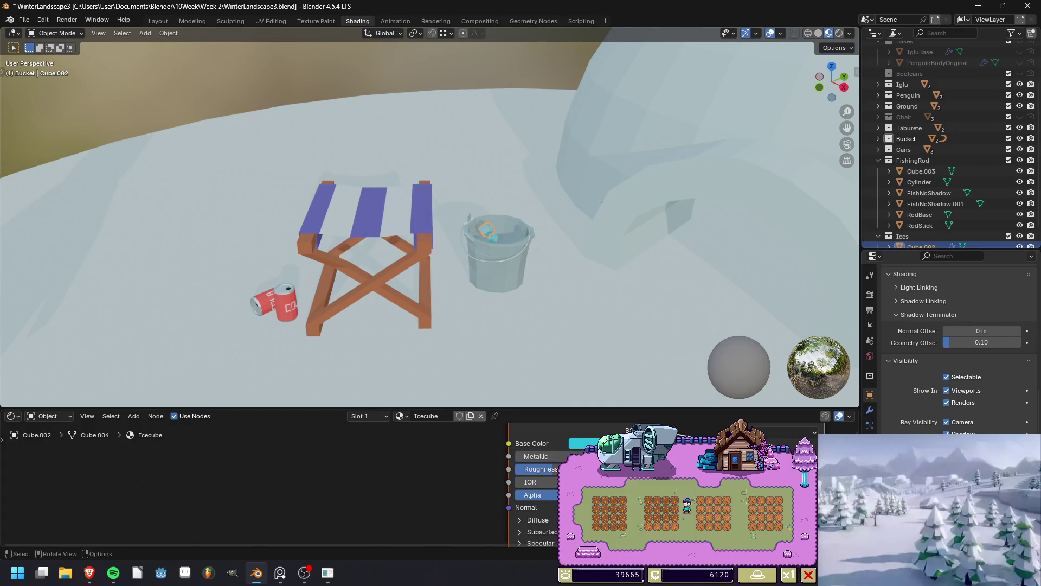
key(F12)
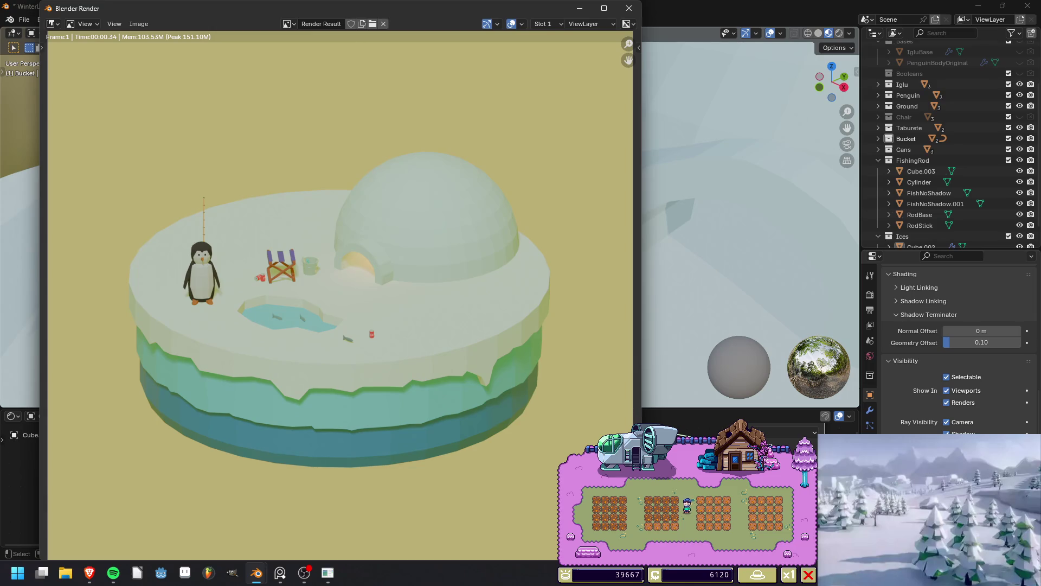
click(629, 9)
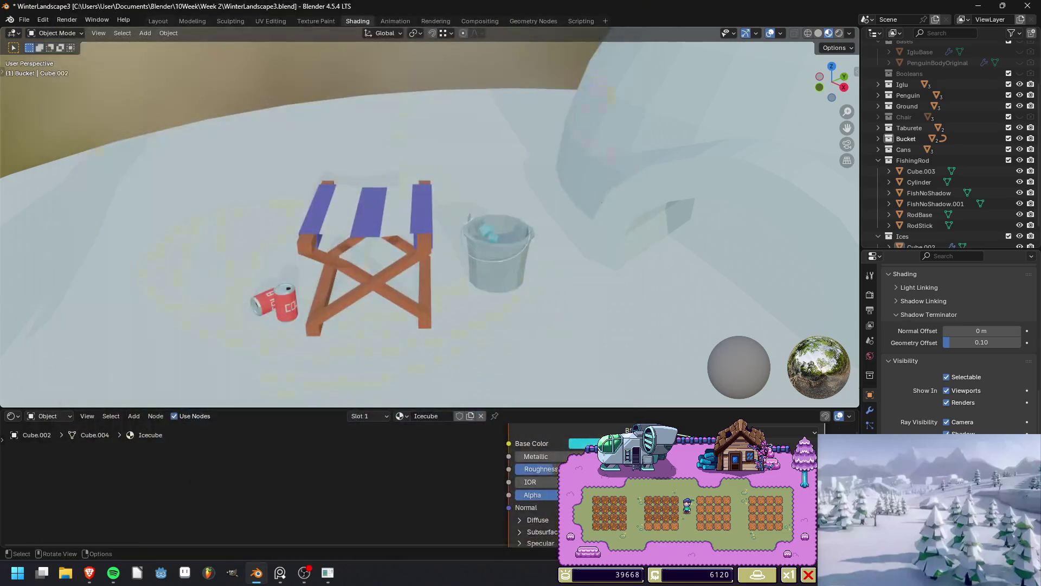
scroll(430, 217, down, 2)
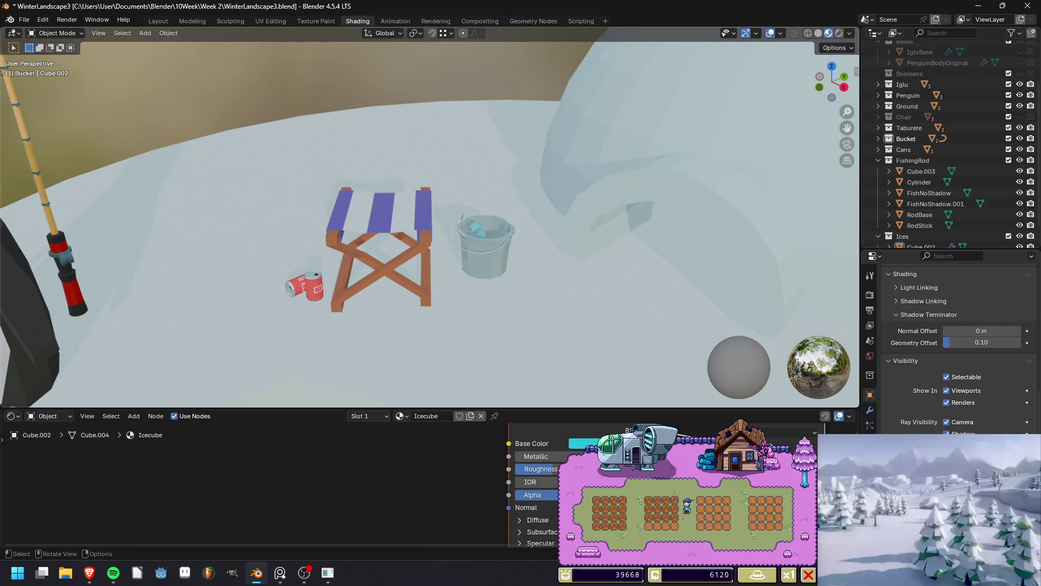
scroll(429, 217, down, 5)
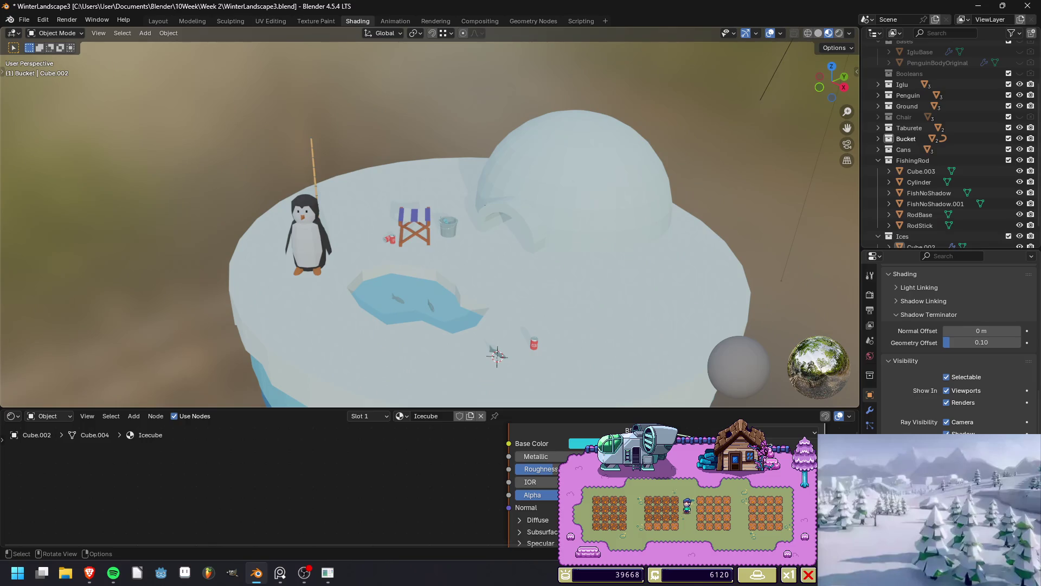
click(535, 343)
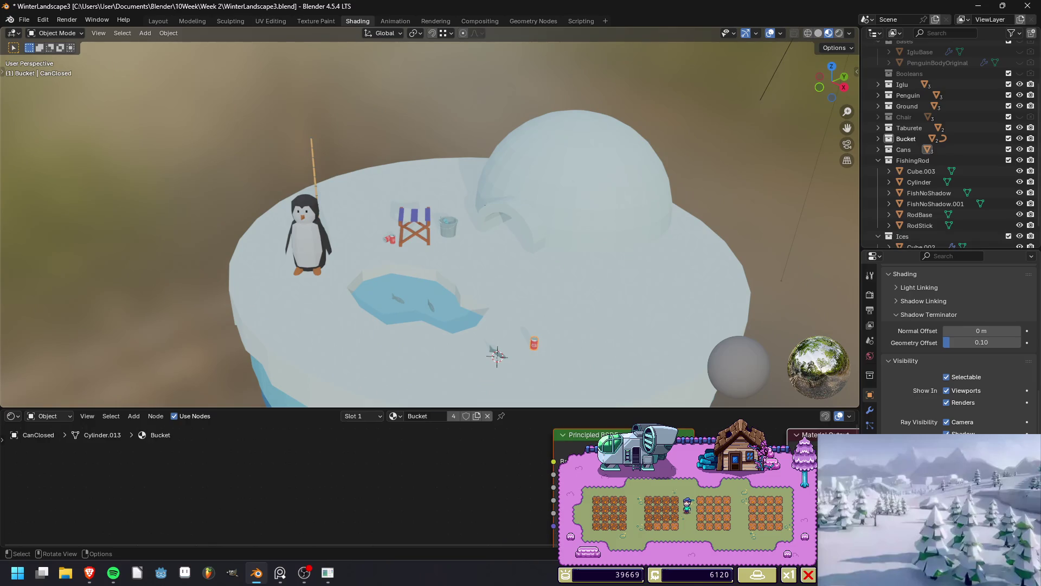
Slide the closed cola can beside the bucket and frame it in the view.
key(g)
key(shift+z)
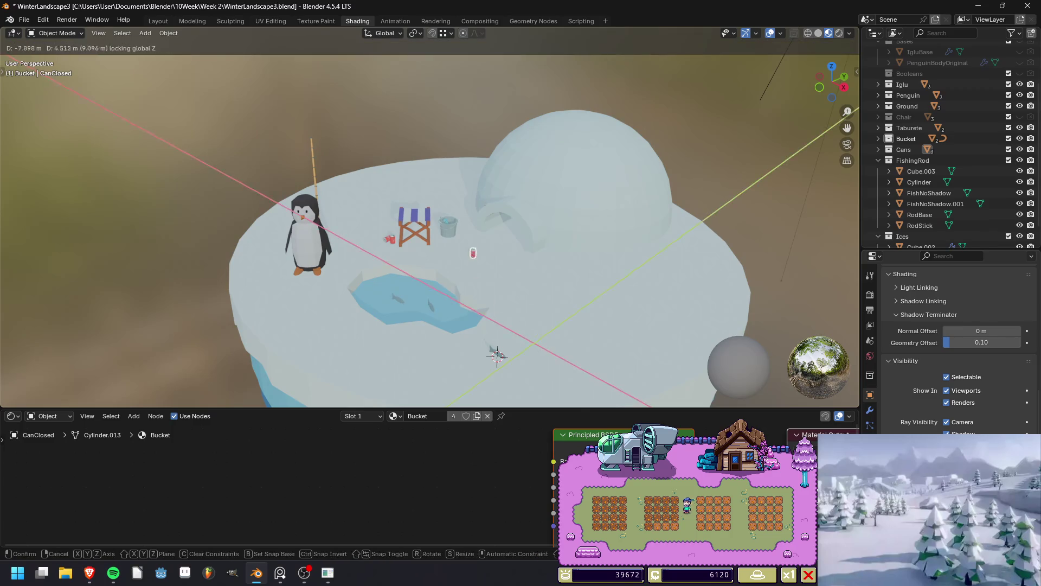
key(Return)
scroll(434, 233, up, 8)
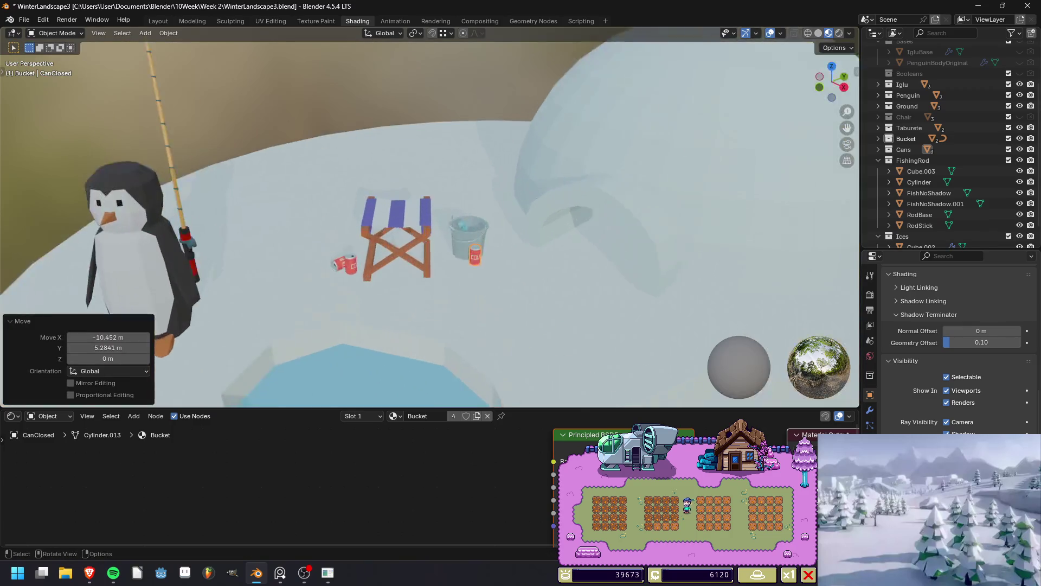
shift+middle_drag(434, 244, 429, 237)
key(alt+Tab)
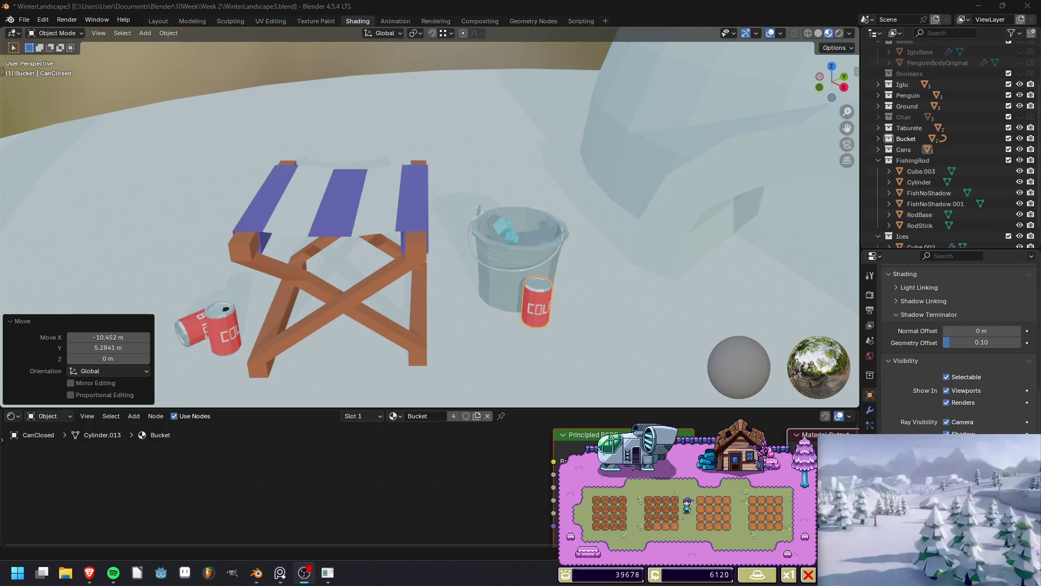
key(alt+Tab)
scroll(434, 234, up, 3)
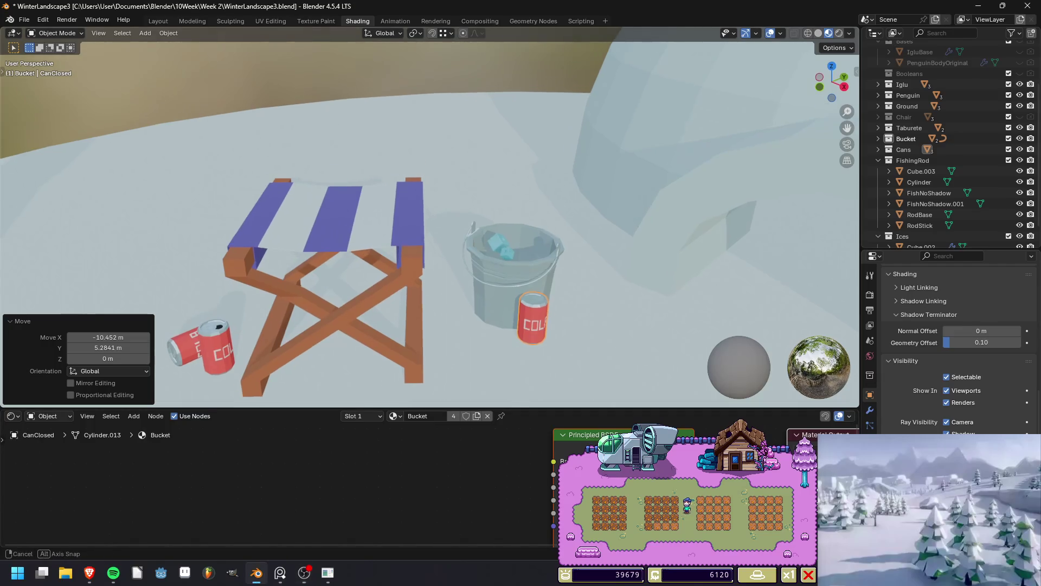
mouse_move(434, 233)
middle_down()
mouse_move(461, 227)
mouse_move(410, 205)
middle_up()
click(98, 34)
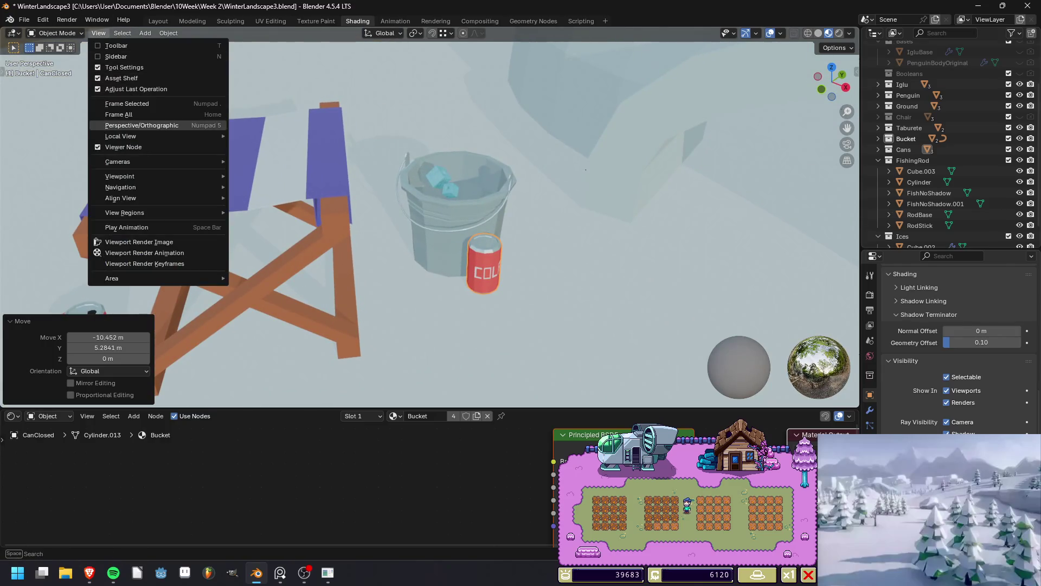
click(119, 103)
scroll(428, 223, down, 4)
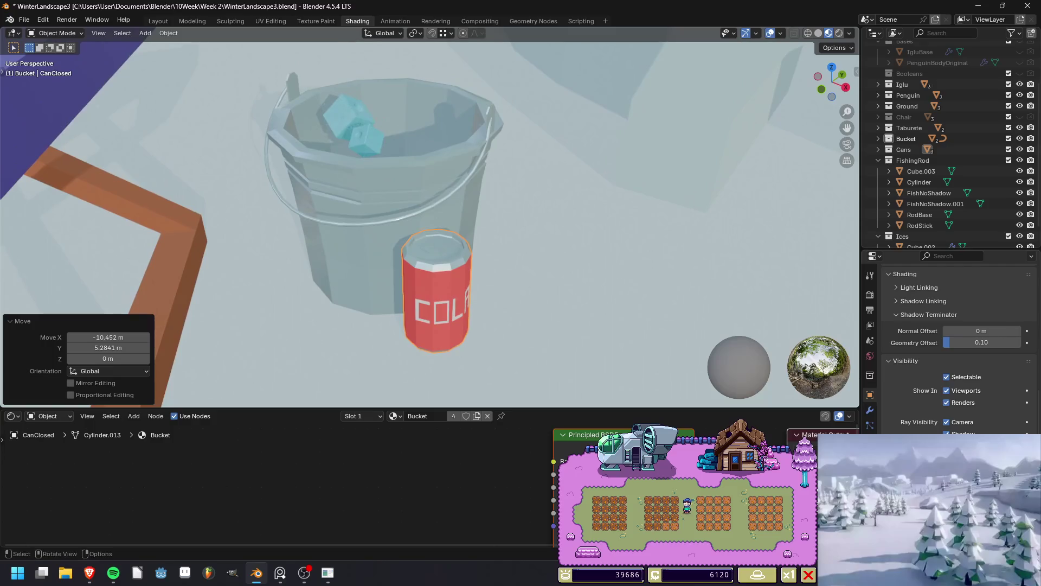
Lift the cola can up and carry it over into the bucket.
key(g)
key(z)
key(Return)
mouse_move(434, 217)
middle_down()
mouse_move(380, 195)
mouse_move(380, 163)
middle_up()
key(g)
key(shift+z)
key(Return)
Tilt the can 24.5° and nudge it deeper among the ice cubes.
key(r)
key(Return)
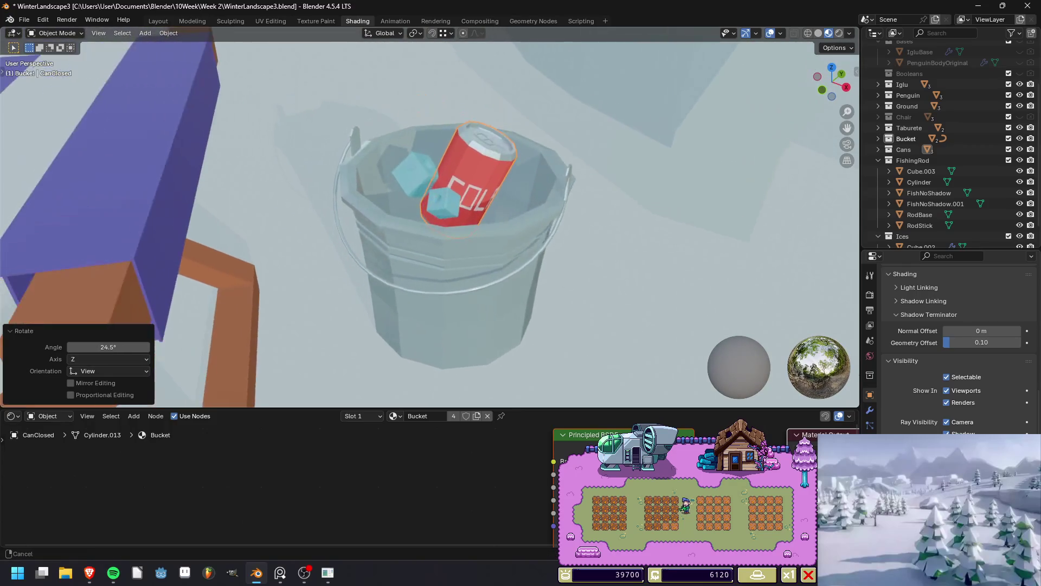
key(g)
key(shift+z)
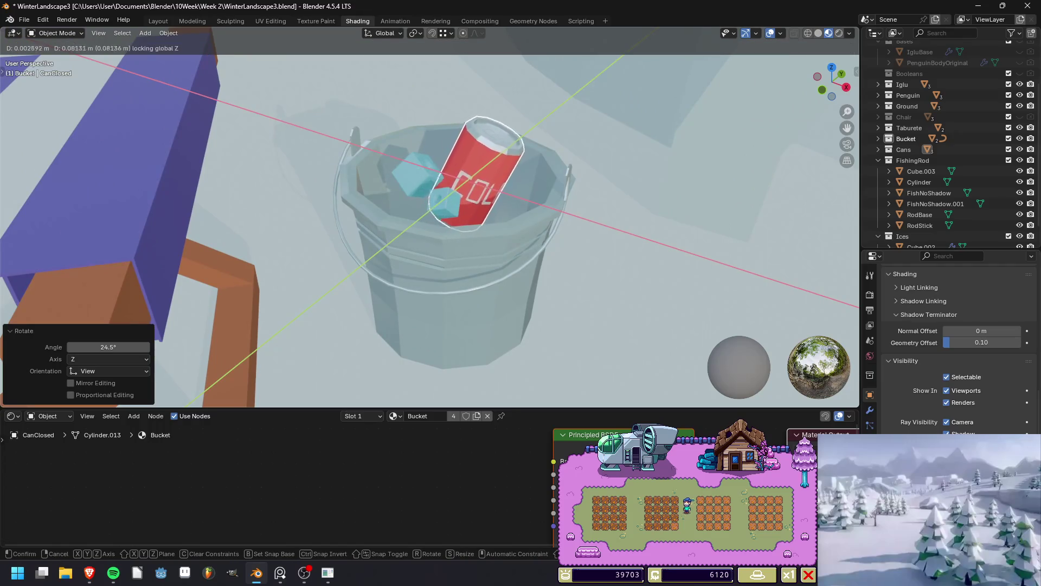
key(Return)
middle_drag(380, 163, 380, 185)
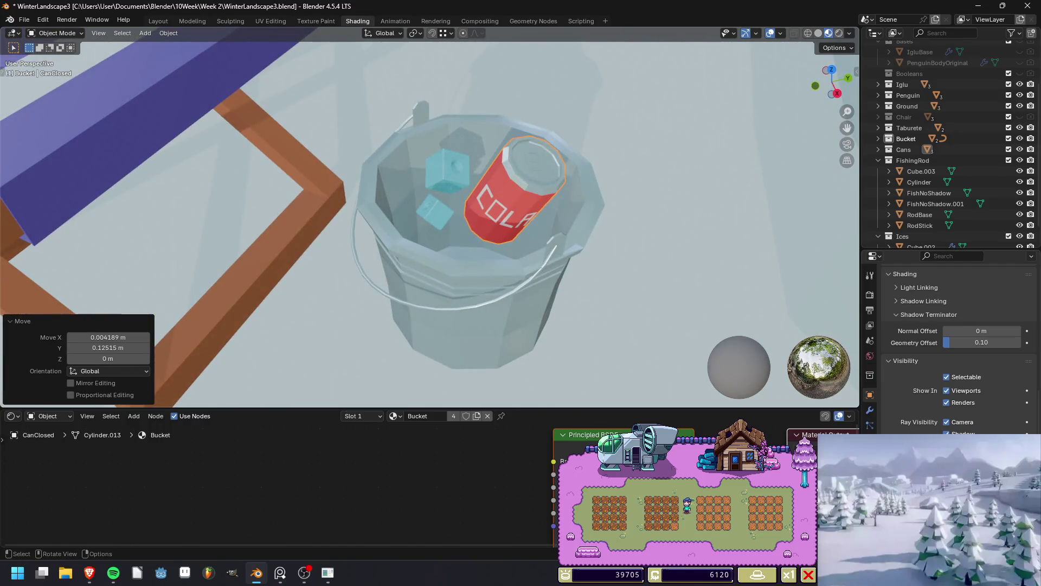
key(g)
key(shift+z)
key(Return)
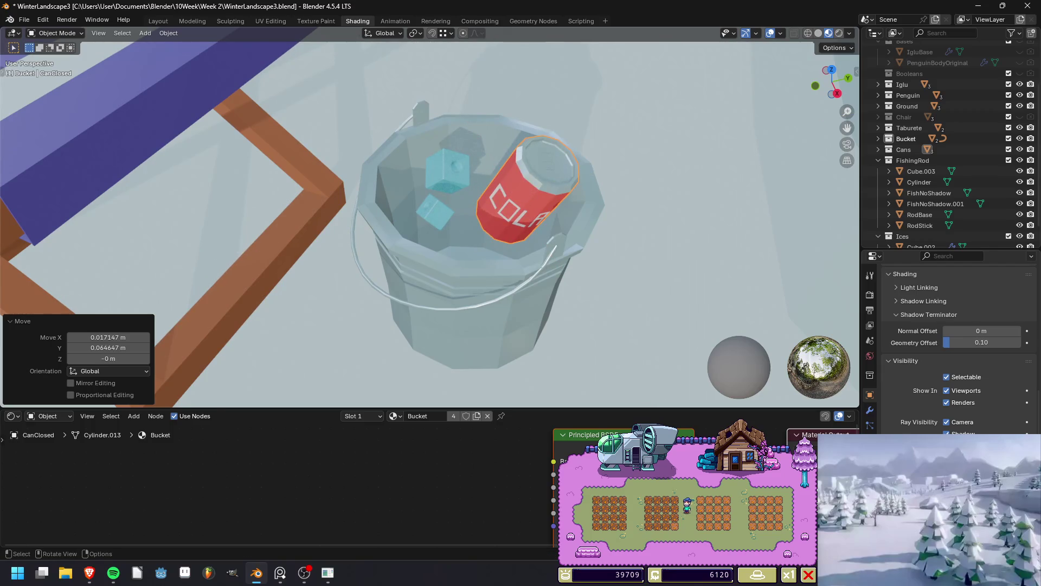
key(alt+d)
Place the can copy beside the original, turning it -80.4° and spinning it to 101° about Z.
key(Return)
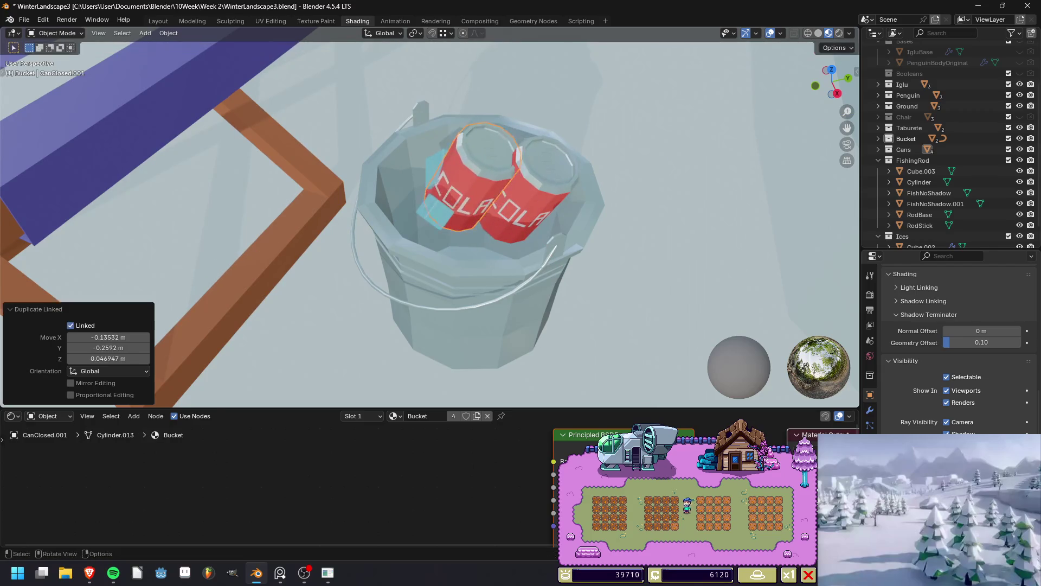
key(r)
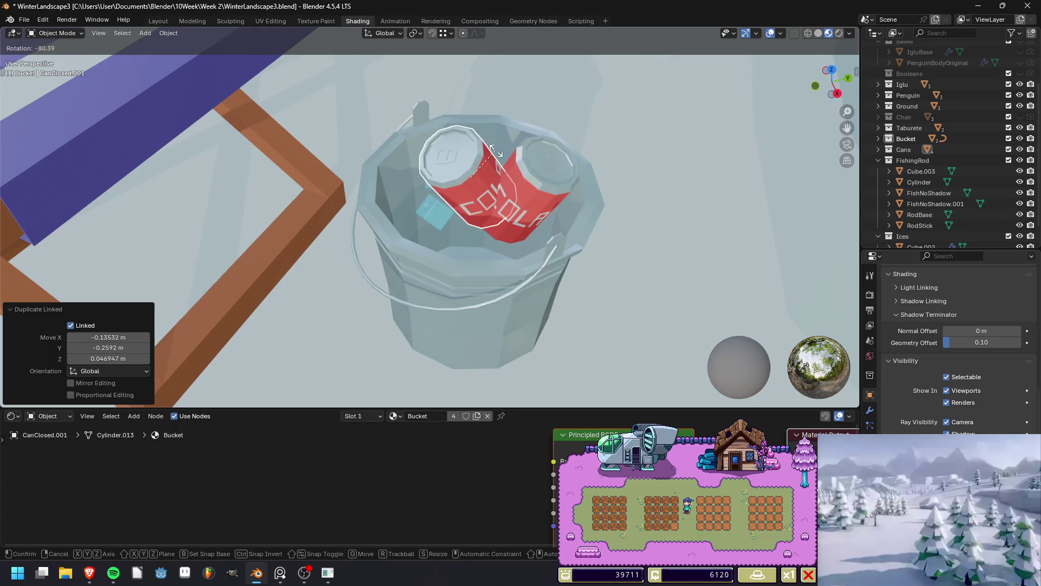
key(Return)
key(r)
key(z)
key(z)
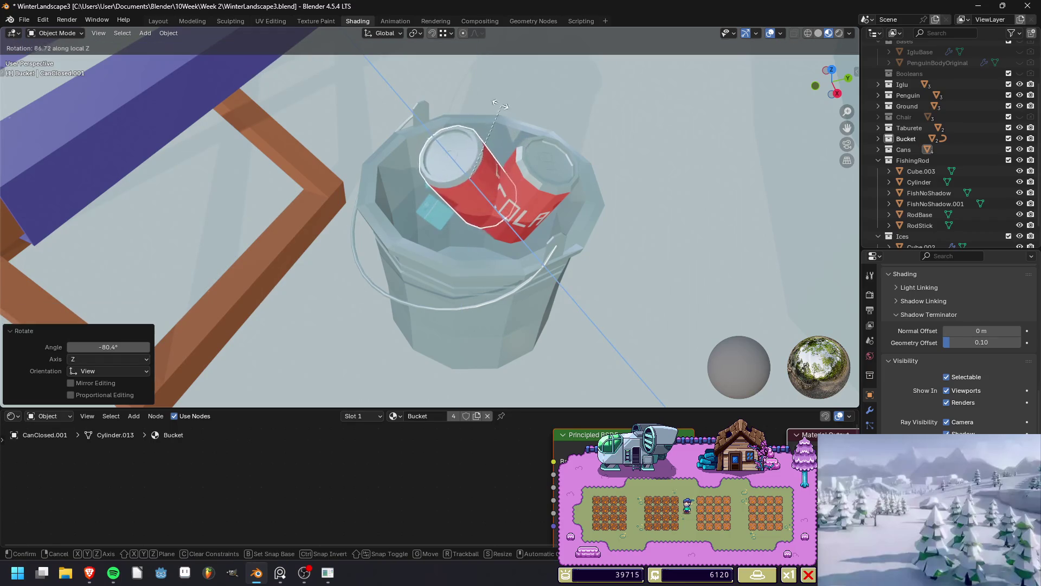
click(502, 105)
middle_drag(502, 108, 507, 206)
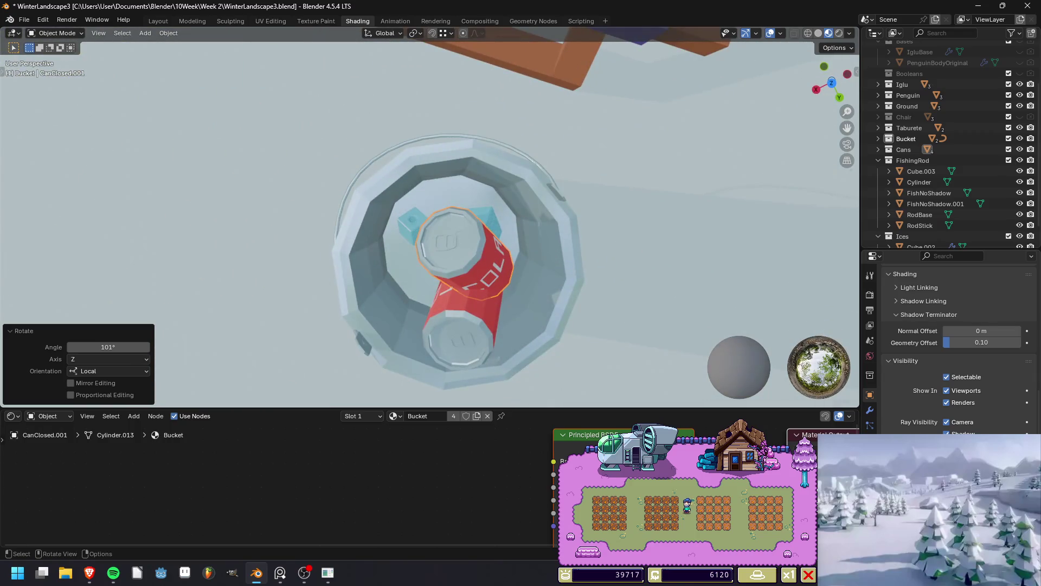
Shift the neighbouring ice cube aside and slide the second can into place in the bucket.
click(488, 223)
key(g)
key(shift+z)
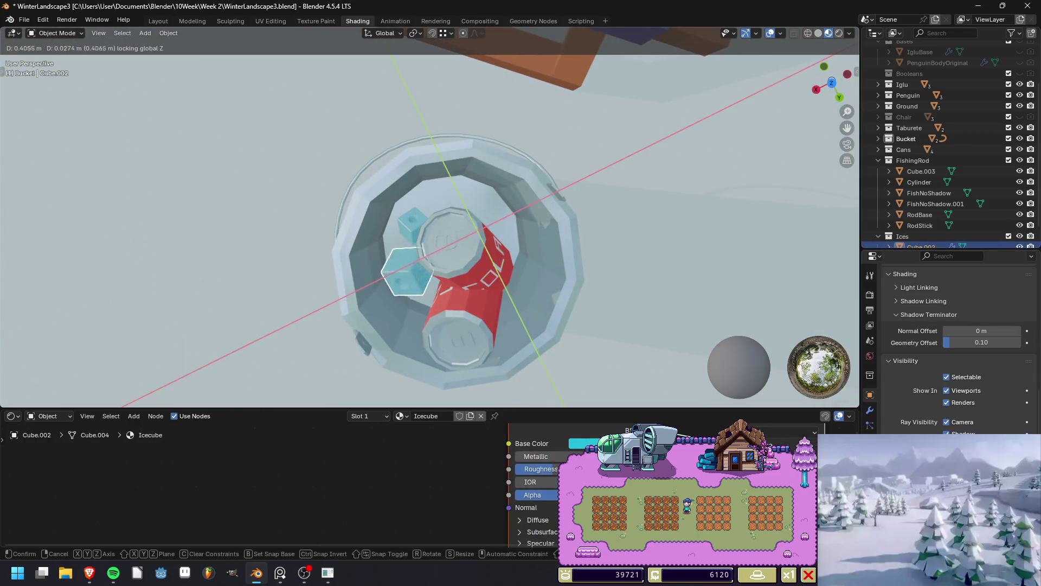
key(Return)
middle_drag(406, 260, 413, 239)
click(467, 239)
key(g)
key(shift+z)
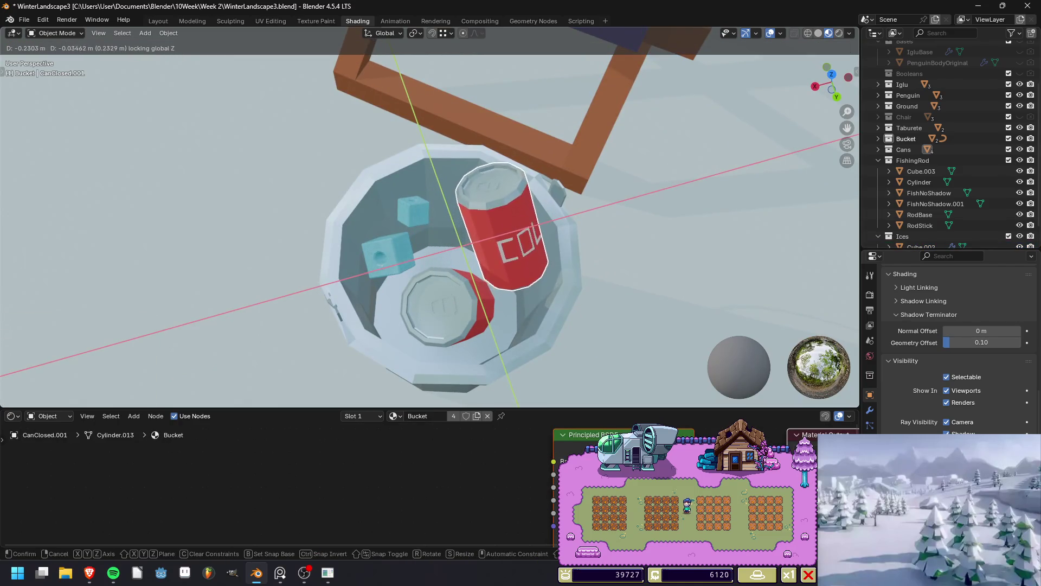
key(Return)
mouse_move(428, 228)
middle_down()
mouse_move(415, 169)
mouse_move(439, 255)
mouse_move(477, 239)
mouse_move(507, 204)
middle_up()
Add a rotated copy of the small ice cube next to the right cube.
click(472, 228)
click(507, 203)
click(445, 200)
key(shift+d)
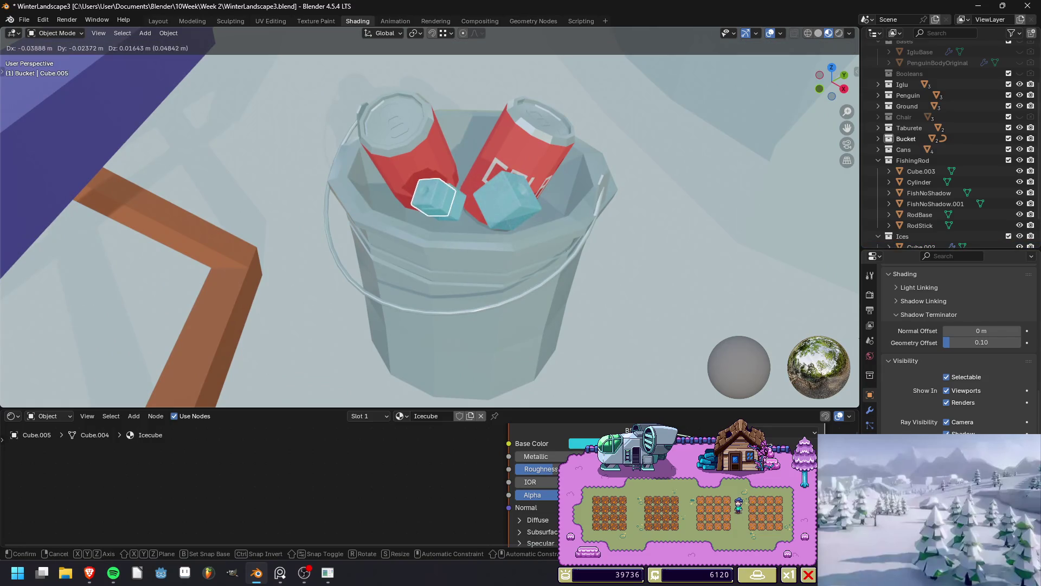
click(513, 197)
key(r)
click(511, 198)
Place a copy of the right ice cube between the cans at the same height.
click(508, 202)
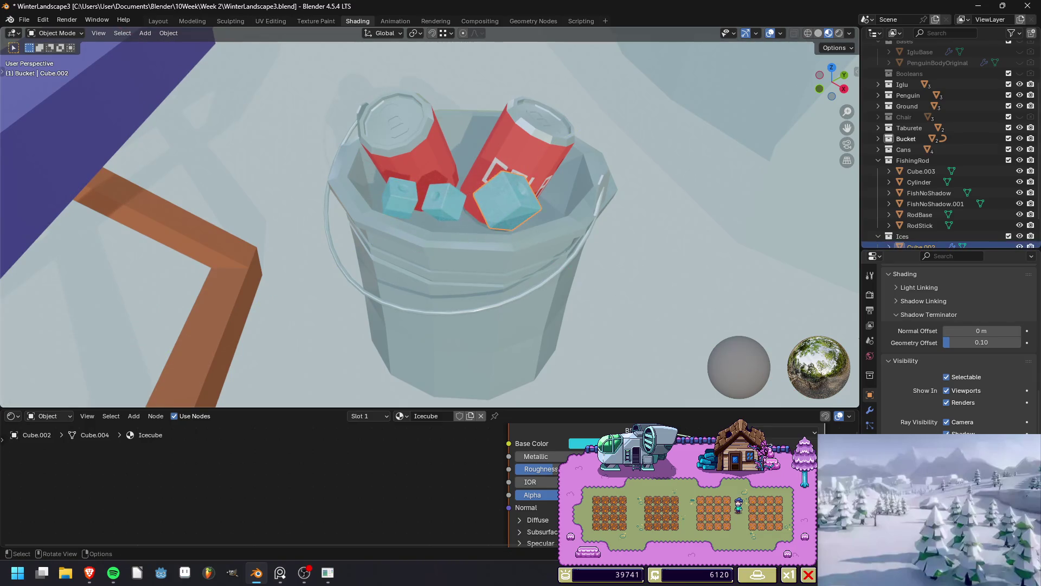
key(shift+d)
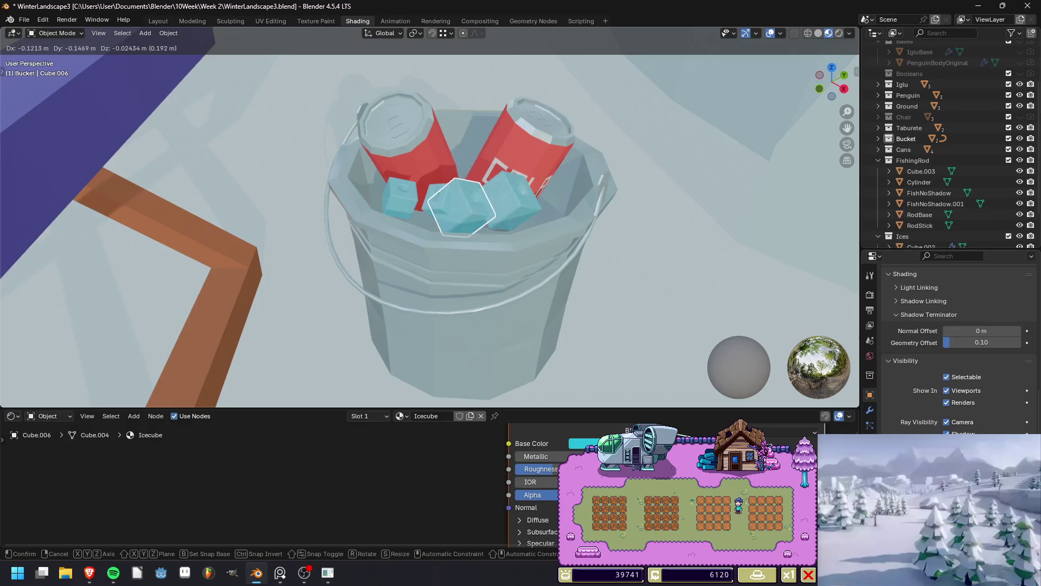
key(shift+z)
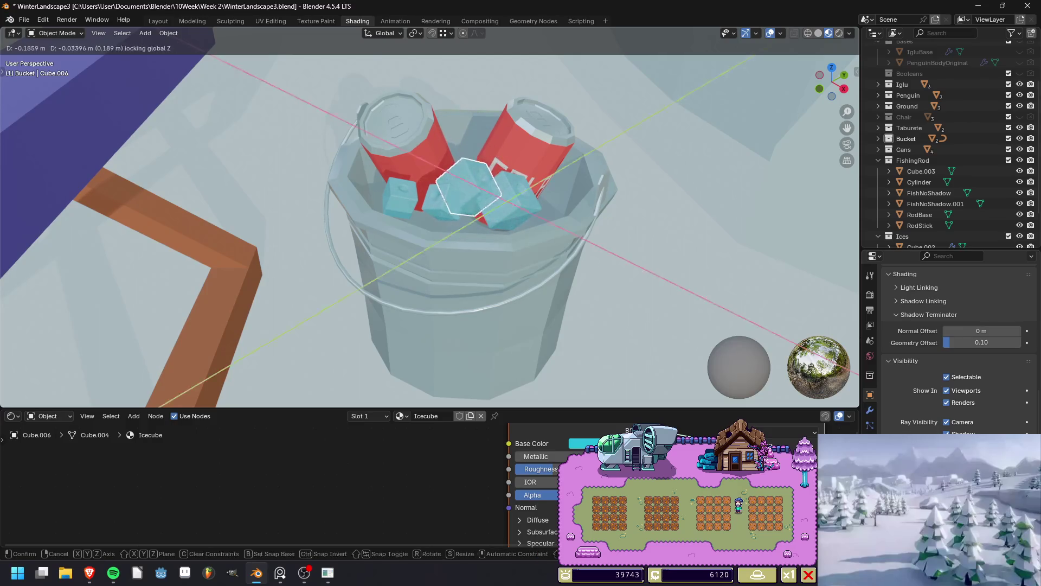
key(Return)
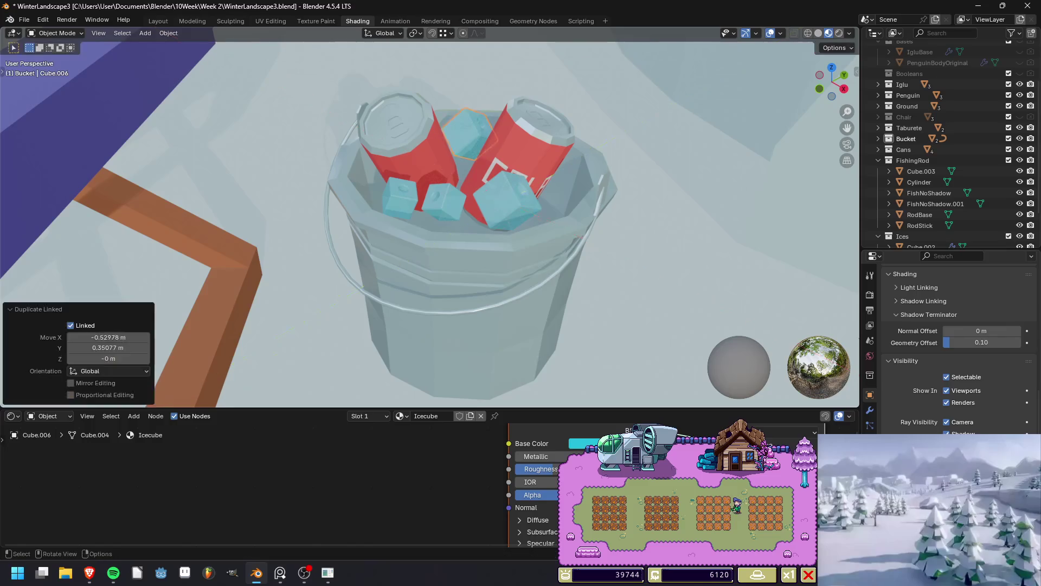
Render a preview of the scene to check the bucket's ice.
scroll(455, 228, down, 3)
scroll(434, 228, down, 3)
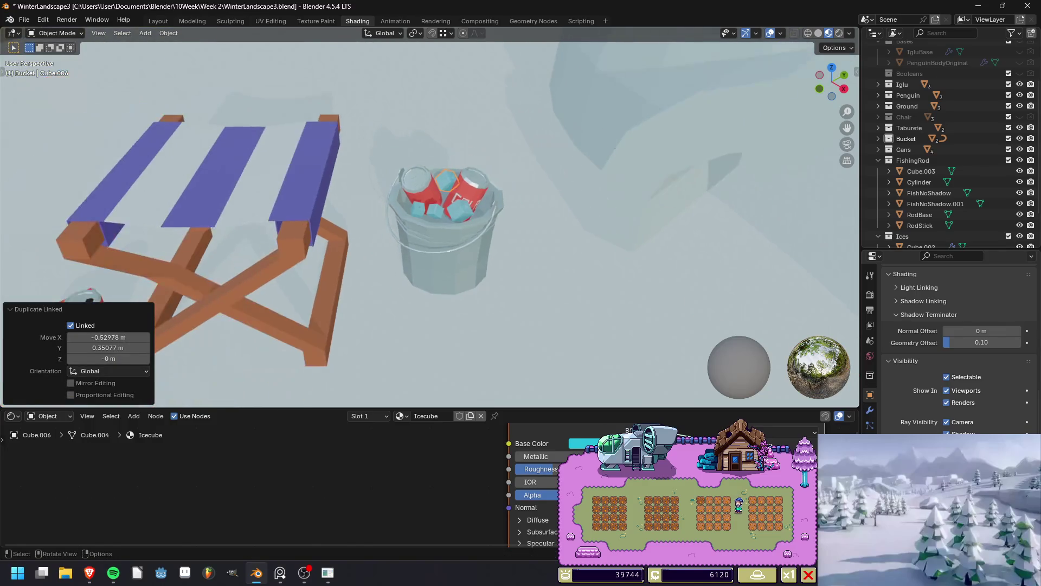
key(F12)
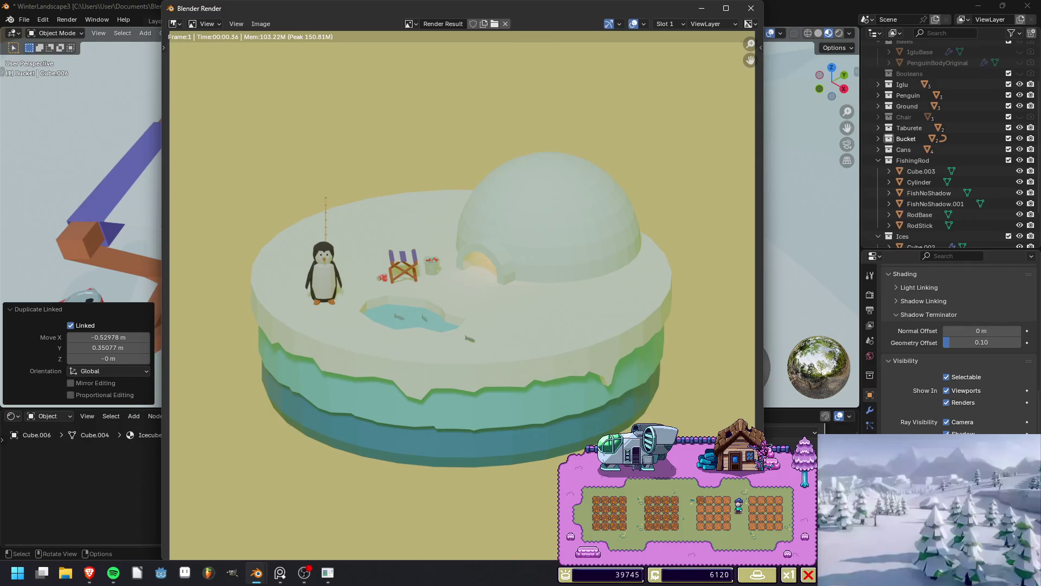
click(751, 8)
Nudge the middle ice cube and place a copy of it at the bucket's left edge.
scroll(488, 217, up, 6)
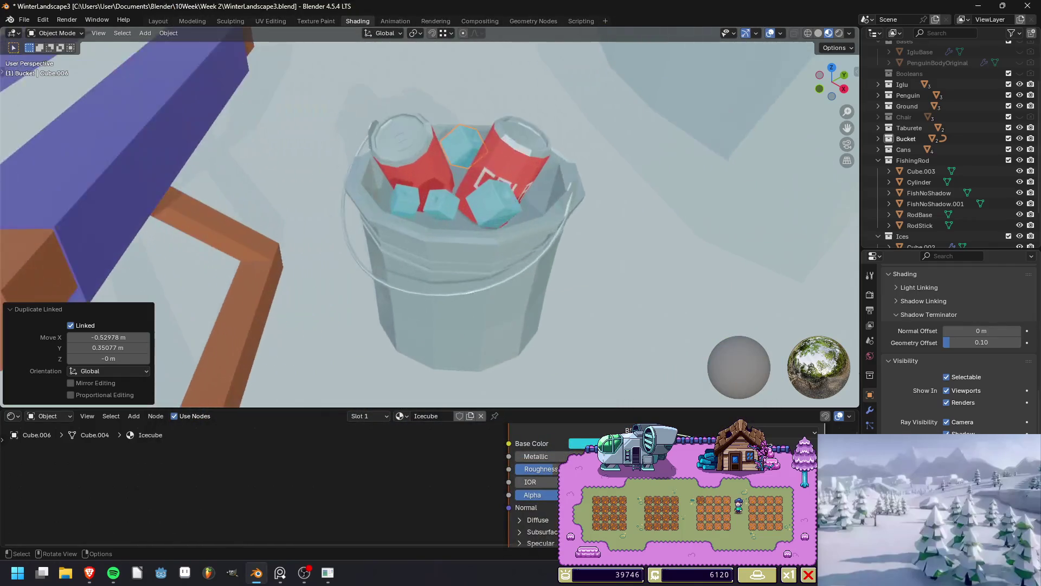
click(450, 196)
key(g)
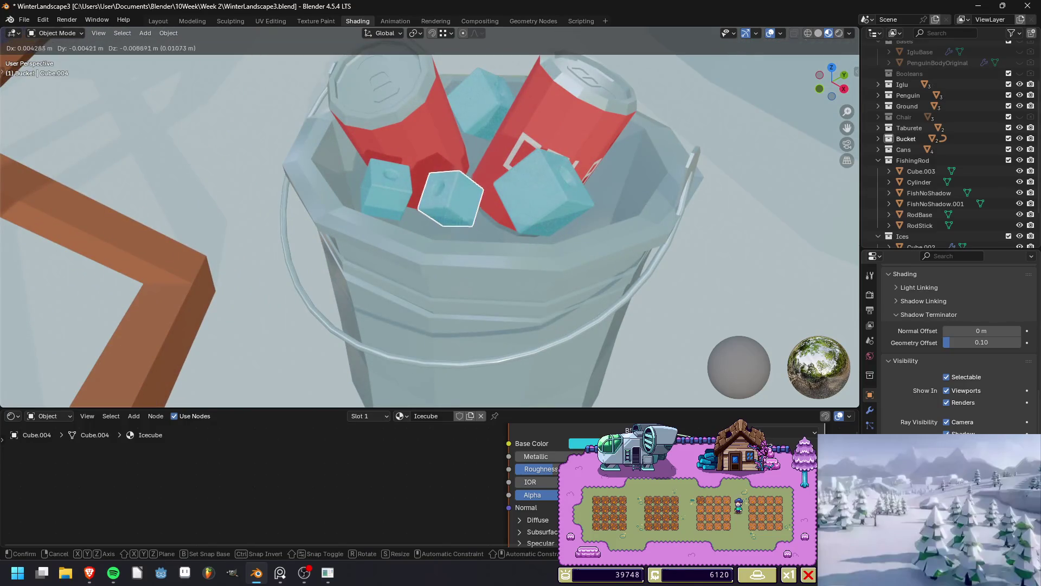
key(Return)
key(shift+d)
key(Return)
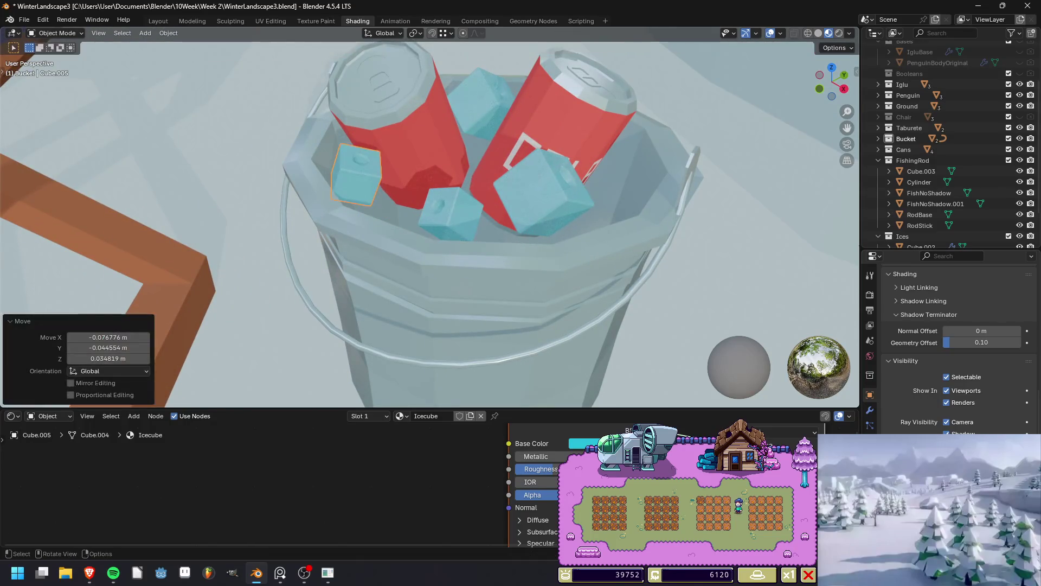
Add another Alt+D linked ice cube copy and adjust its position.
key(alt+d)
key(Return)
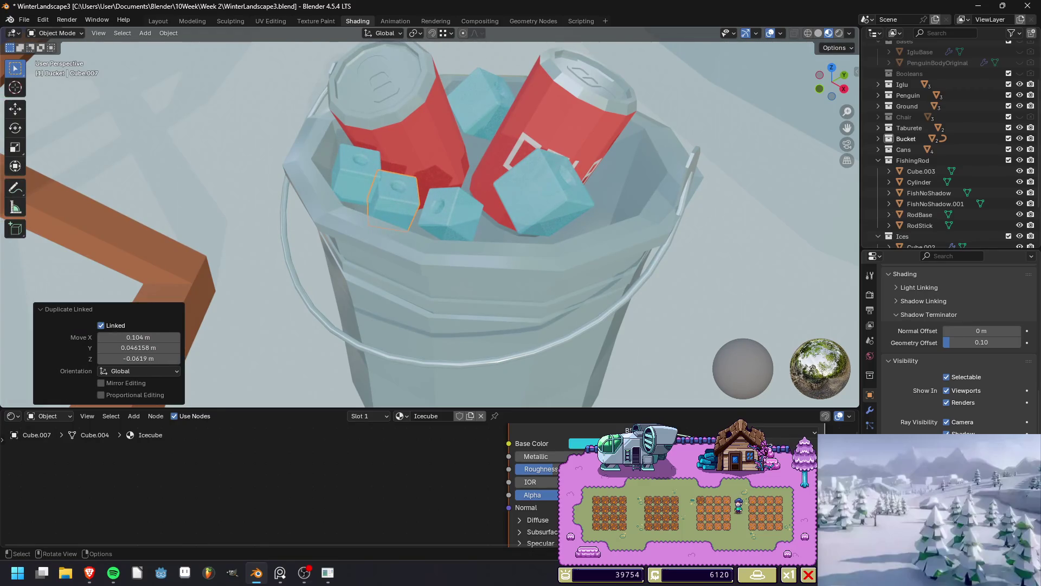
key(ctrl+z)
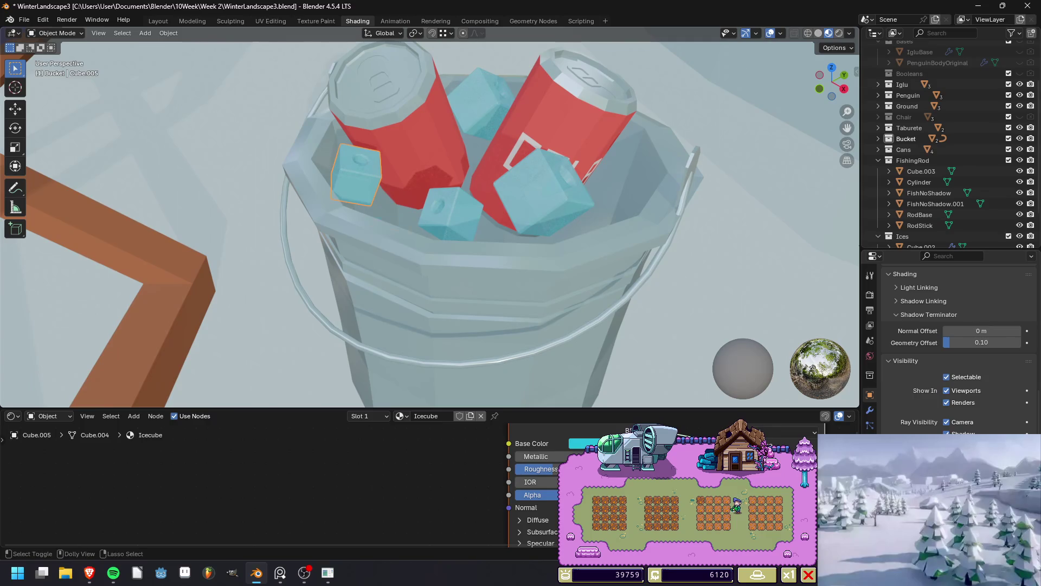
key(ctrl+shift+z)
key(g)
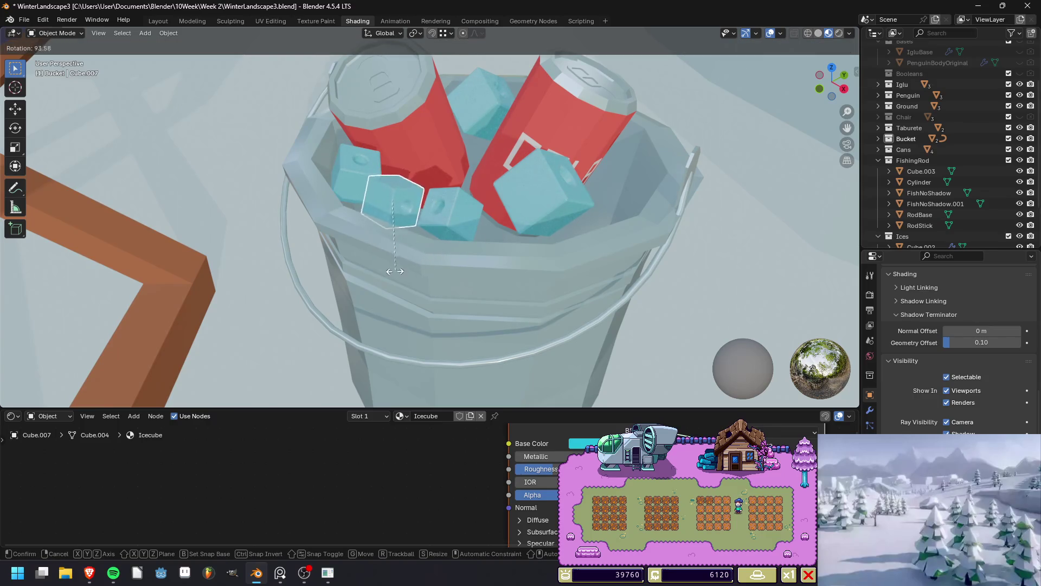
key(Return)
Try raising the middle cube, undo it, and sink the right ice cube deeper into the bucket.
click(450, 217)
key(g)
key(z)
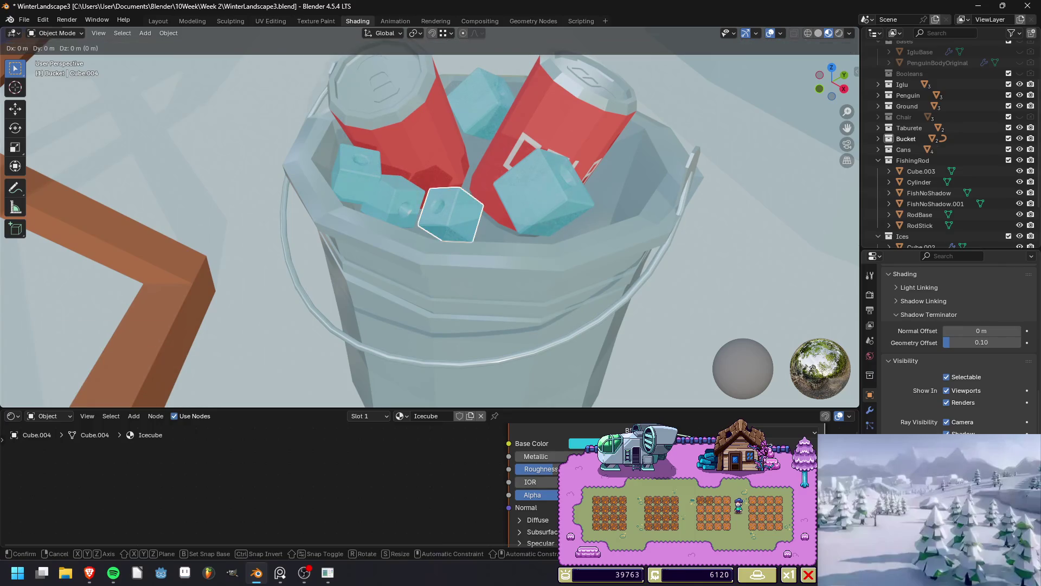
key(Return)
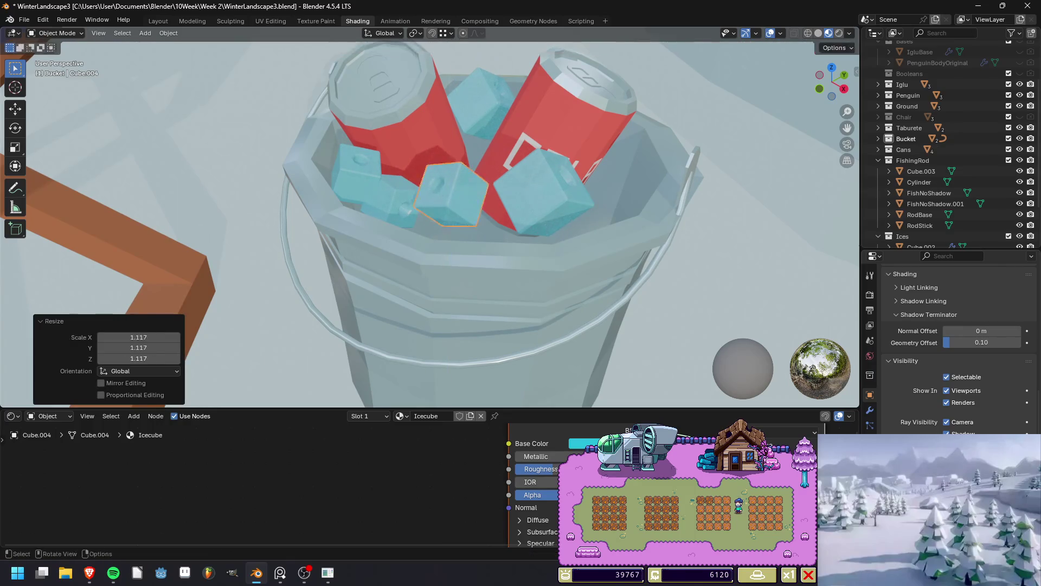
key(ctrl+z)
click(542, 193)
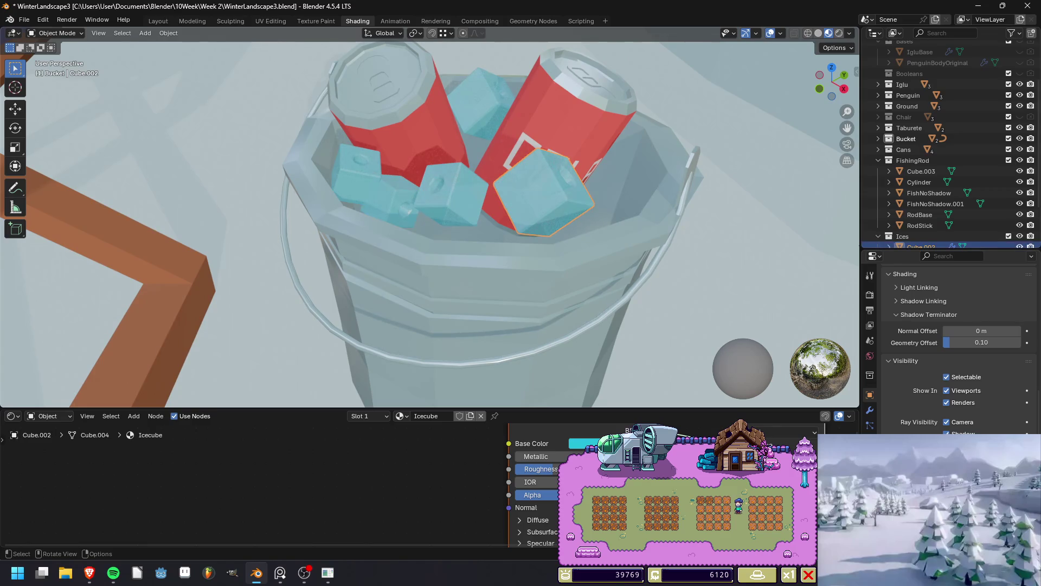
key(g)
key(z)
key(Return)
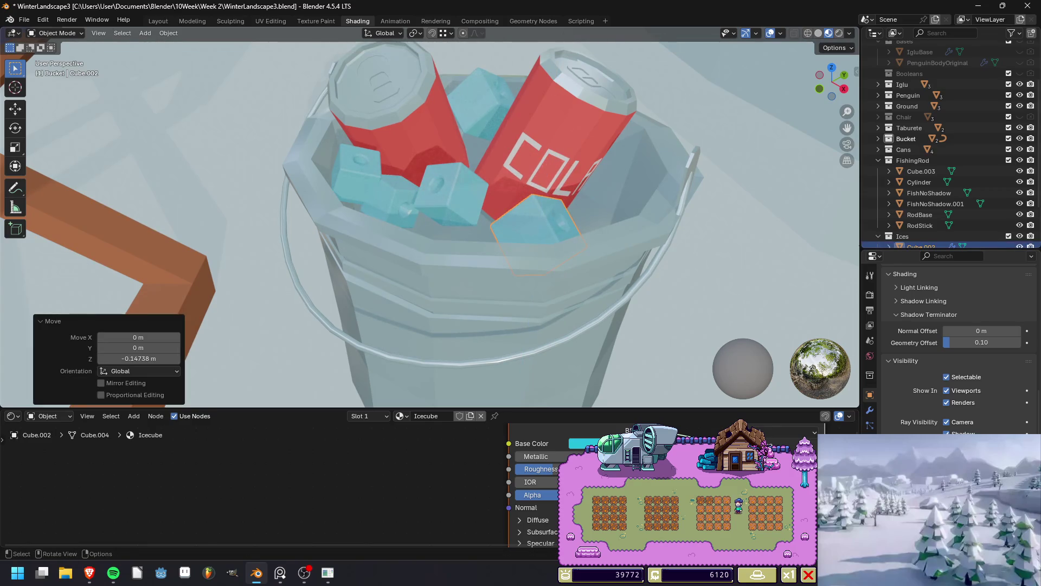
key(shift)
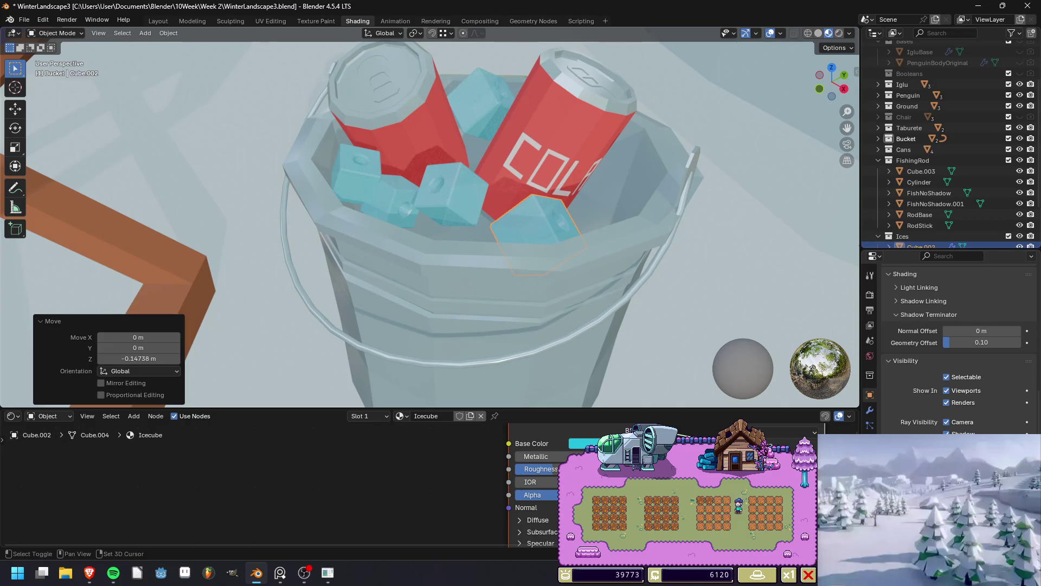
Add a rotated linked ice cube copy beside the can.
key(shift+d)
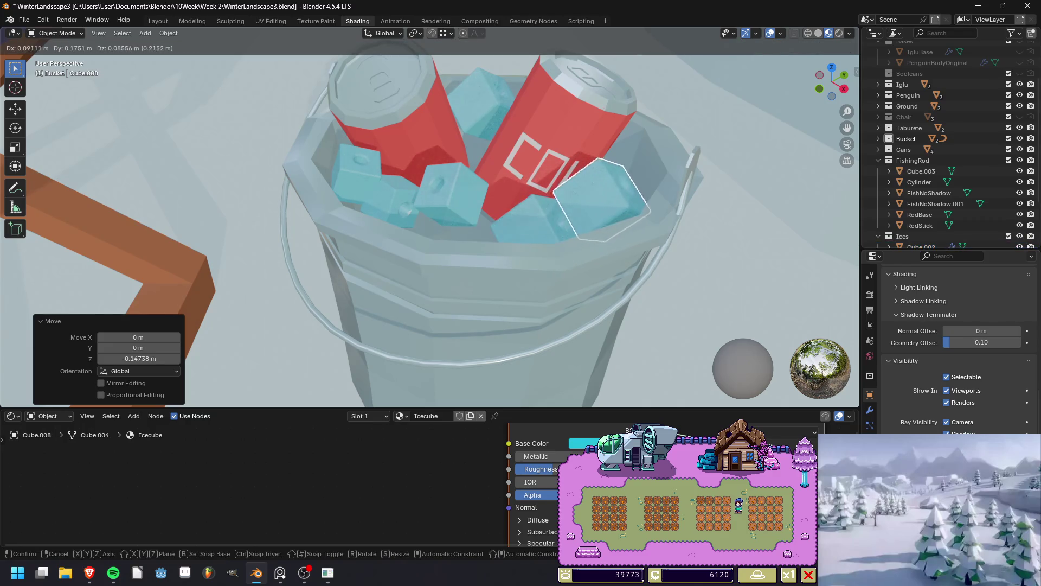
key(Return)
key(r)
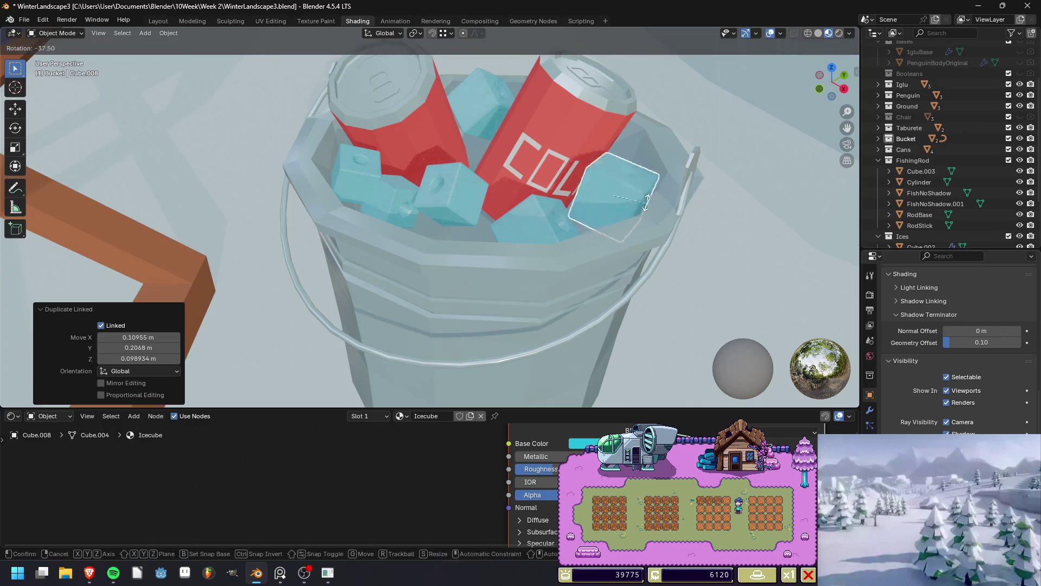
click(642, 156)
Add another rotated Alt+D linked copy among the ice in the bucket.
click(450, 193)
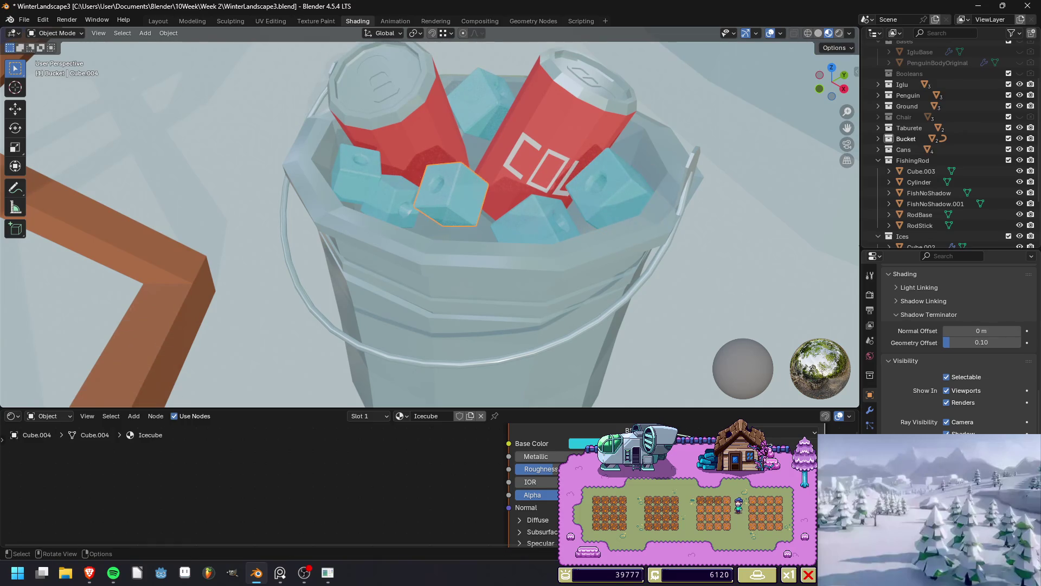
key(alt+d)
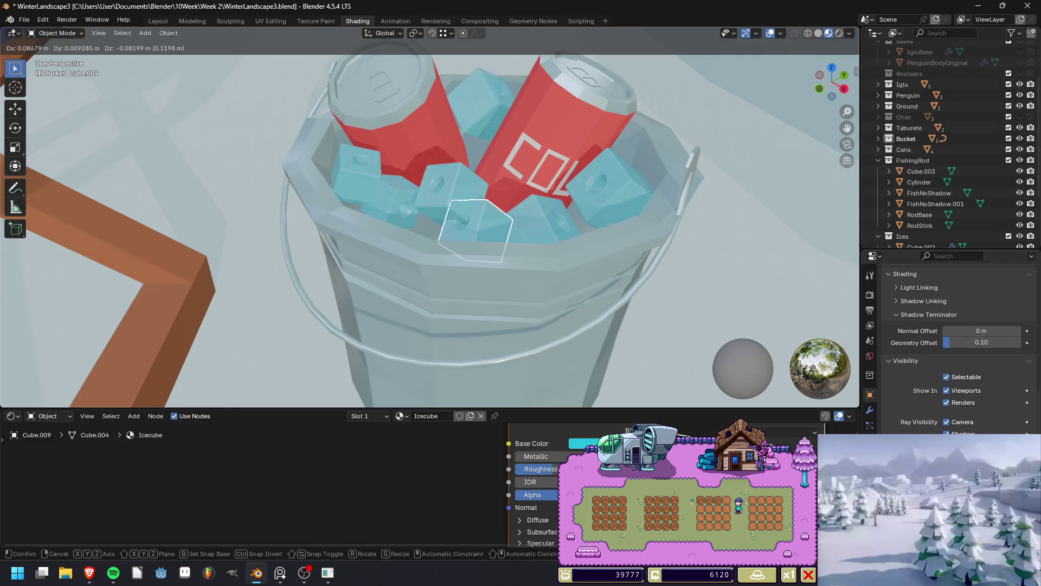
key(Return)
key(r)
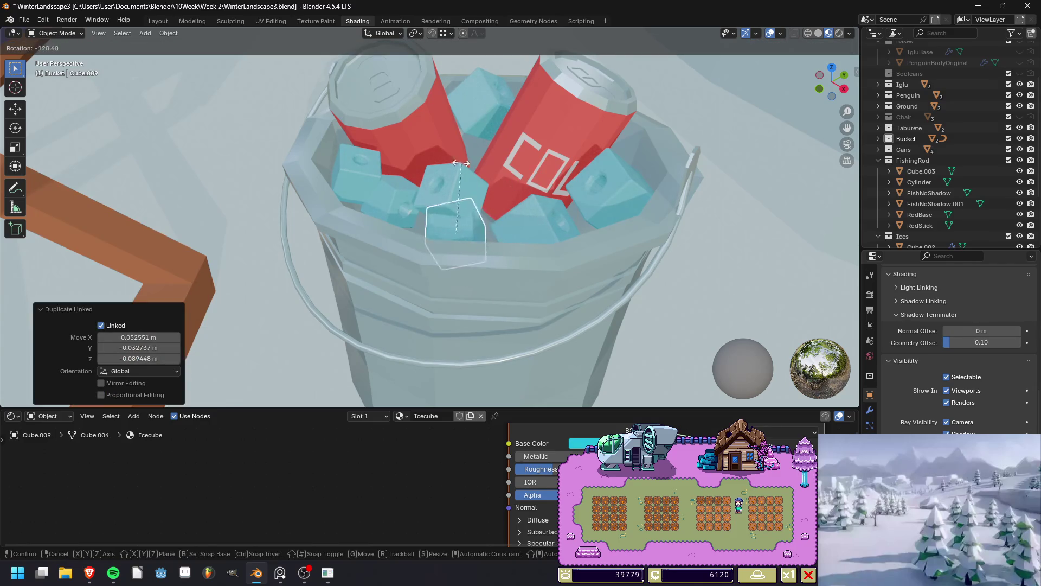
click(466, 165)
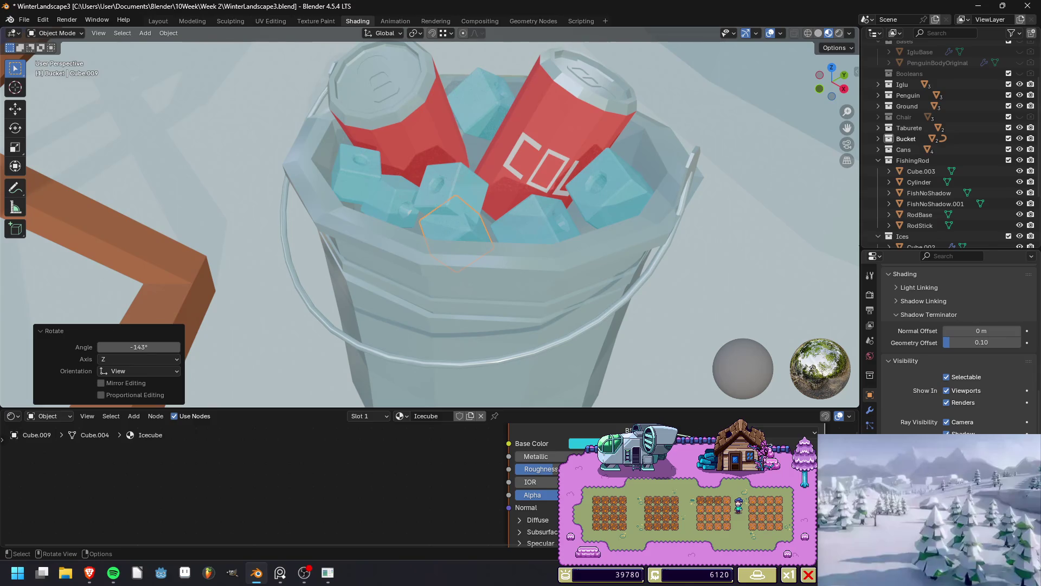
Place a third linked ice cube copy in the bucket, then save and render the scene.
key(alt+d)
key(Return)
middle_drag(467, 164, 494, 211)
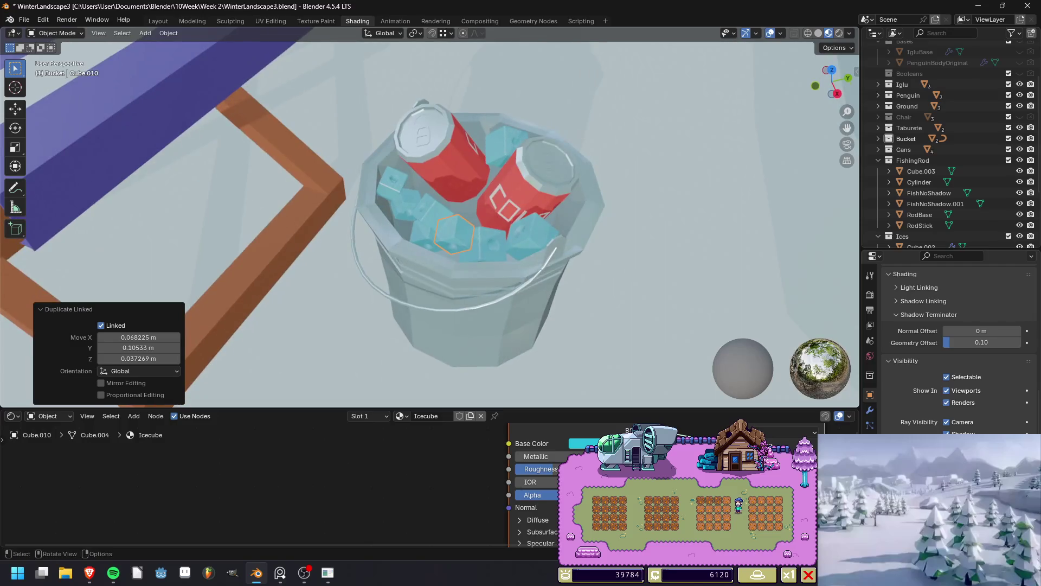
key(ctrl+s)
key(F12)
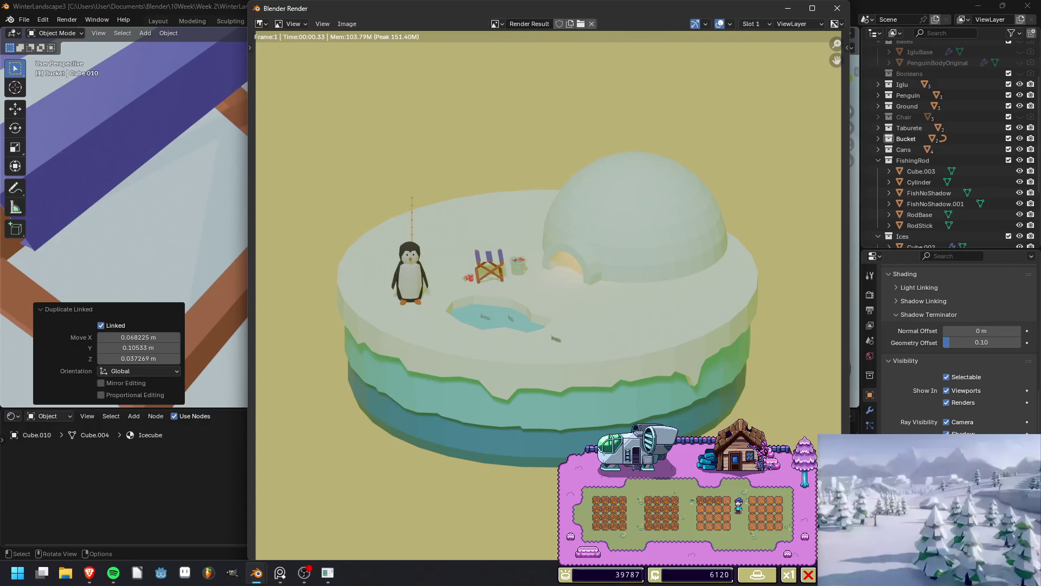
Close the render and swap the ice cubes' material from Icecube to FrozenWater.
scroll(545, 291, up, 4)
scroll(546, 291, down, 3)
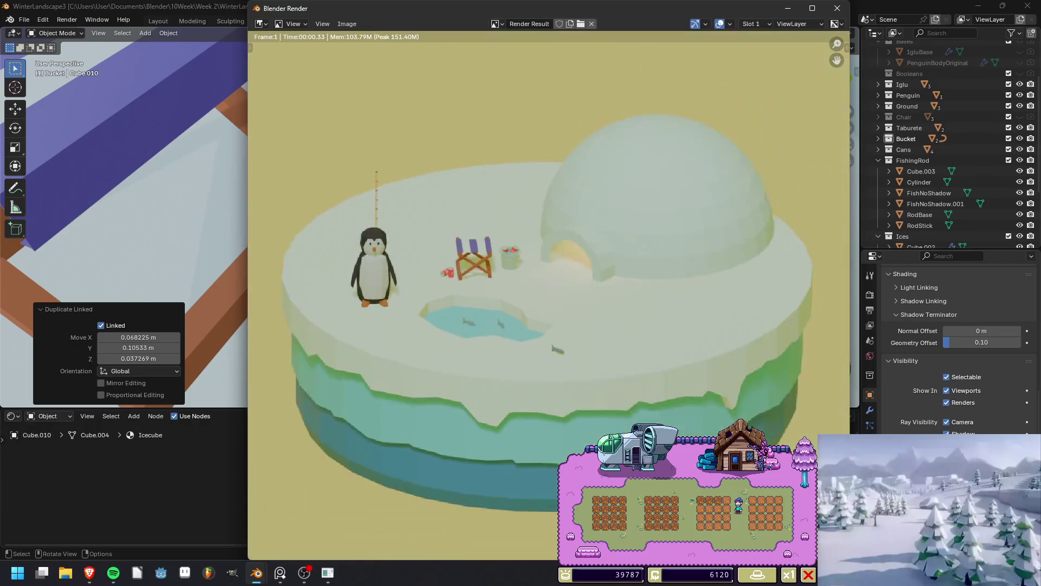
click(838, 8)
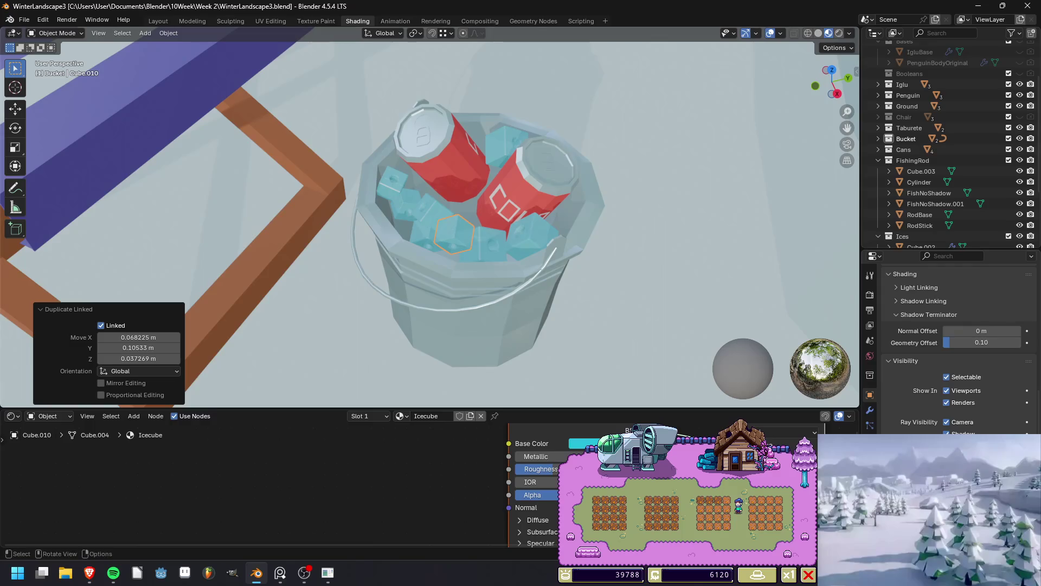
click(402, 416)
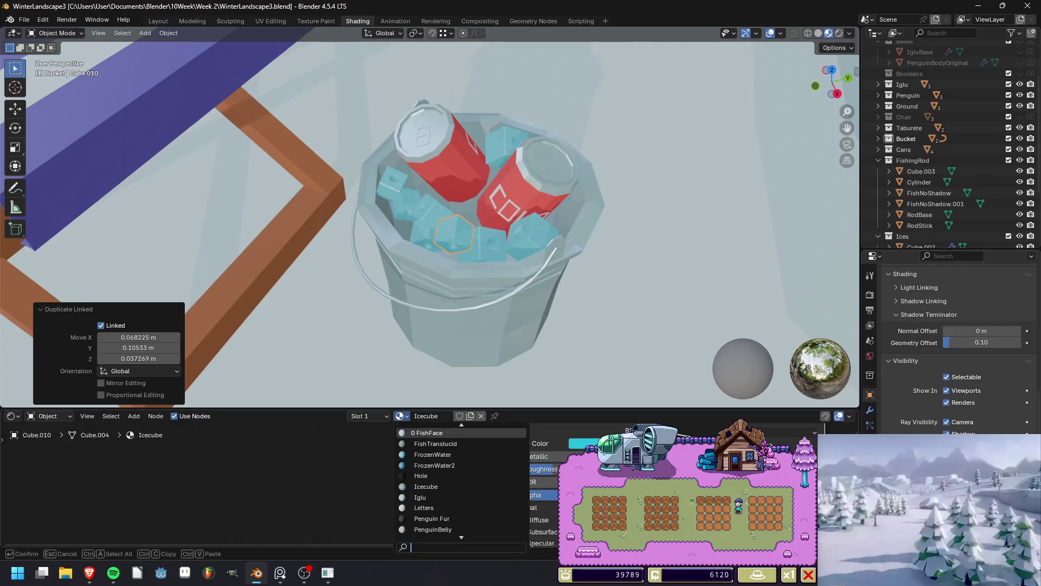
click(433, 454)
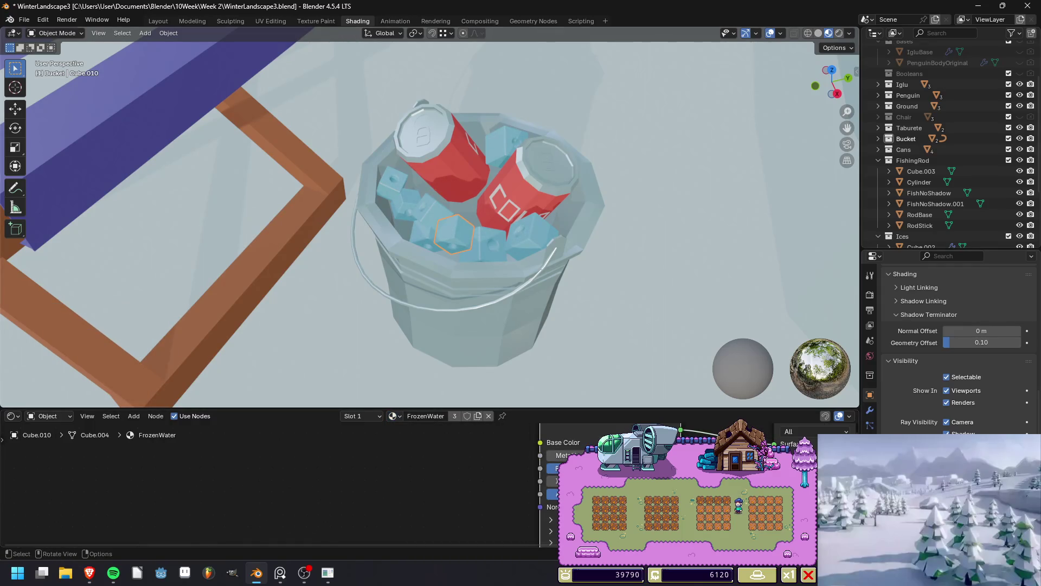
Render to check the FrozenWater ice, then view the chair and bucket again.
key(F12)
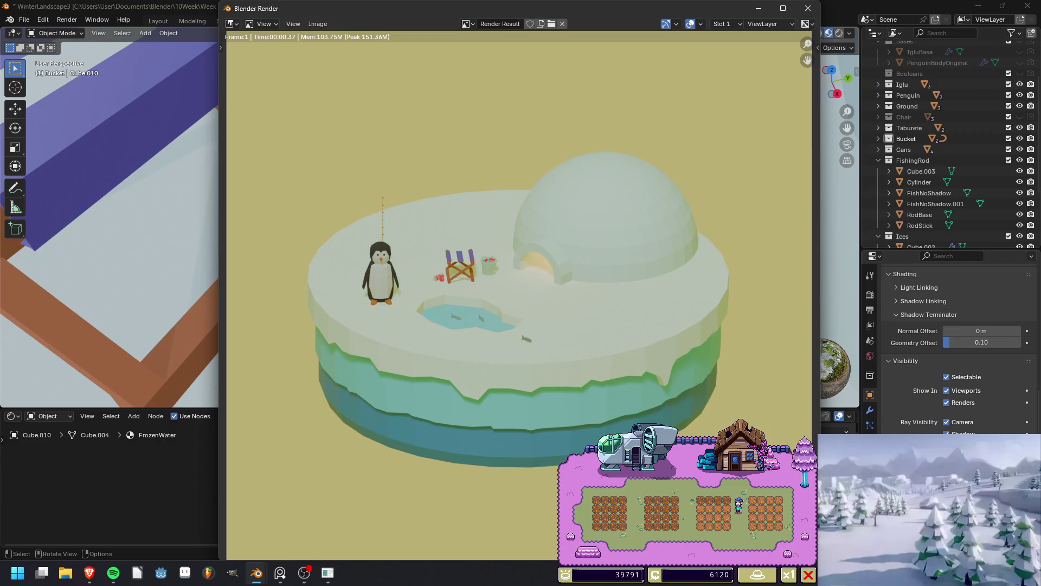
click(808, 8)
mouse_move(434, 217)
middle_down()
mouse_move(401, 163)
mouse_move(434, 190)
mouse_move(426, 109)
mouse_move(601, 361)
middle_up()
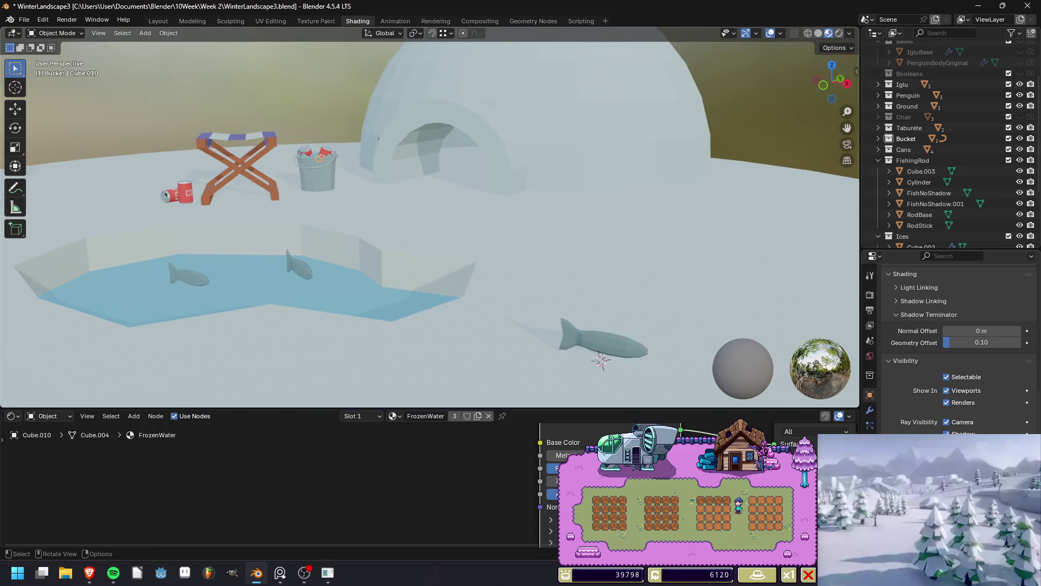
Slide the fish along the snow so it lies beside the cola bucket.
click(607, 342)
key(g)
key(shift+z)
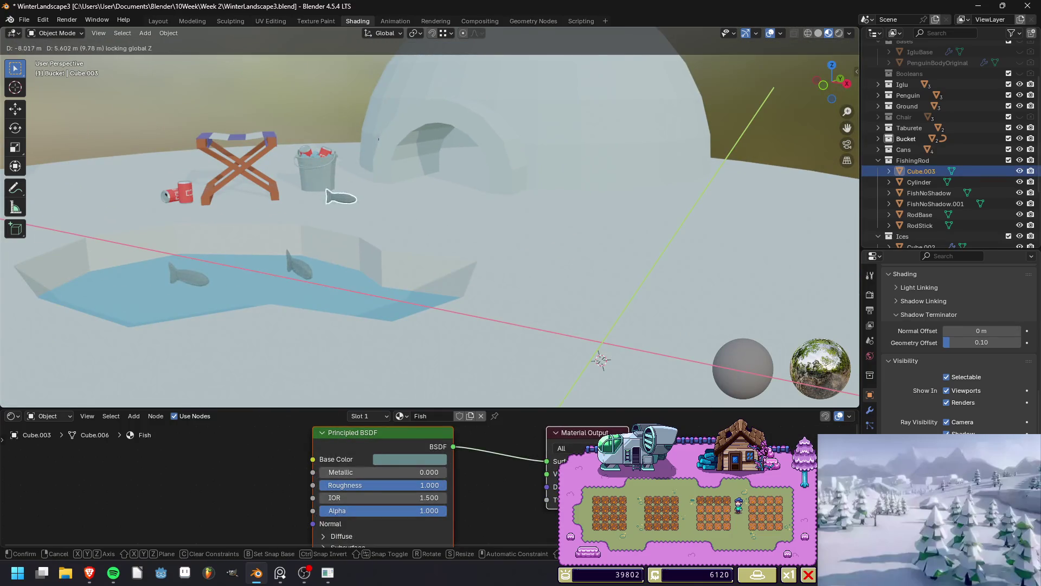
key(Return)
scroll(320, 174, up, 8)
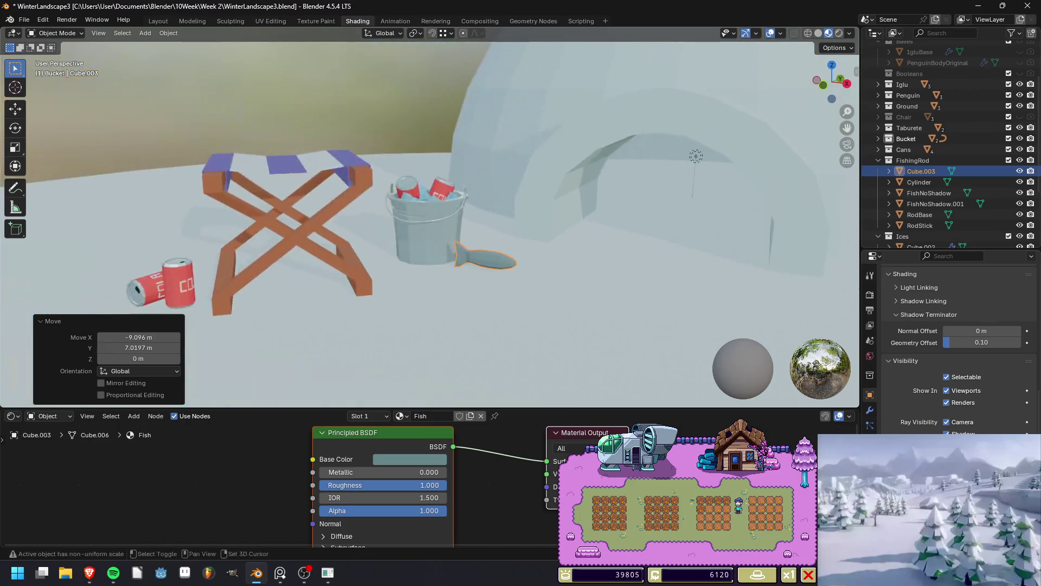
middle_drag(320, 174, 344, 206)
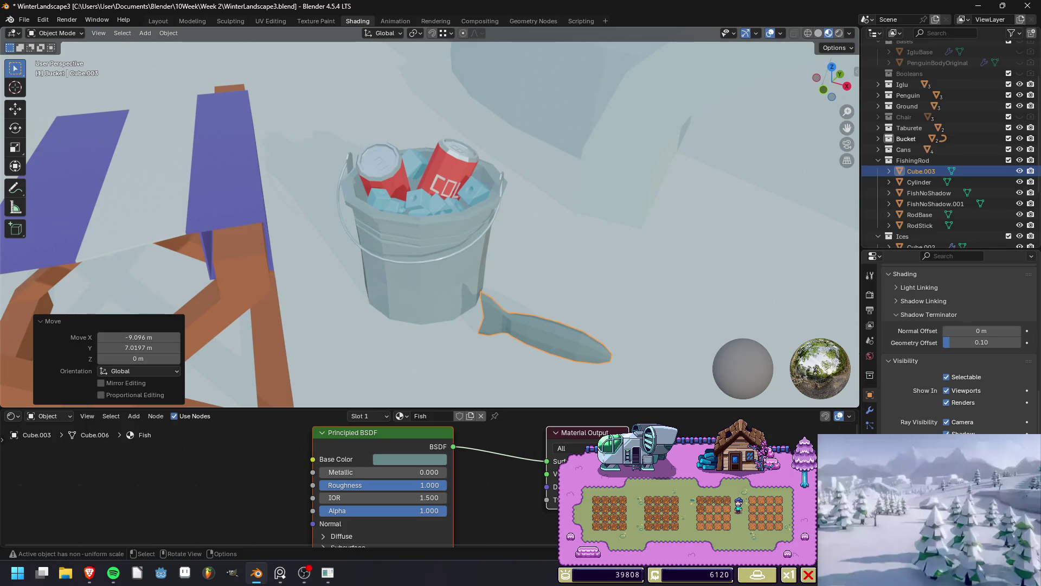
scroll(429, 217, down, 6)
mouse_move(429, 217)
middle_down()
mouse_move(433, 206)
mouse_move(437, 255)
middle_up()
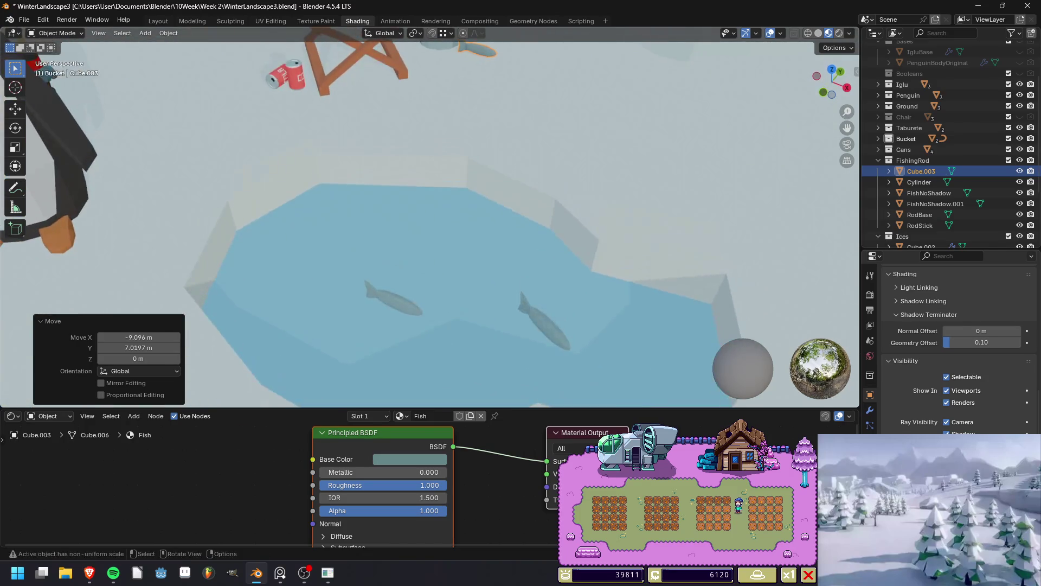
Select the pond fish FishNoShadow and enter Edit Mode on its mesh.
click(544, 320)
key(Tab)
middle_drag(544, 320, 516, 342)
Switch to a top orthographic view of the pond fish in vertex select mode.
click(832, 85)
key(KP_7)
scroll(611, 342, up, 6)
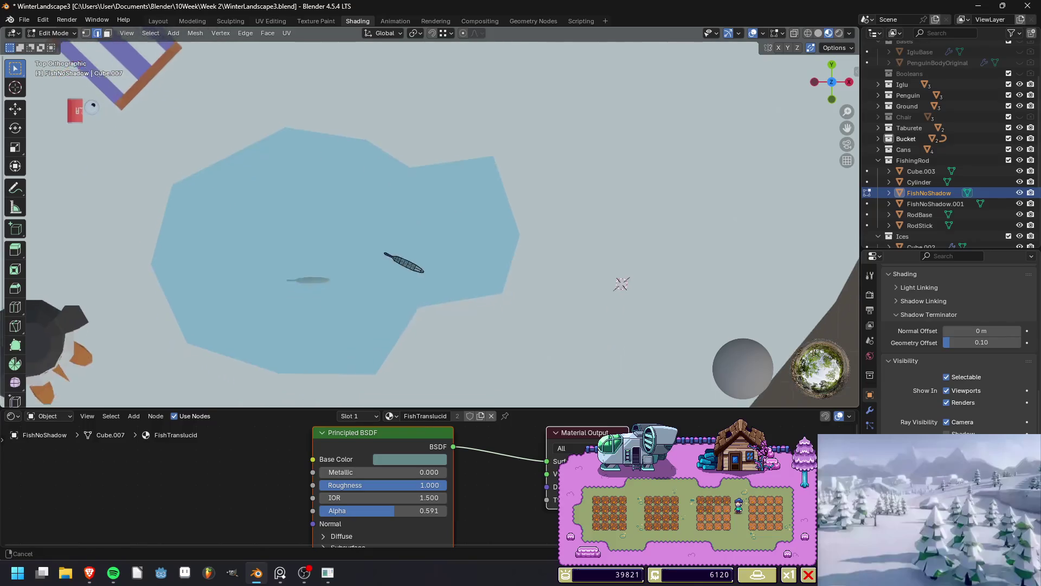
key(1)
Try several lasso selections on the fish's end vertices, then clear them.
drag(402, 140, 499, 257)
drag(395, 233, 523, 156)
ctrl+right_drag(523, 157, 420, 242)
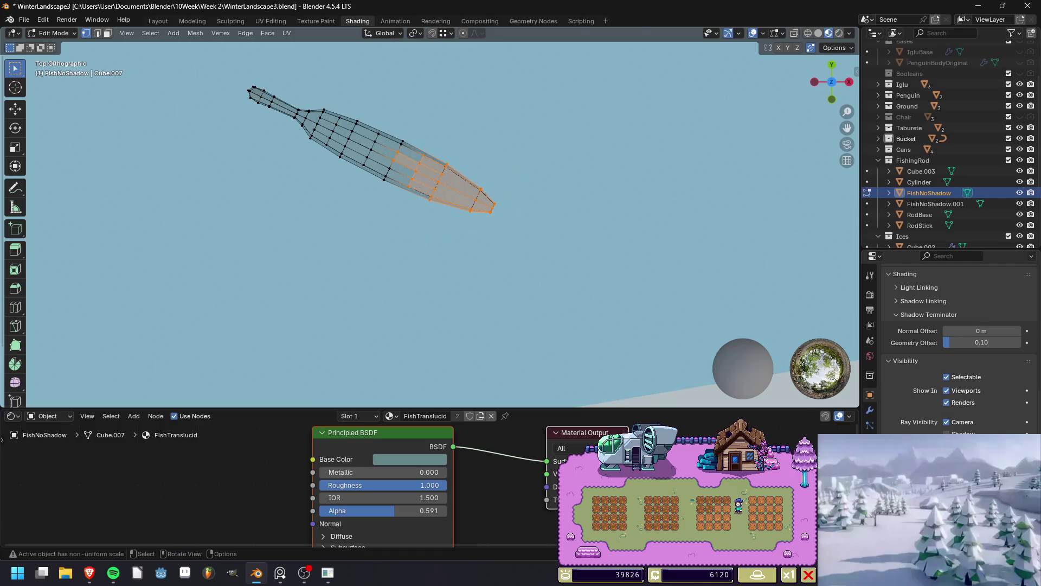
mouse_move(522, 158)
ctrl+right_down()
mouse_move(420, 243)
mouse_move(383, 179)
mouse_move(382, 214)
ctrl+right_up()
key(g)
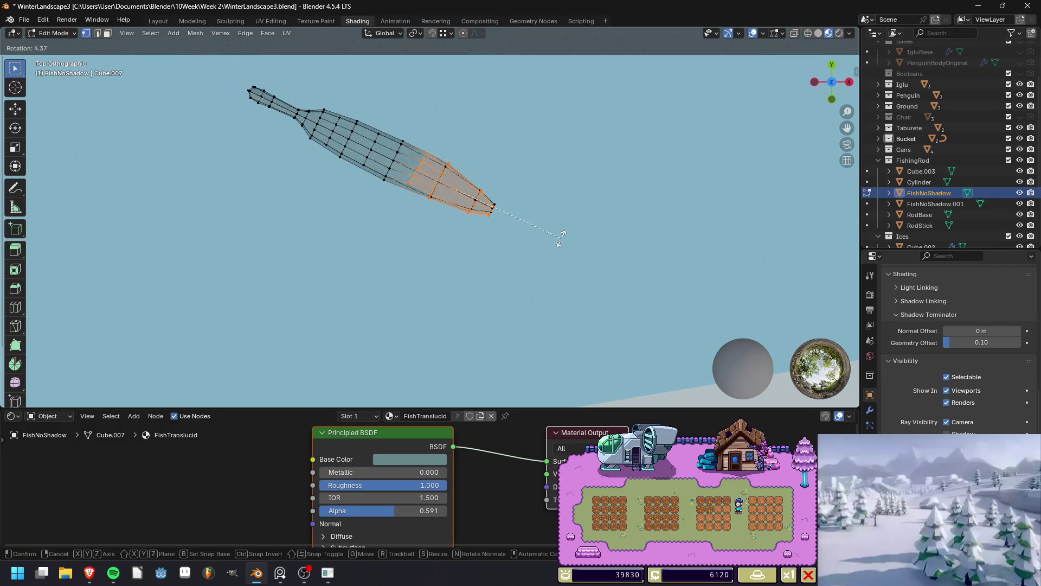
key(Escape)
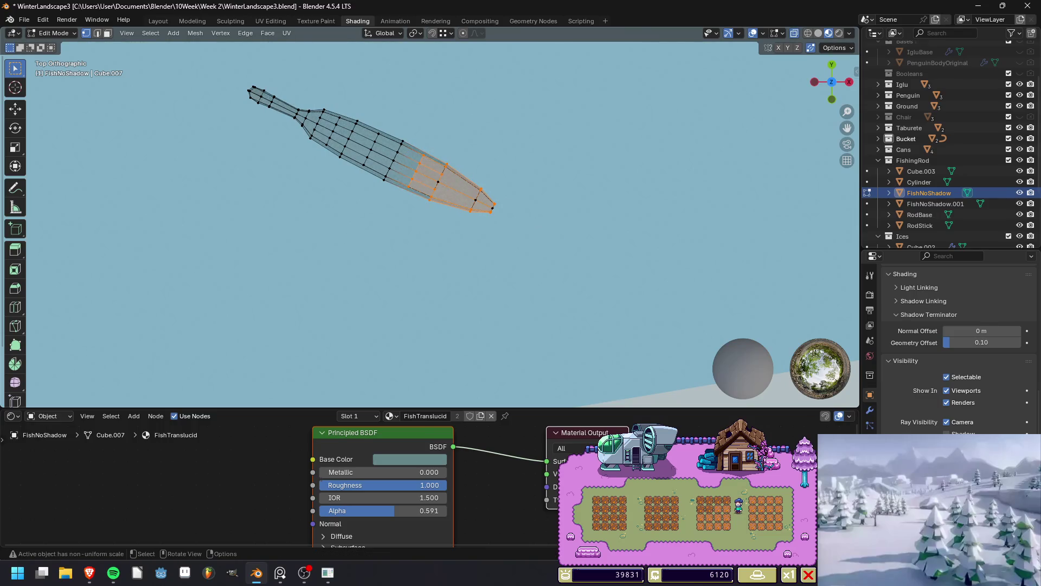
key(ctrl+z)
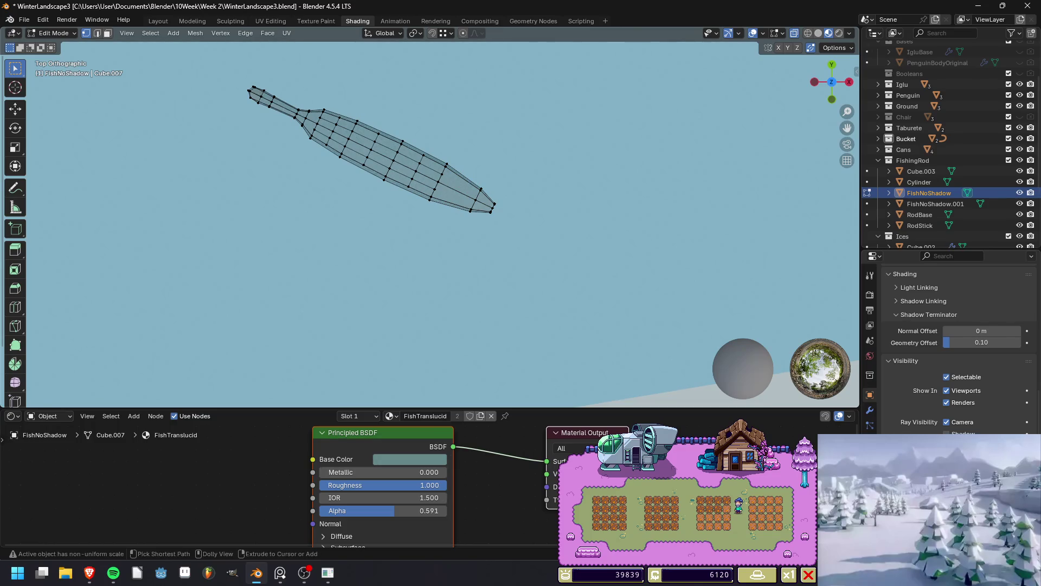
Select the fish's tip vertices, rotate them about 9.43° and nudge them slightly.
mouse_move(427, 233)
ctrl+right_down()
mouse_move(450, 158)
mouse_move(429, 148)
mouse_move(391, 195)
ctrl+right_up()
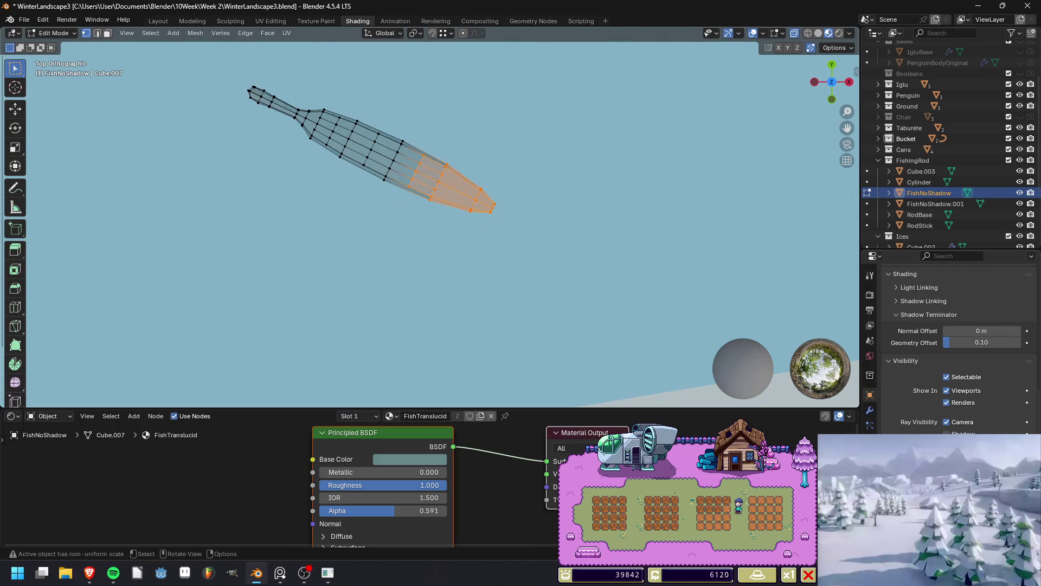
key(r)
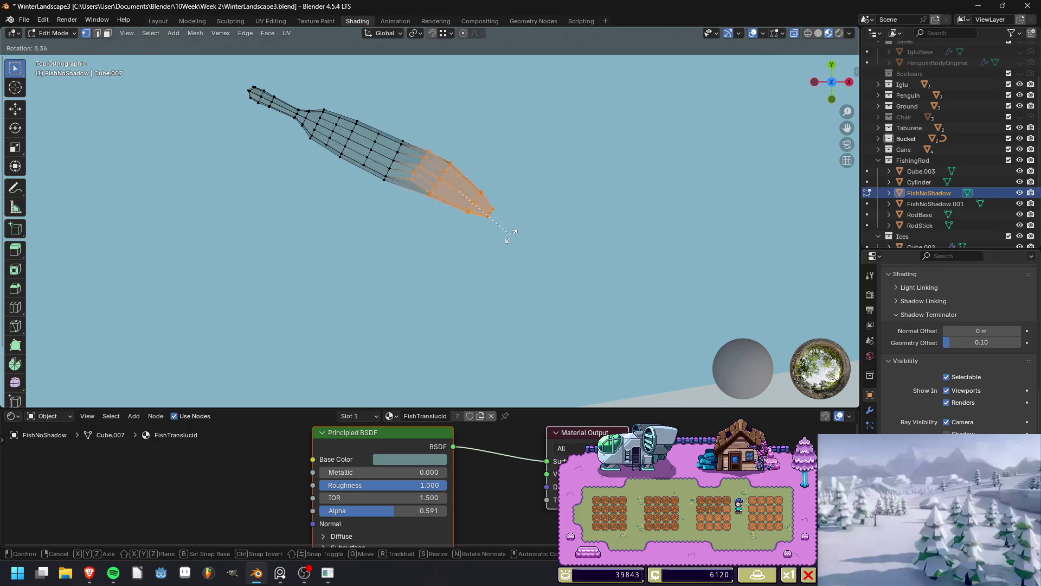
click(511, 237)
key(g)
key(Return)
key(g)
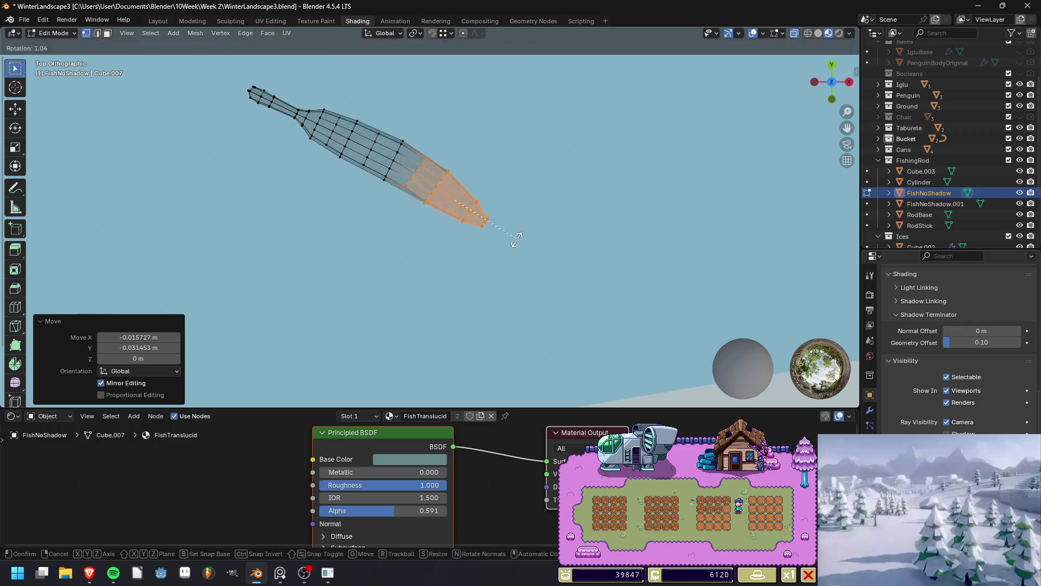
key(Return)
key(g)
key(Return)
Leave Edit Mode and render the scene with the bent fish.
key(Tab)
mouse_move(678, 227)
middle_down()
mouse_move(709, 152)
mouse_move(700, 227)
middle_up()
key(F12)
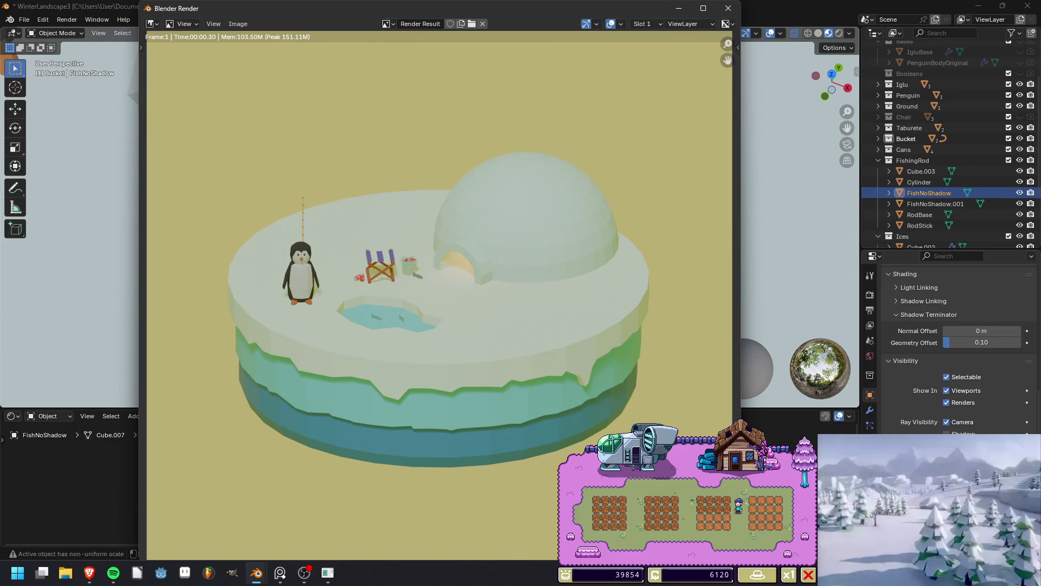
Close the render and clear the fish's vertex selection in Edit Mode.
click(728, 9)
key(Tab)
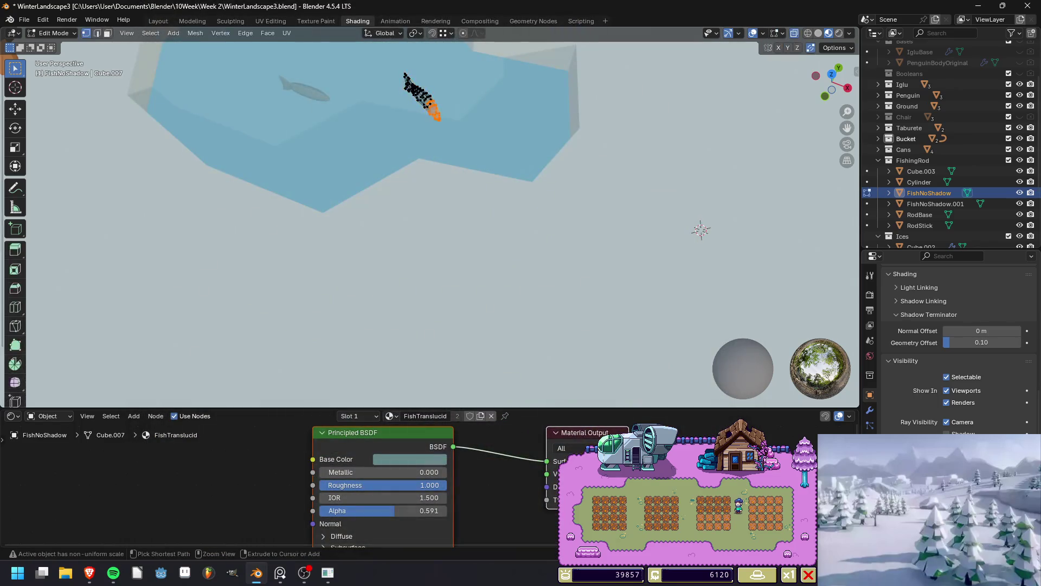
key(ctrl+z)
key(ctrl+shift+z)
key(ctrl+z)
key(Tab)
Save the diorama and render the final scene.
key(ctrl+s)
key(F12)
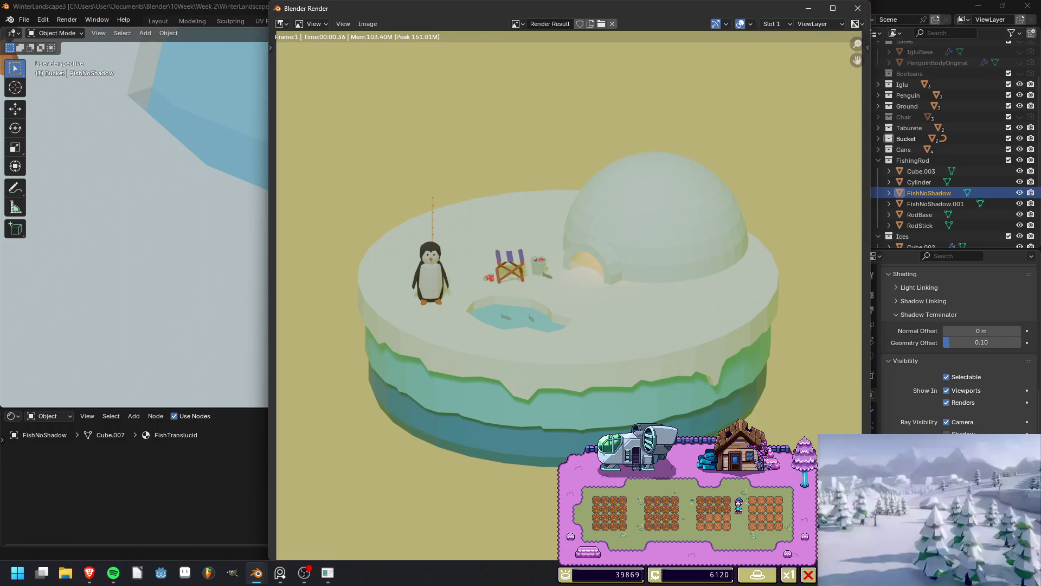
click(305, 573)
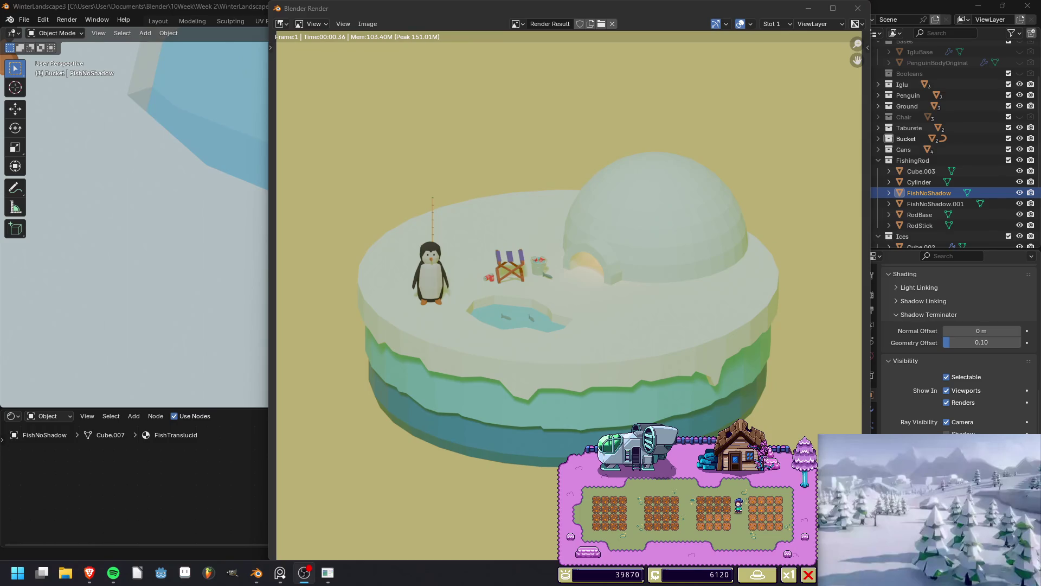
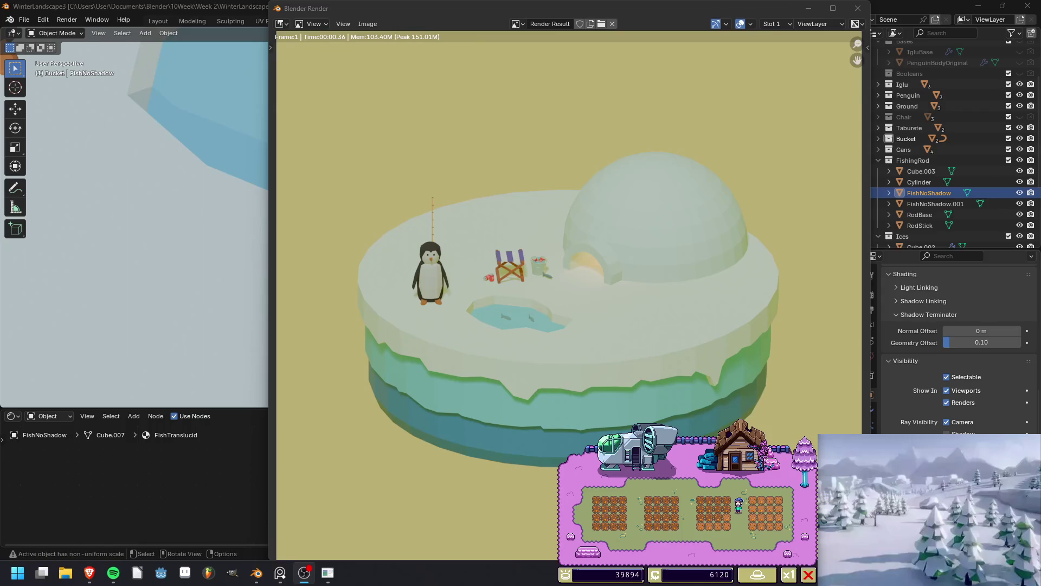
Close the render preview and orbit to view the penguin, chair and igloo.
click(858, 8)
scroll(591, 167, down, 5)
mouse_move(590, 167)
middle_down()
mouse_move(507, 181)
mouse_move(551, 163)
mouse_move(490, 163)
middle_up()
scroll(489, 163, up, 5)
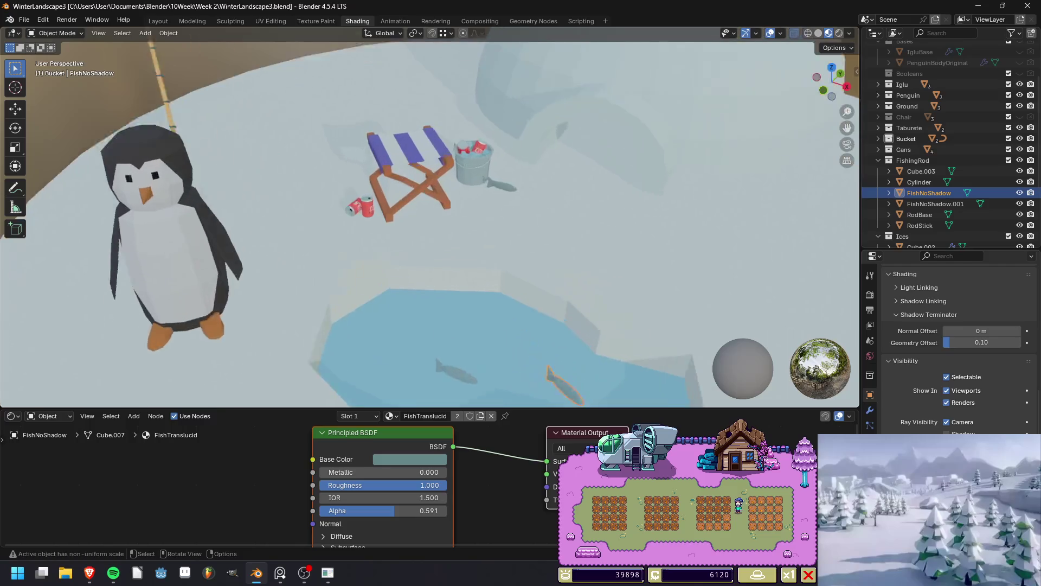
Select the fish Cube.003 and switch to the Layout workspace, viewing bucket and fish from above.
click(921, 171)
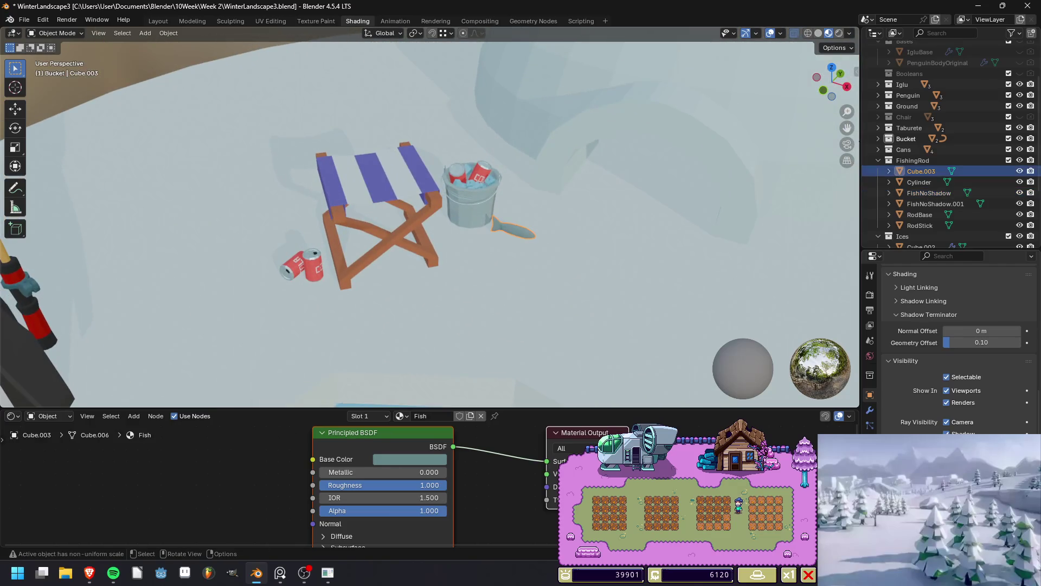
click(157, 21)
scroll(423, 271, down, 4)
middle_drag(423, 271, 445, 217)
scroll(423, 271, up, 4)
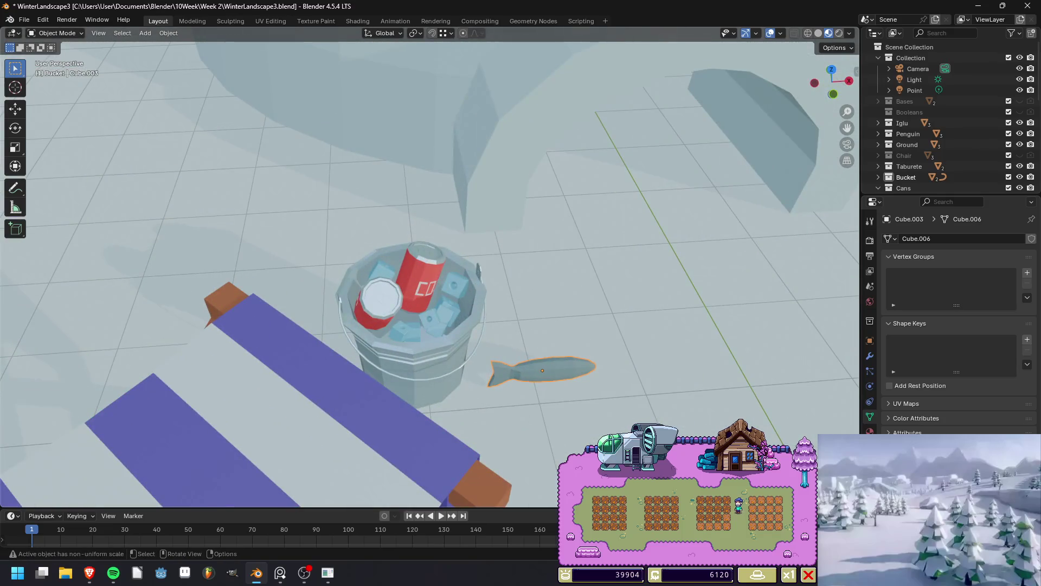
Lift the fish vertically and rotate it upright around the Y axis beside the bucket.
key(g)
key(z)
click(542, 309)
mouse_move(543, 309)
middle_down()
mouse_move(543, 244)
mouse_move(564, 244)
middle_up()
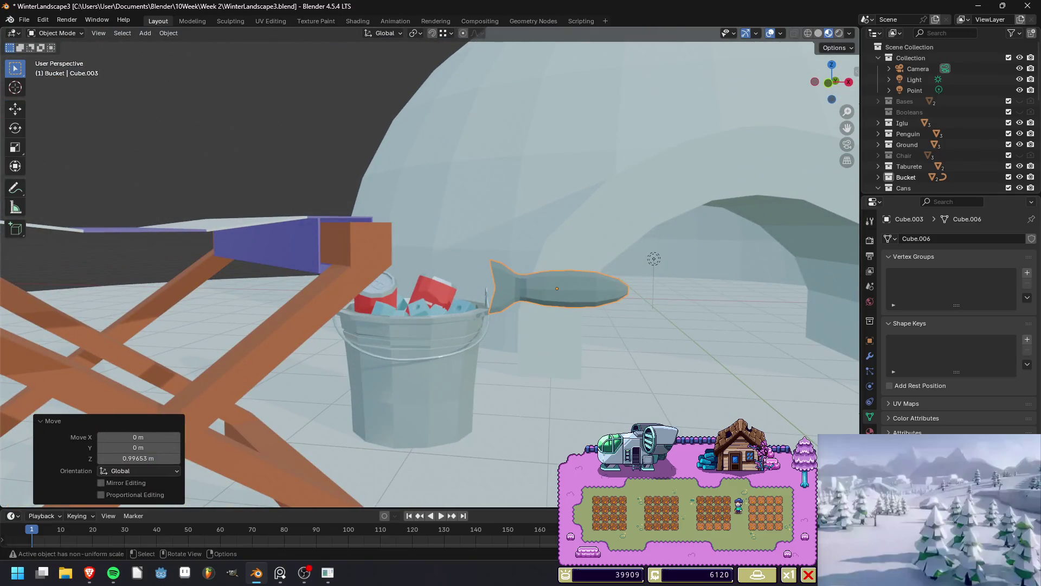
key(r)
key(y)
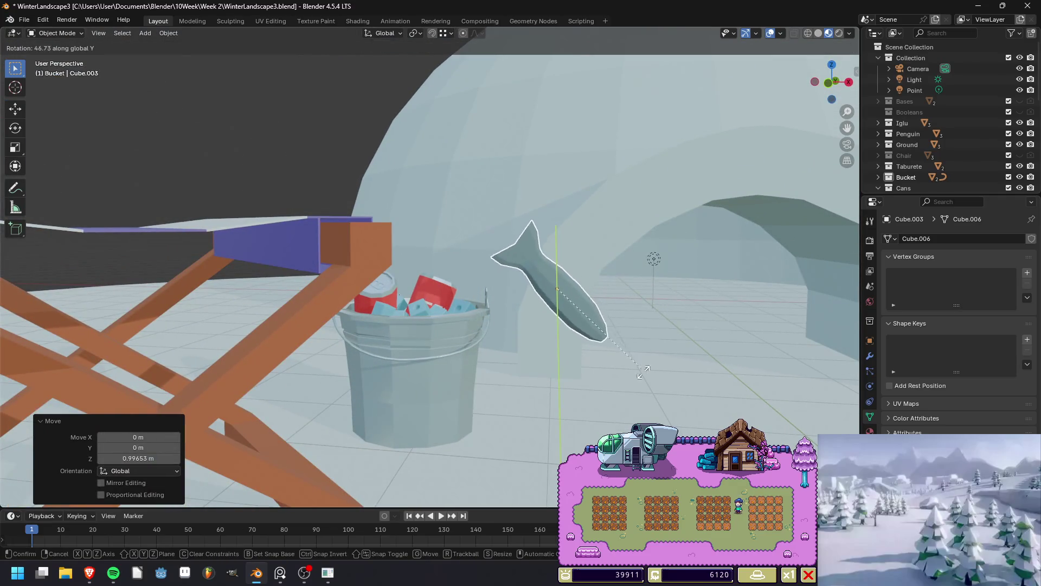
click(622, 384)
mouse_move(622, 383)
middle_down()
mouse_move(510, 369)
mouse_move(493, 412)
middle_up()
Enter Edit Mode on the fish and box-select its upper vertices.
key(Tab)
middle_drag(361, 266, 358, 257)
drag(358, 257, 447, 359)
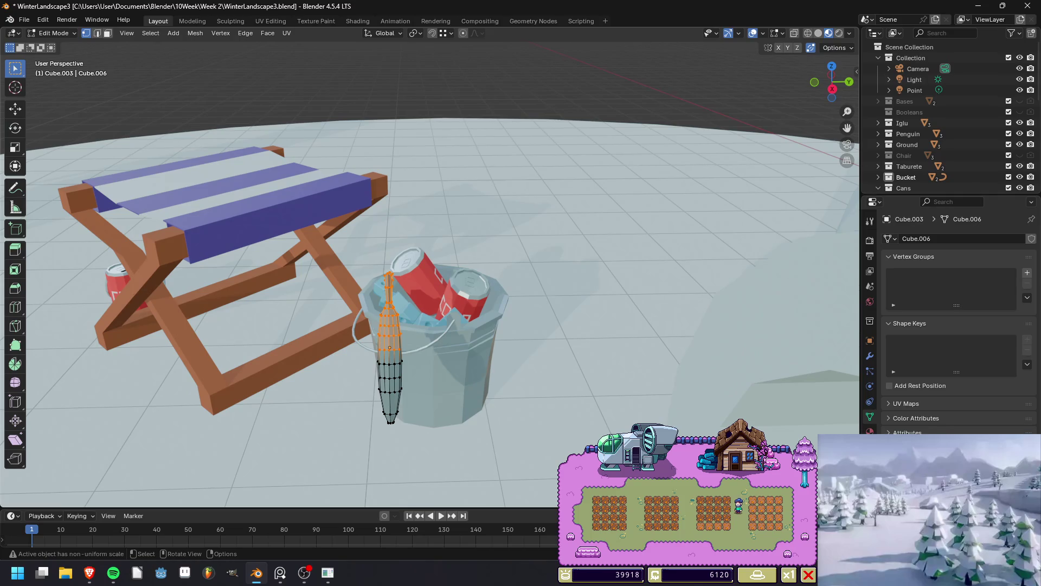
Shift the selected fish vertices along Y, then select another vertex group.
key(g)
key(y)
key(Return)
drag(362, 260, 420, 352)
middle_drag(420, 352, 423, 310)
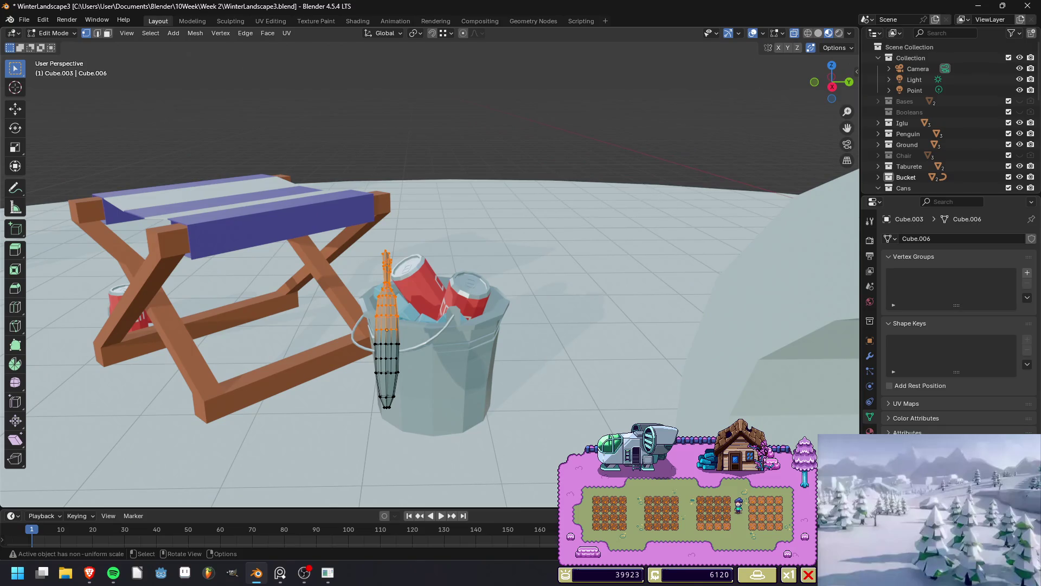
Bend the fish's upper body with small rotations and a nudge, then return to Object Mode.
key(r)
click(457, 326)
key(g)
key(Return)
key(r)
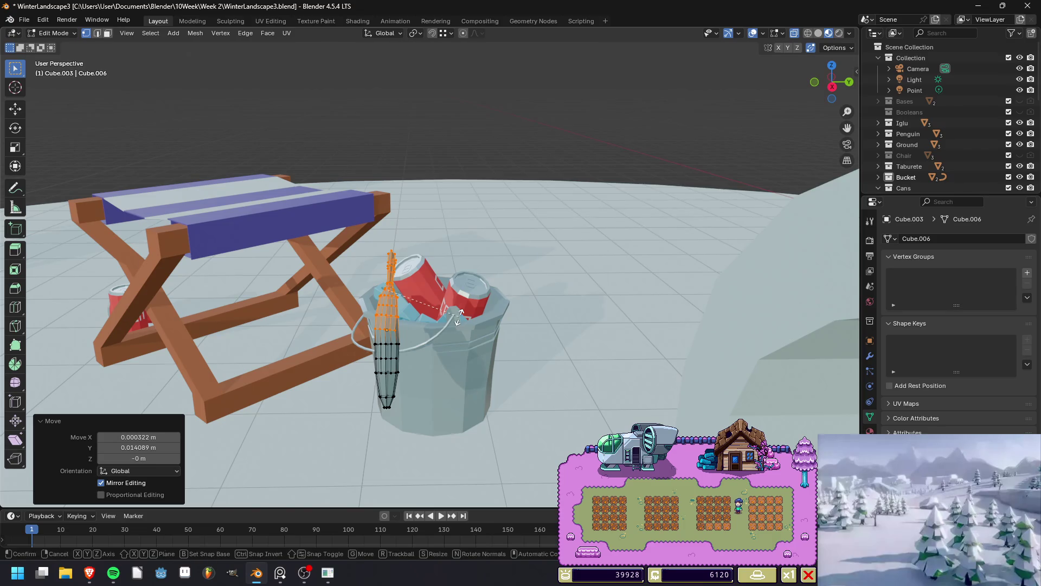
click(462, 321)
key(Tab)
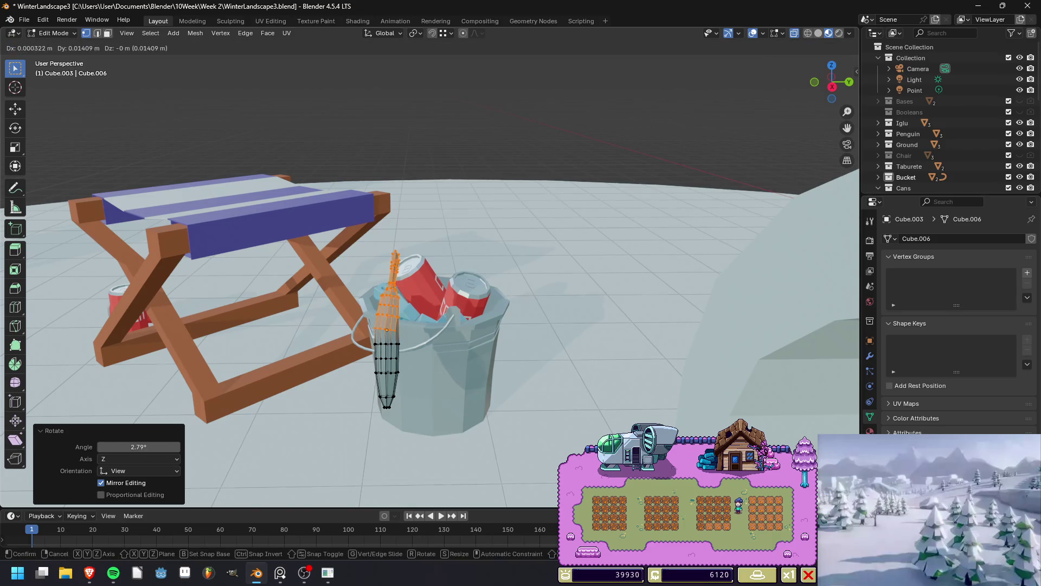
mouse_move(461, 320)
middle_down()
mouse_move(467, 312)
mouse_move(429, 314)
mouse_move(437, 391)
middle_up()
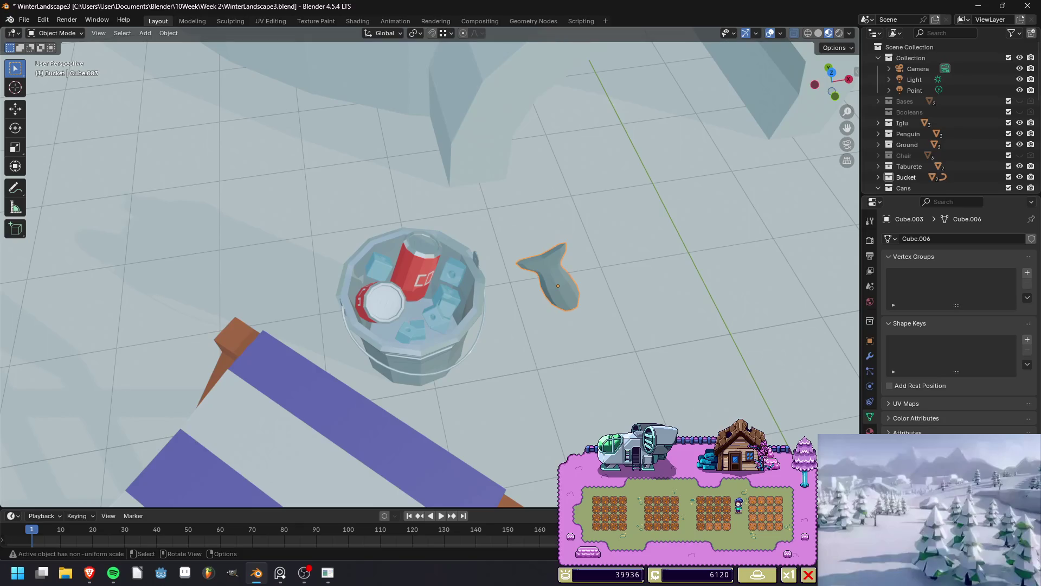
Slide the fish horizontally into the bucket among the cans.
key(g)
key(shift+z)
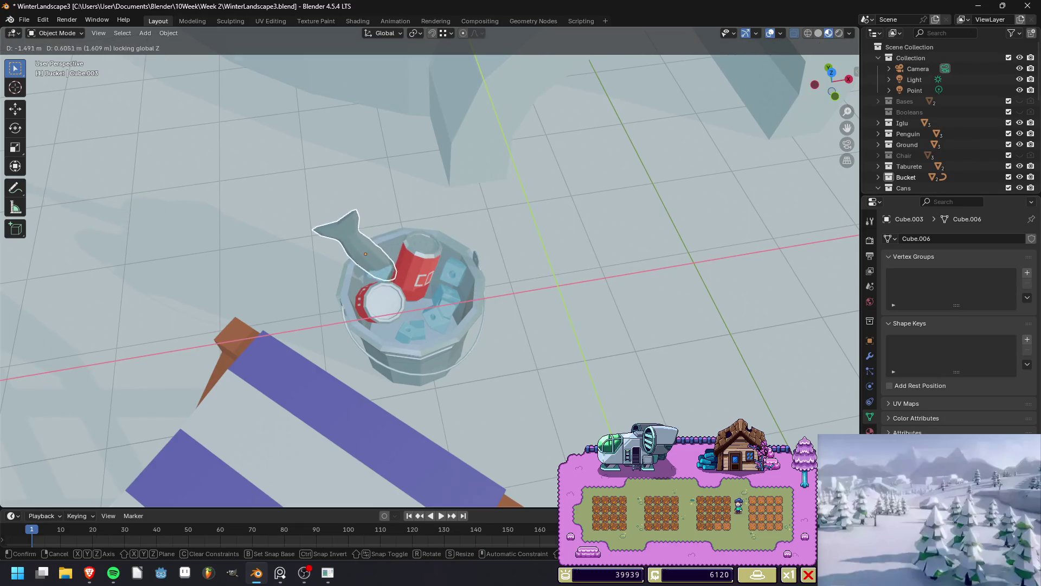
key(Return)
middle_drag(412, 352, 401, 261)
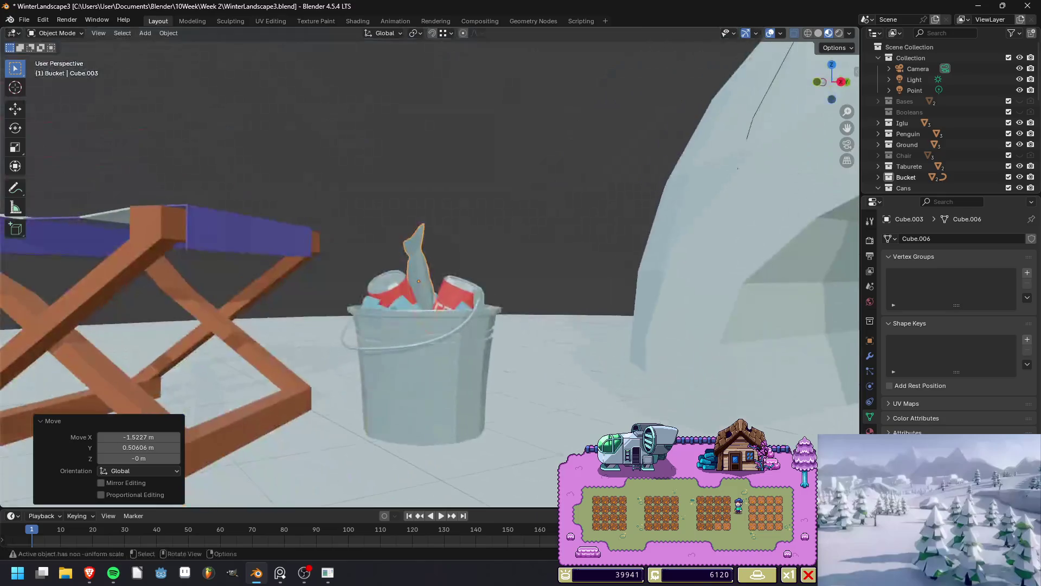
key(alt+a)
key(ctrl+z)
Sink the fish lower in the bucket, deselect everything and render the scene.
key(g)
key(z)
key(Return)
key(alt+a)
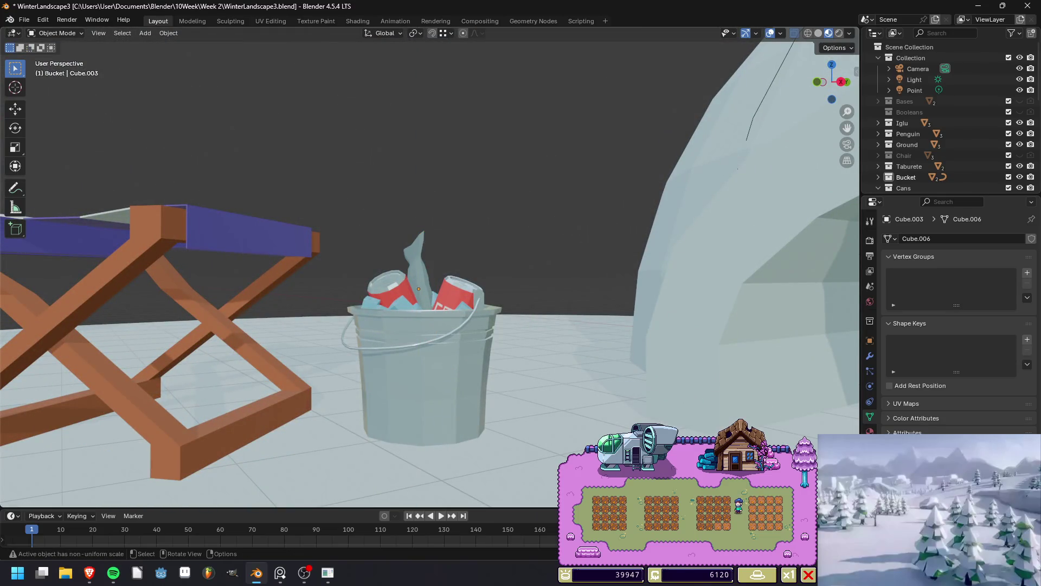
key(F12)
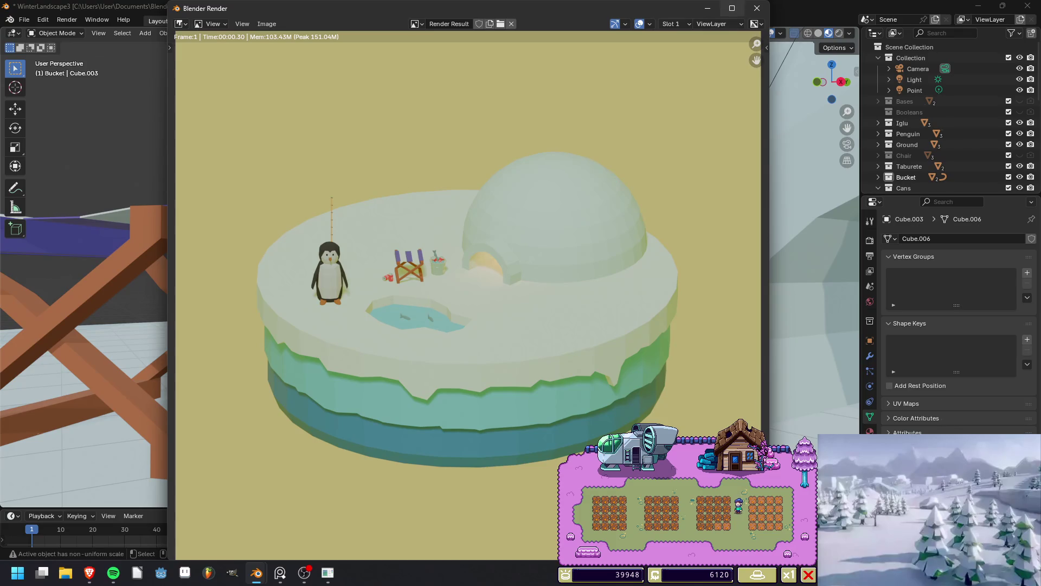
Close the render window and save WinterLandscape3.blend.
click(757, 8)
scroll(434, 271, down, 3)
middle_drag(434, 271, 391, 255)
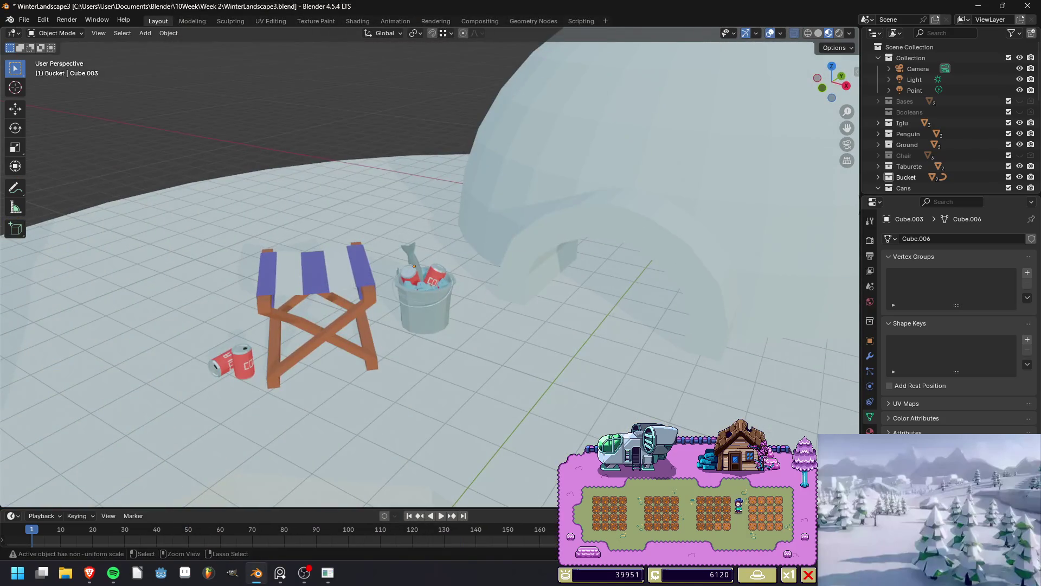
key(ctrl+s)
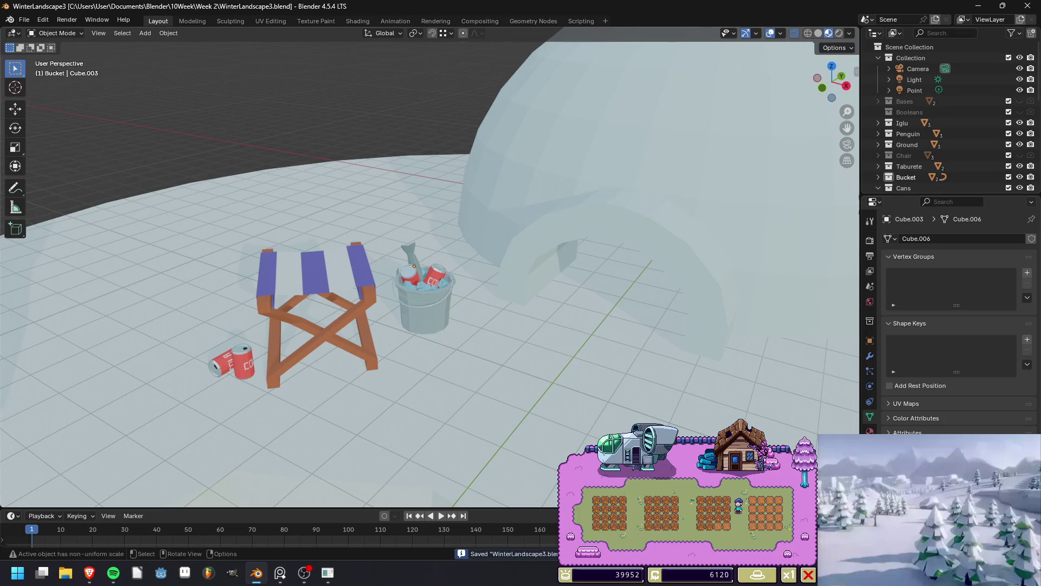
Minimize Blender and bring up a File Explorer window.
scroll(563, 448, down, 4)
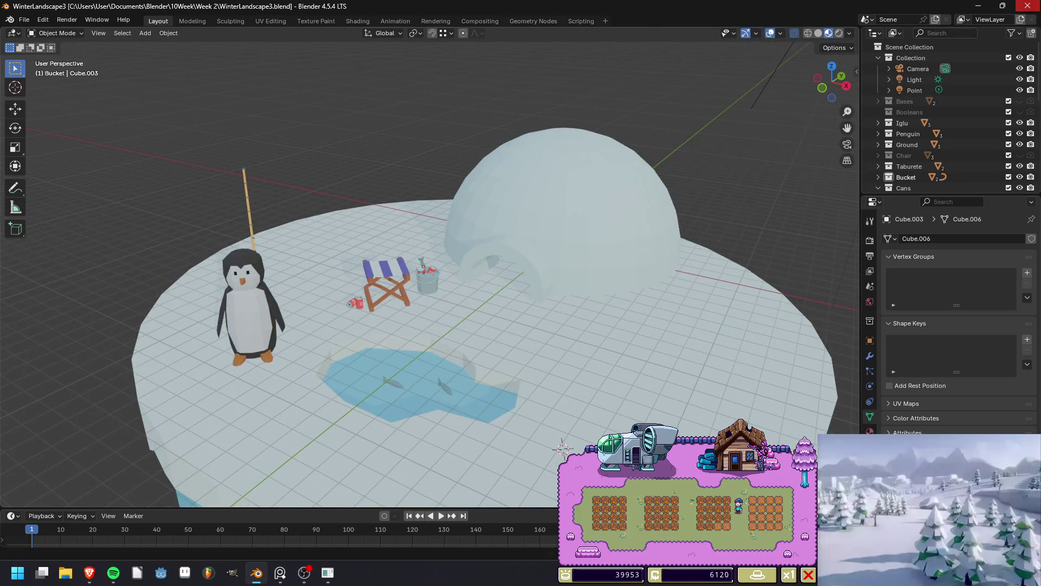
click(978, 6)
click(66, 573)
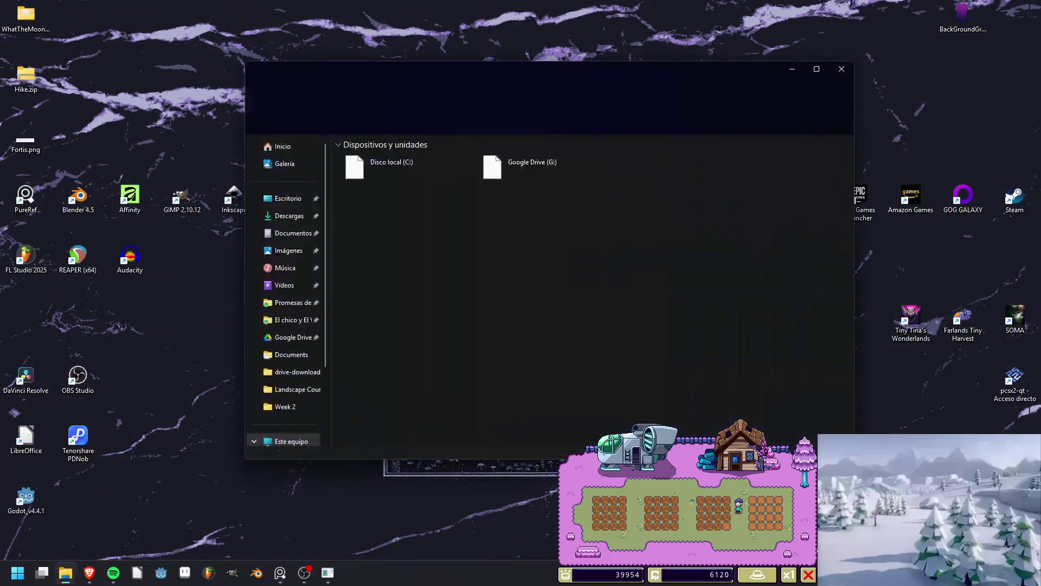
Browse to Documentos > Blender > 10Week > Week 2 and open WinterLandscape3.blend.
click(817, 69)
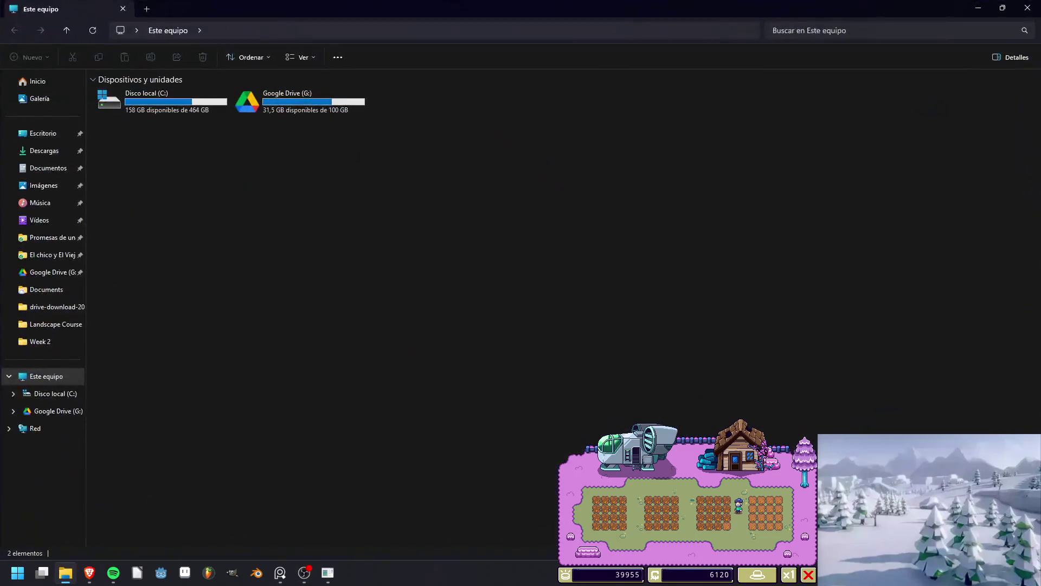
click(48, 168)
double_click(119, 138)
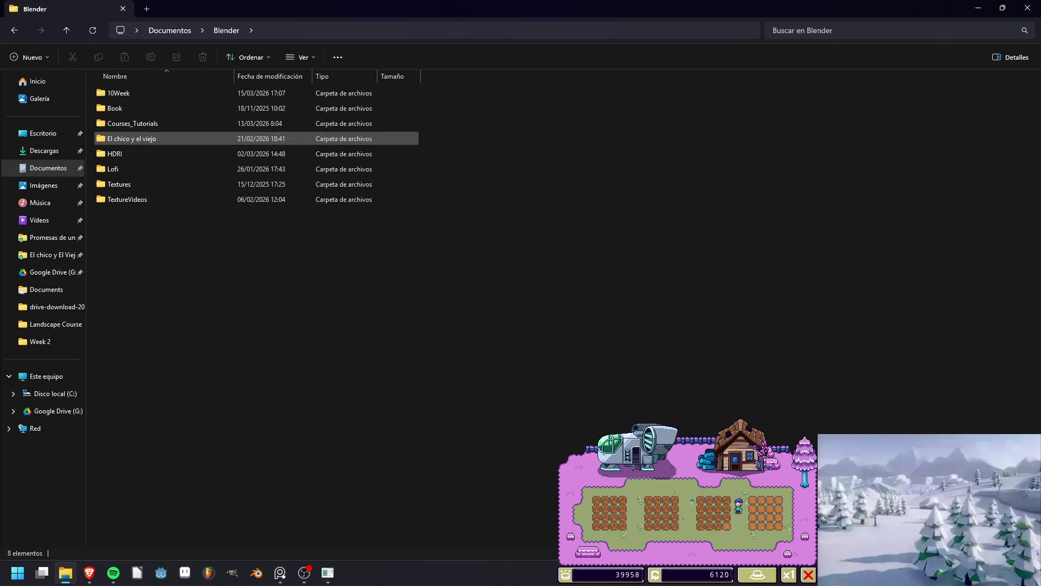
double_click(130, 107)
double_click(131, 107)
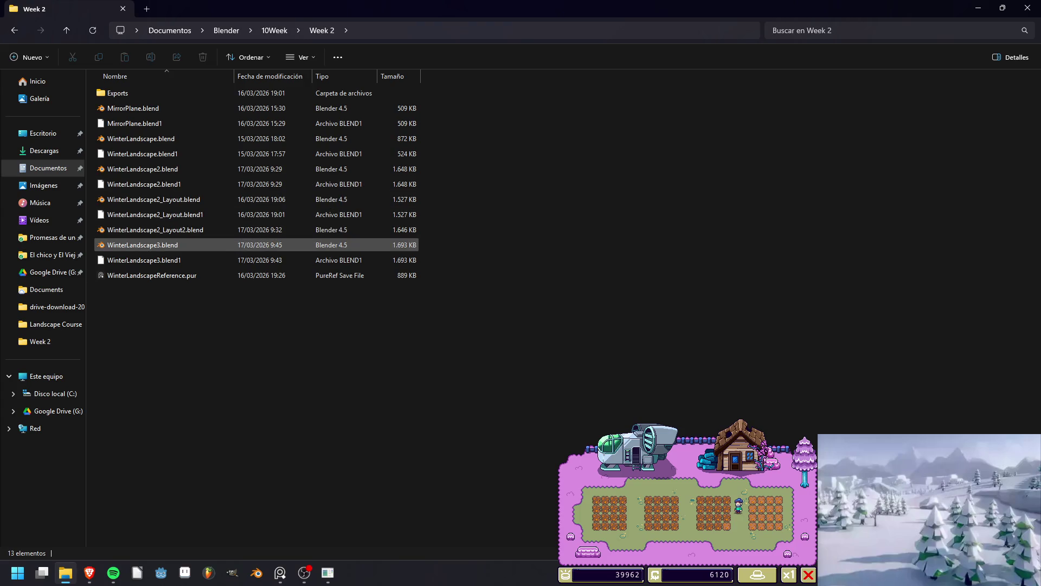
double_click(157, 245)
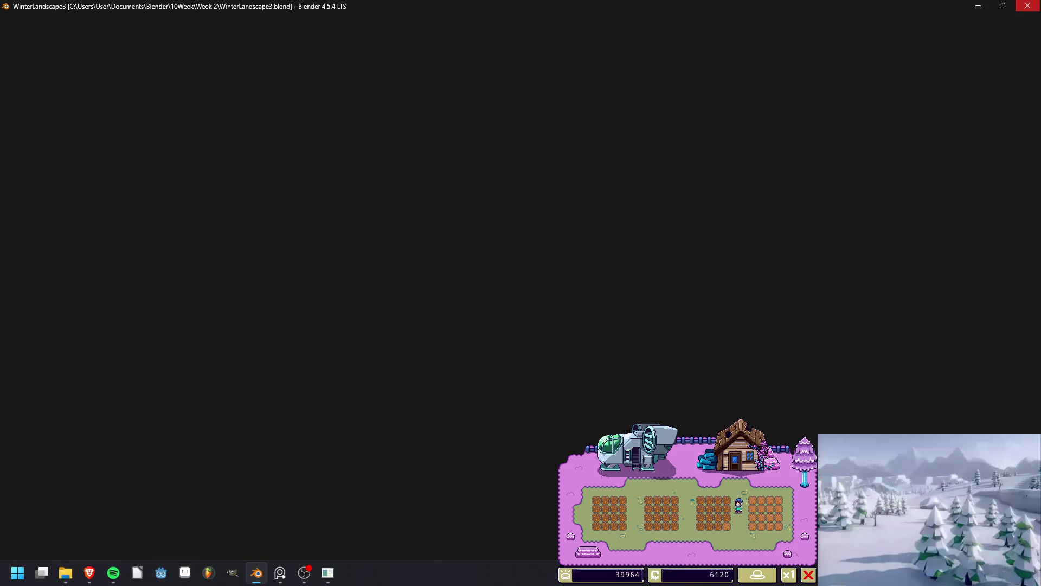
Rename WinterLandscape3.blend to WinterLandscape3_Layout.blend.
key(alt+Tab)
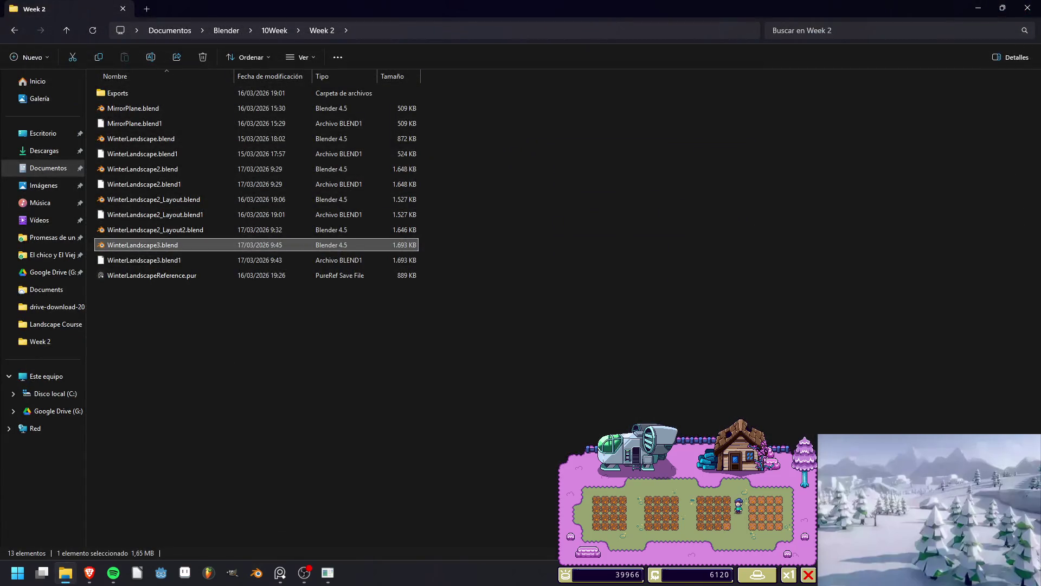
right_click(147, 245)
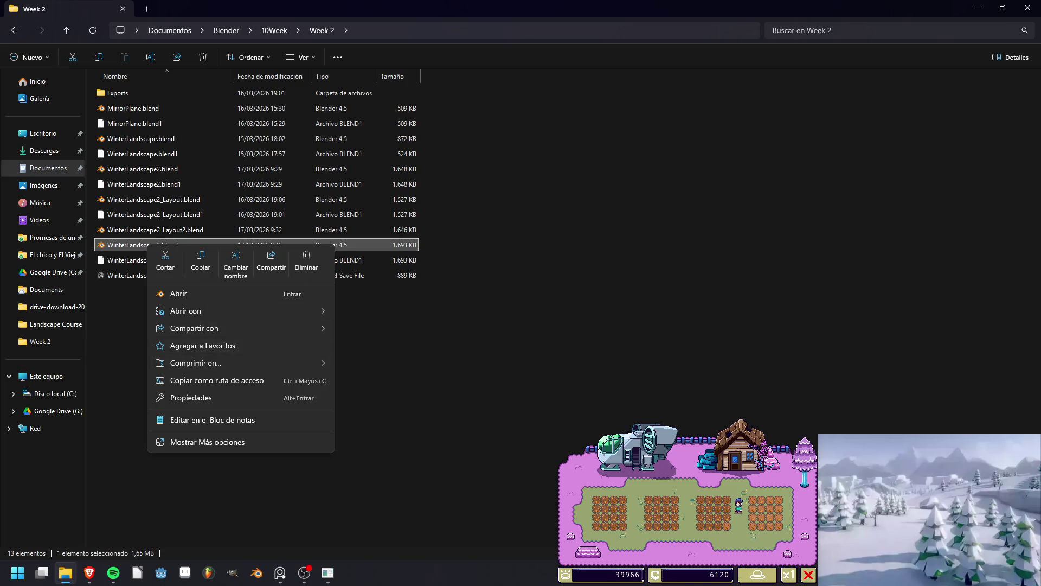
click(163, 245)
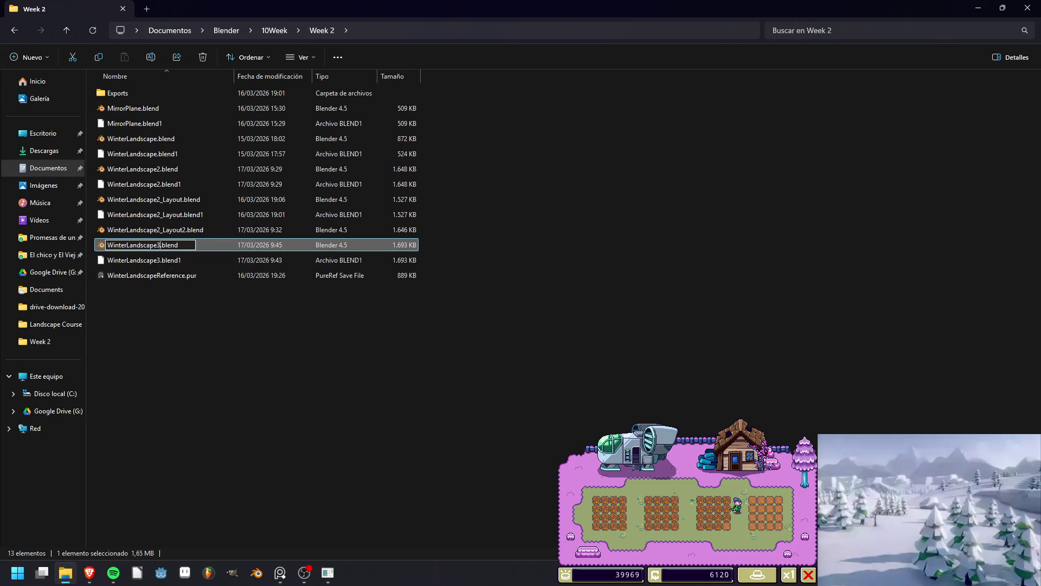
text(_Layout)
key(Return)
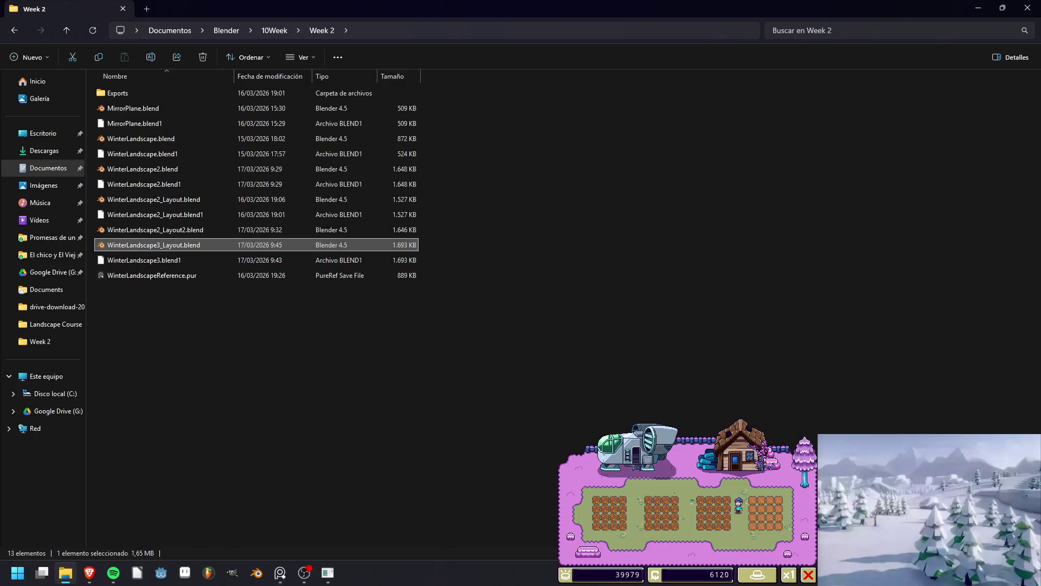
Rename WinterLandscape2_Layout2.blend to WinterLandscape3.blend, then open WinterLandscape3_Layout.blend.
click(155, 229)
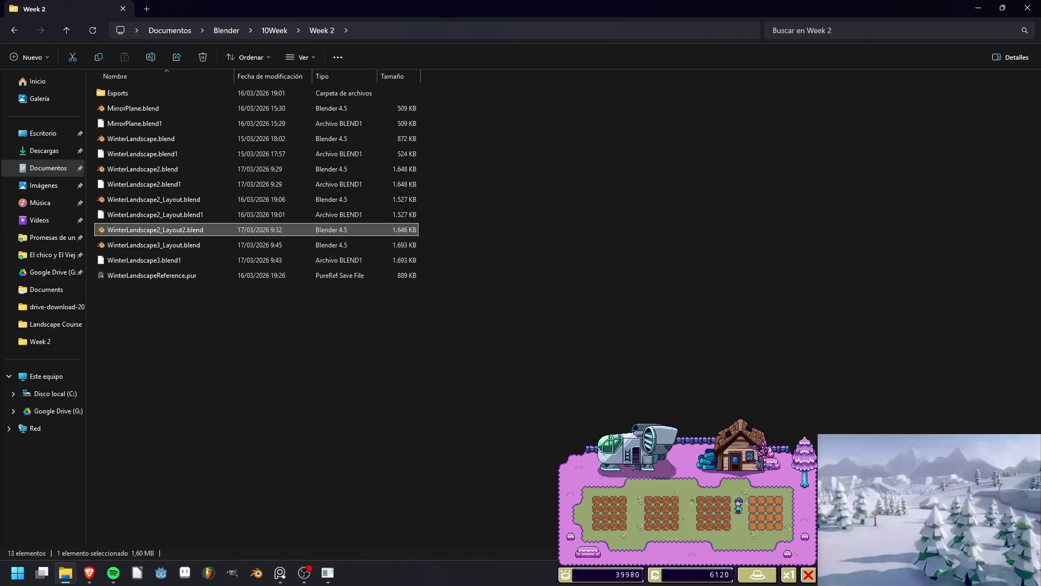
right_click(171, 231)
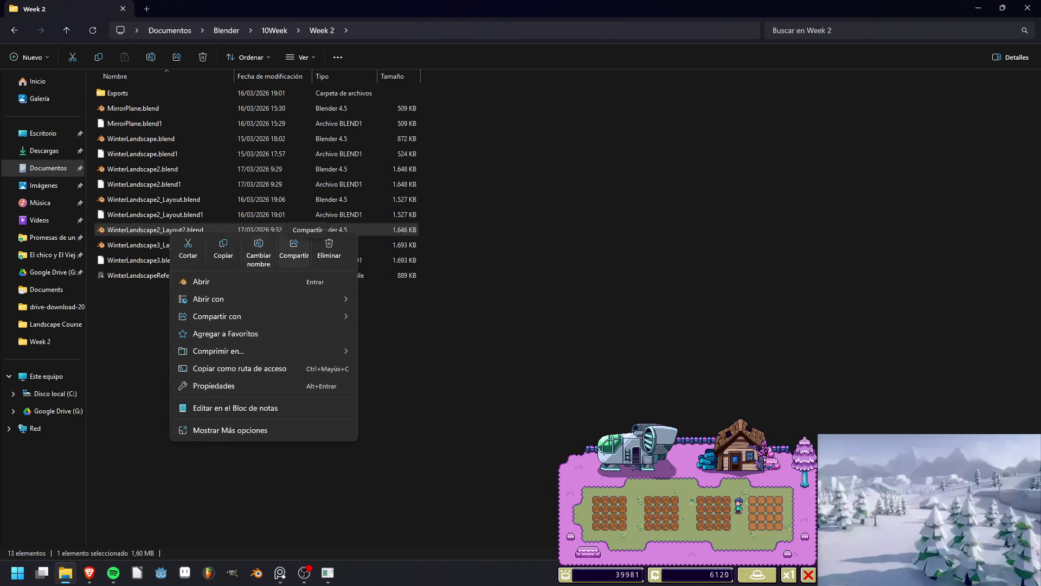
click(259, 252)
key(Right)
key(BackSpace)
key(BackSpace)
key(BackSpace)
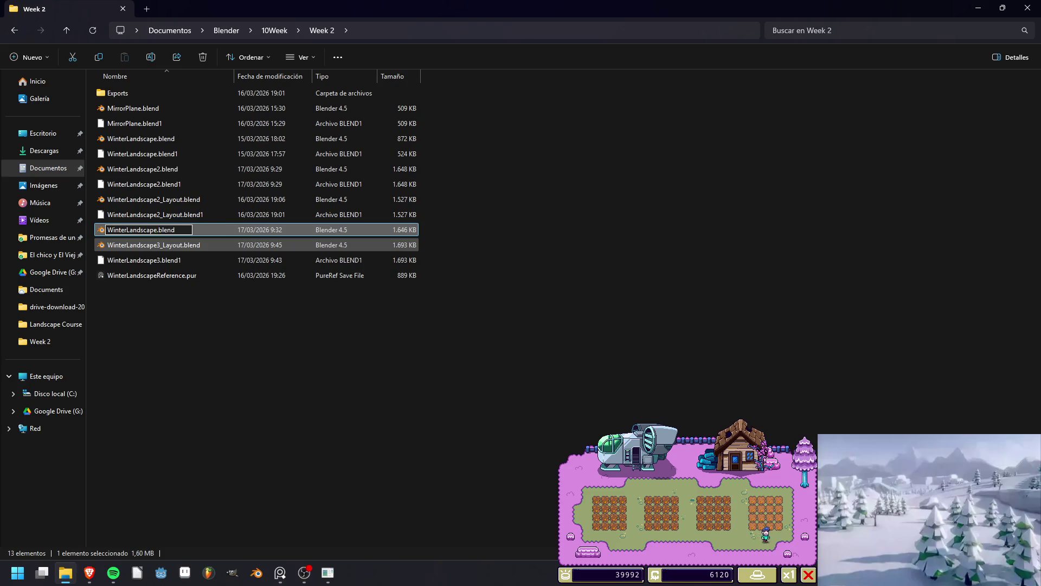
text(3)
key(Return)
double_click(154, 245)
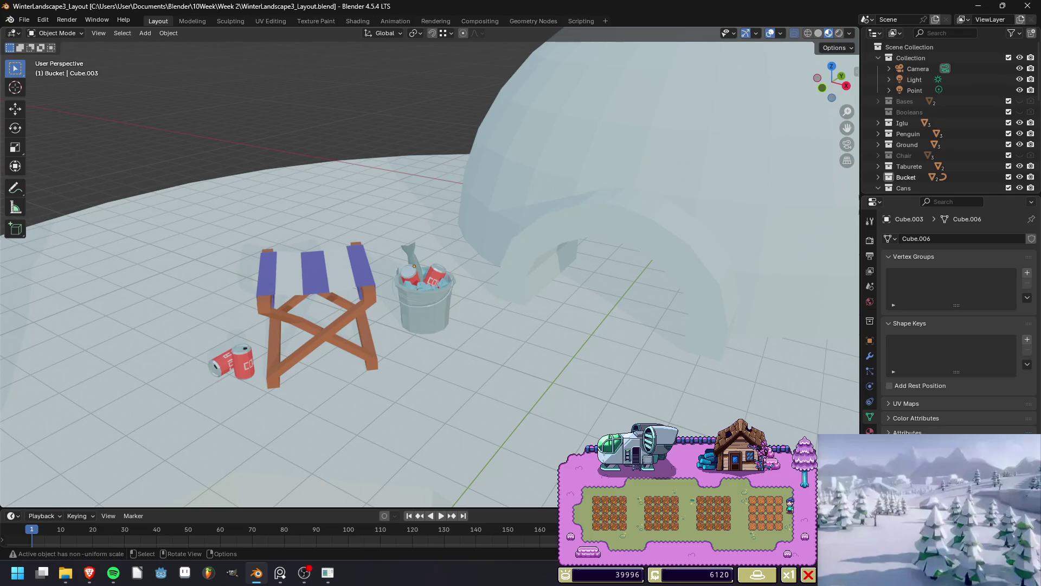
Scroll through the PureRef reference board and pan toward the fishing rod images.
click(929, 532)
scroll(922, 543, up, 3)
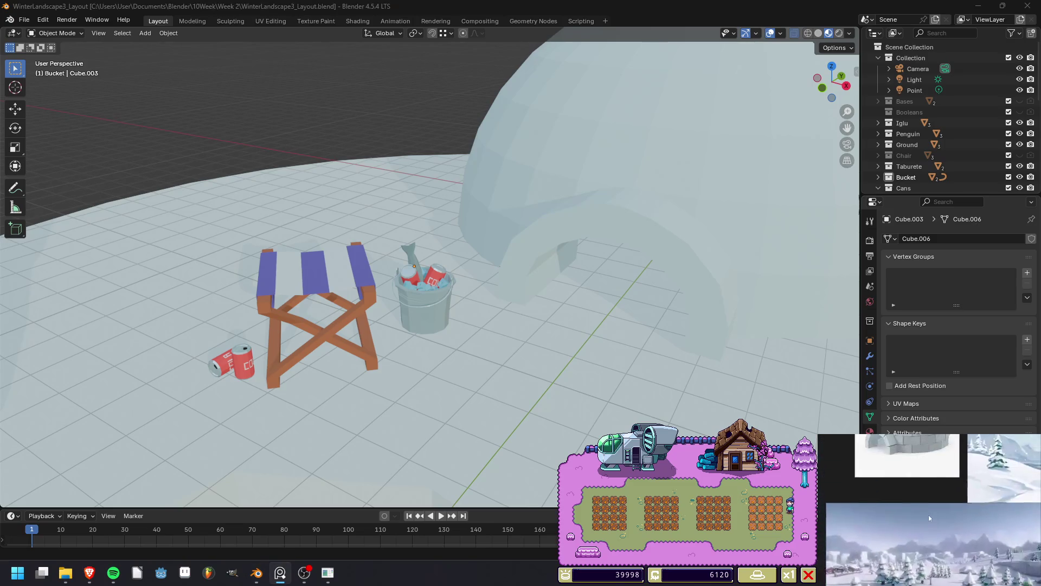
scroll(922, 551, down, 5)
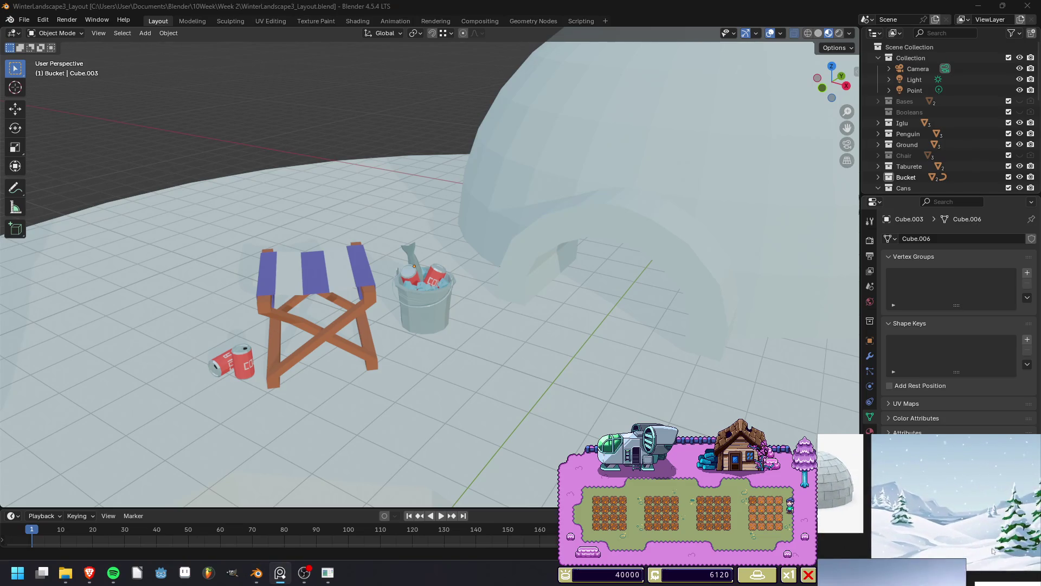
scroll(983, 543, down, 5)
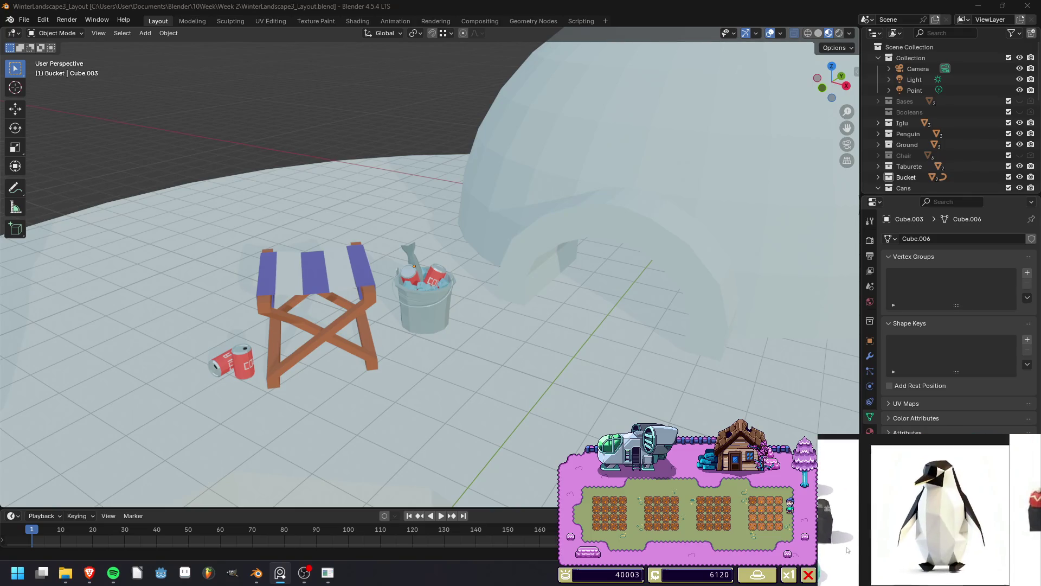
scroll(989, 528, up, 5)
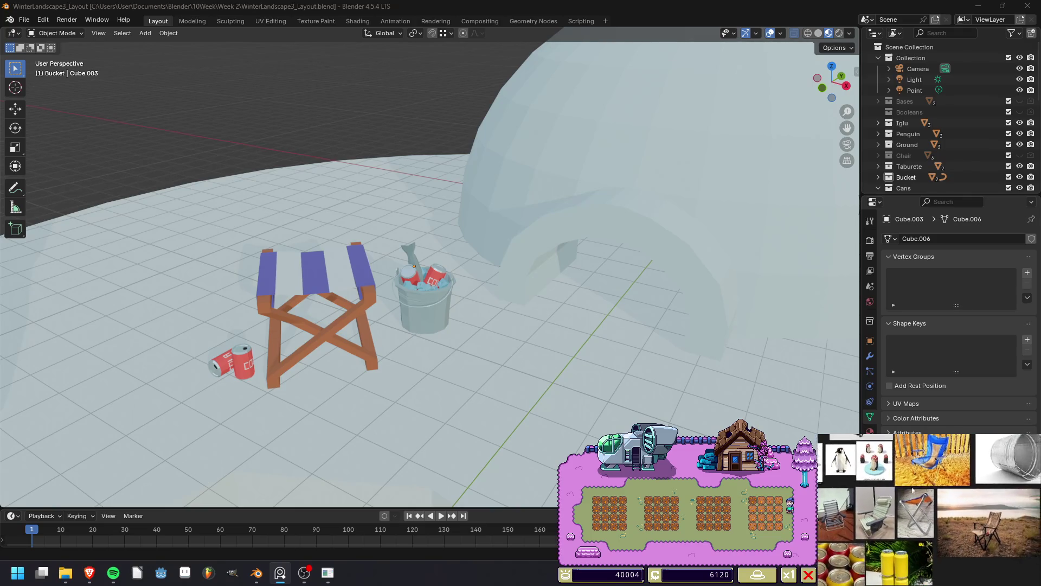
scroll(958, 520, down, 5)
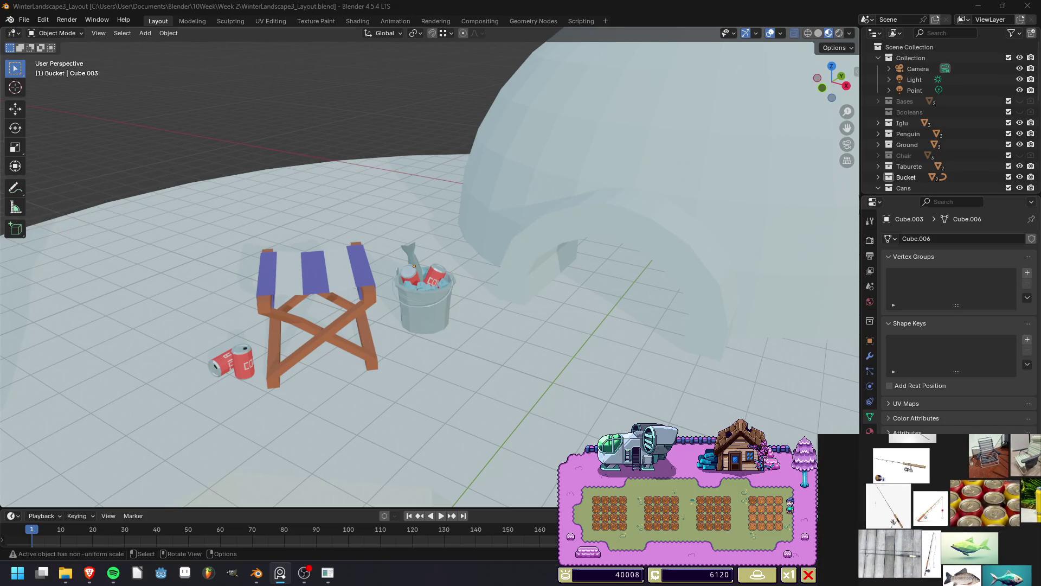
scroll(940, 459, up, 2)
mouse_move(940, 459)
middle_down()
mouse_move(963, 496)
mouse_move(948, 523)
mouse_move(947, 506)
mouse_move(962, 536)
middle_up()
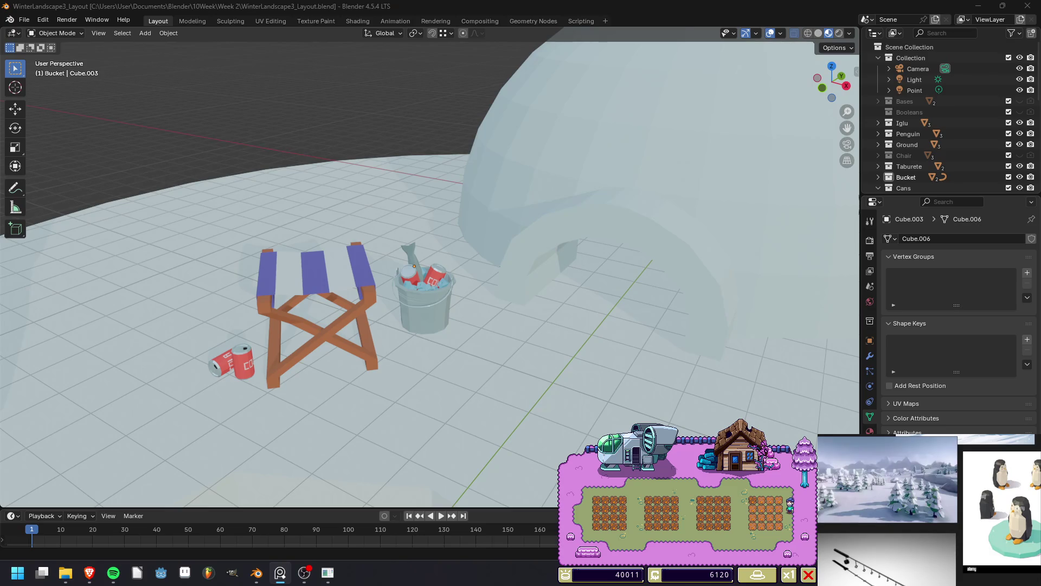
click(627, 447)
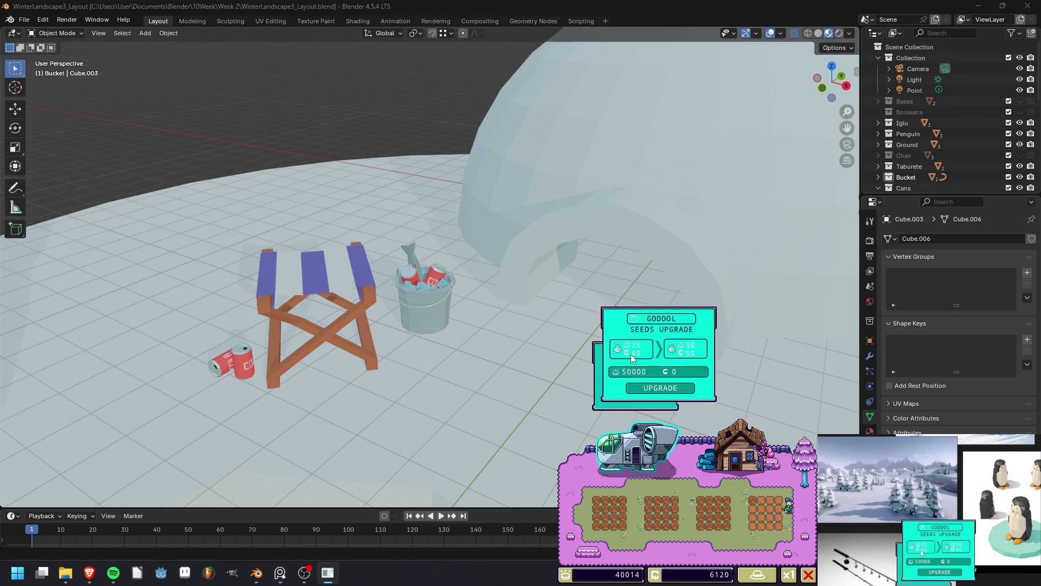
click(640, 462)
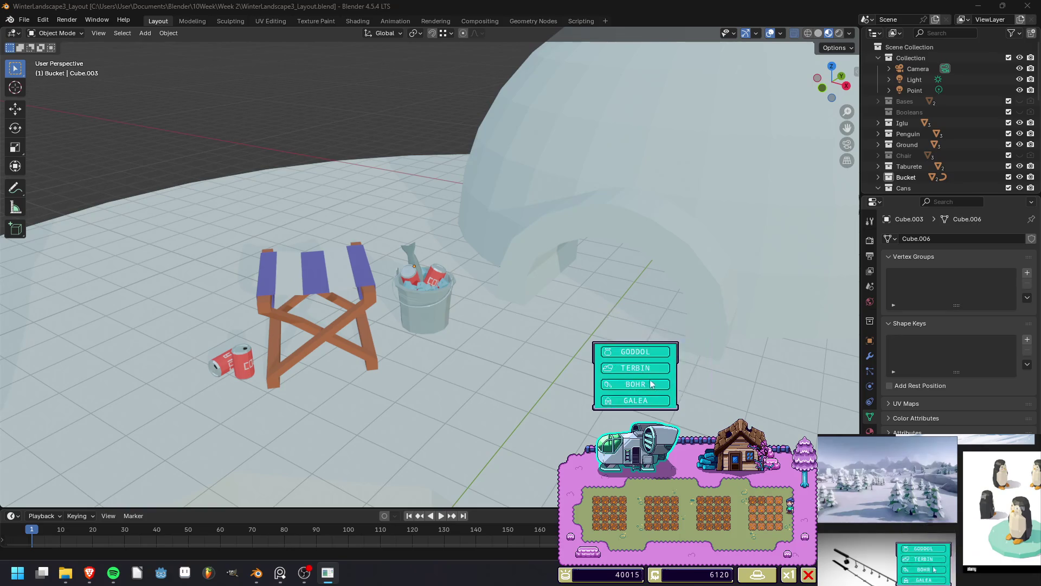
click(646, 463)
click(646, 398)
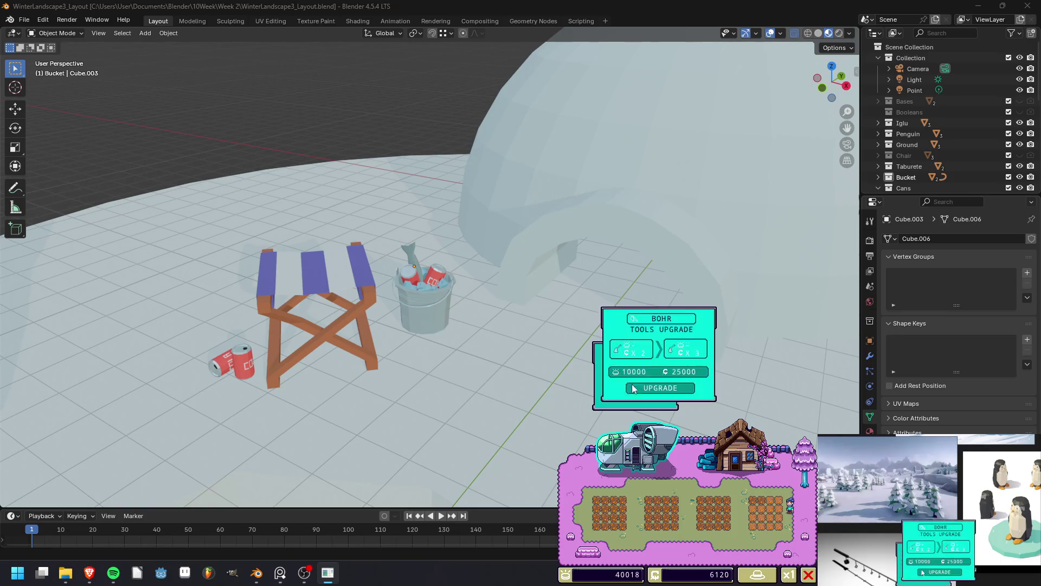
click(633, 400)
click(633, 400)
click(633, 398)
click(641, 462)
click(640, 462)
click(627, 353)
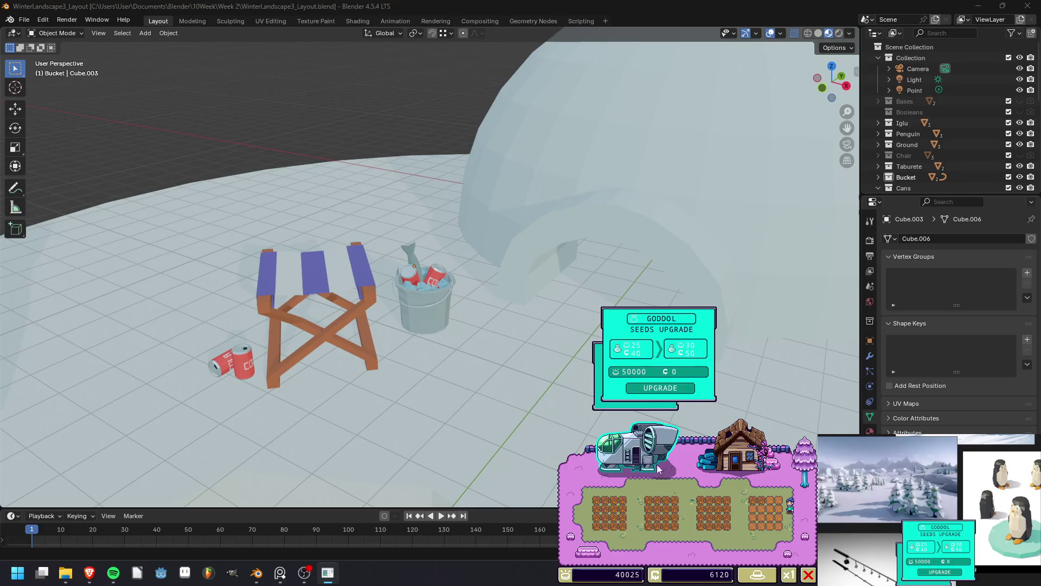
click(688, 507)
click(687, 503)
click(685, 513)
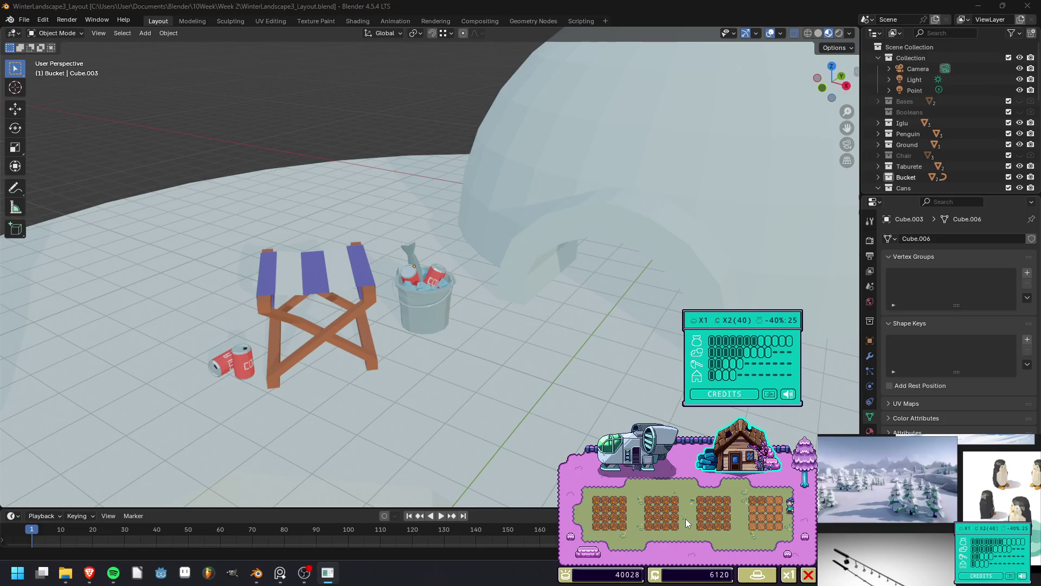
click(686, 518)
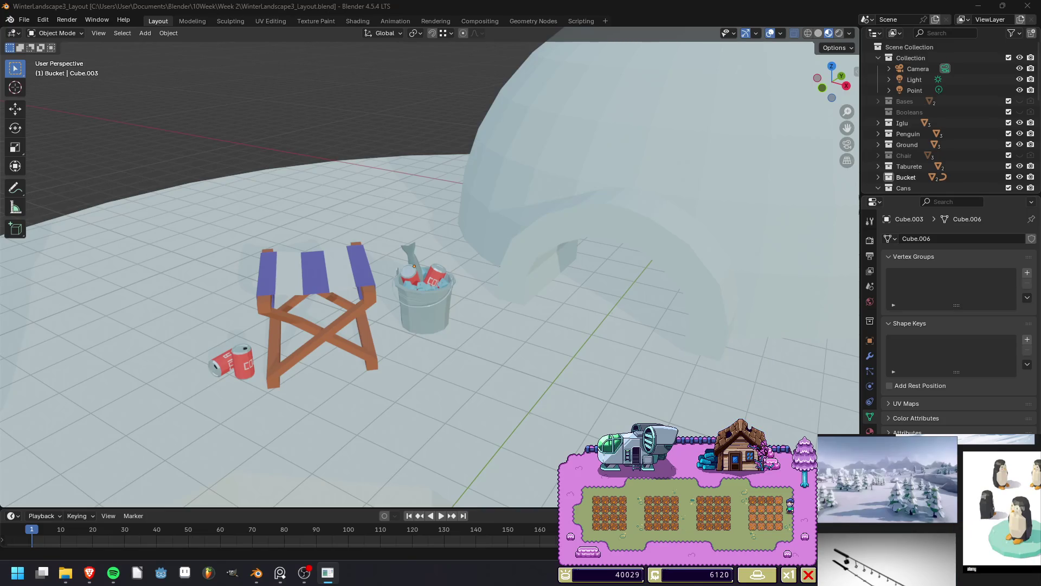
scroll(473, 261, down, 2)
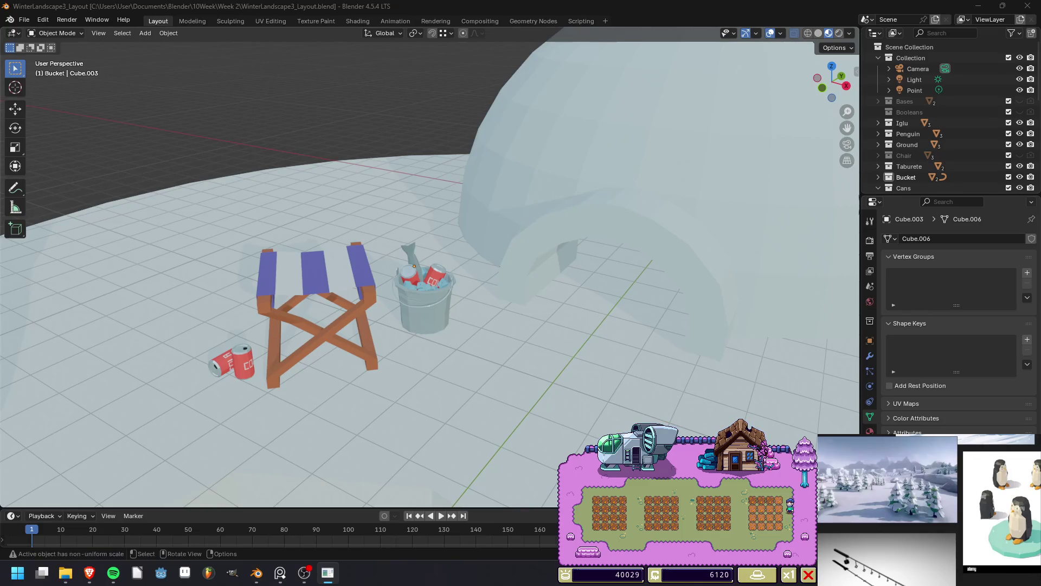
From an eye-level view, select the opened can beside the chair.
scroll(474, 261, down, 2)
scroll(474, 261, down, 2)
scroll(474, 262, up, 3)
mouse_move(474, 304)
middle_down()
mouse_move(480, 233)
mouse_move(480, 282)
middle_up()
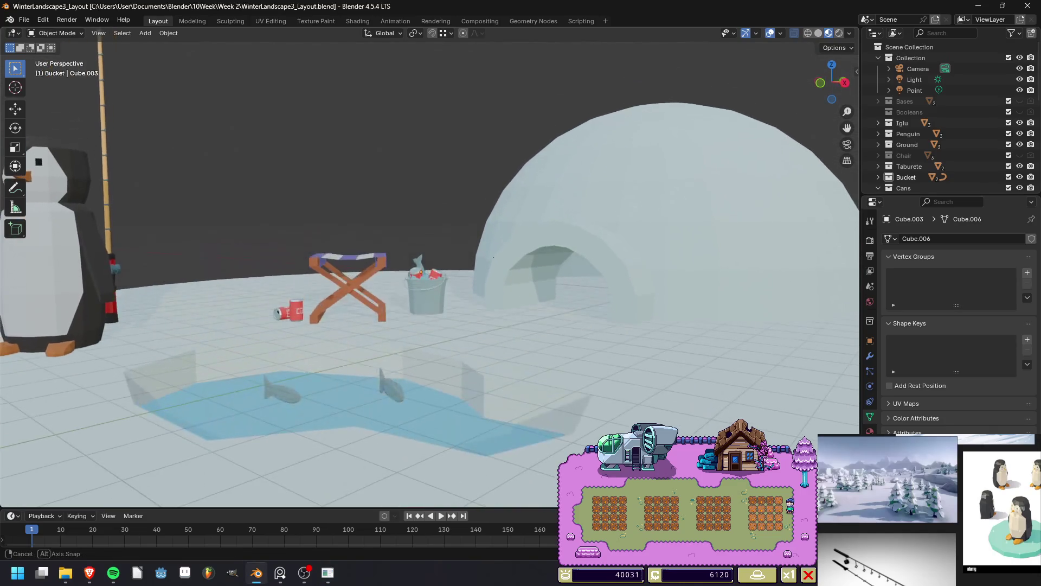
click(348, 288)
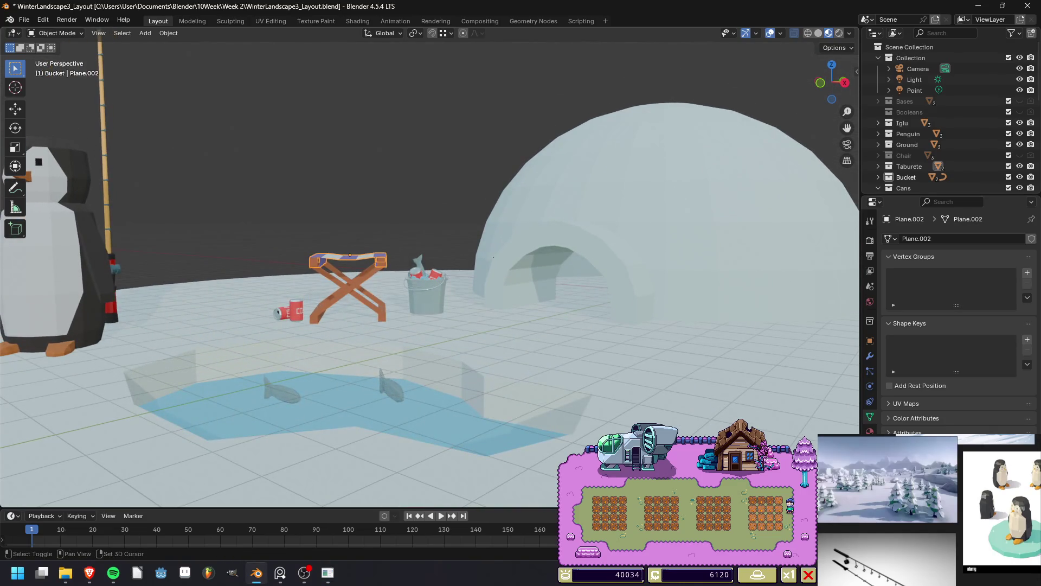
shift+click(296, 310)
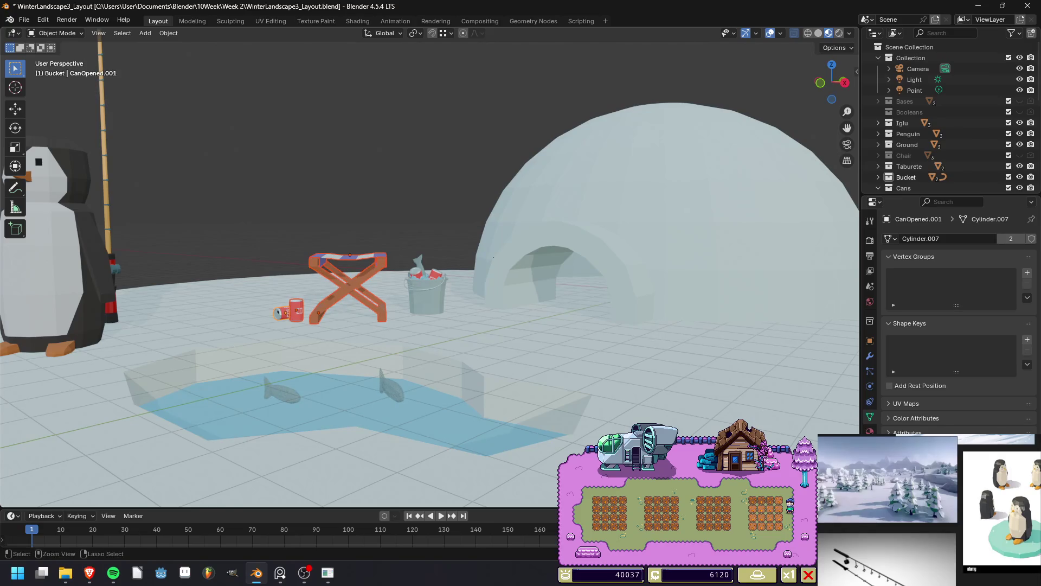
shift+click(347, 288)
Add the chair seat, chair legs and red can to the selection.
scroll(429, 271, up, 6)
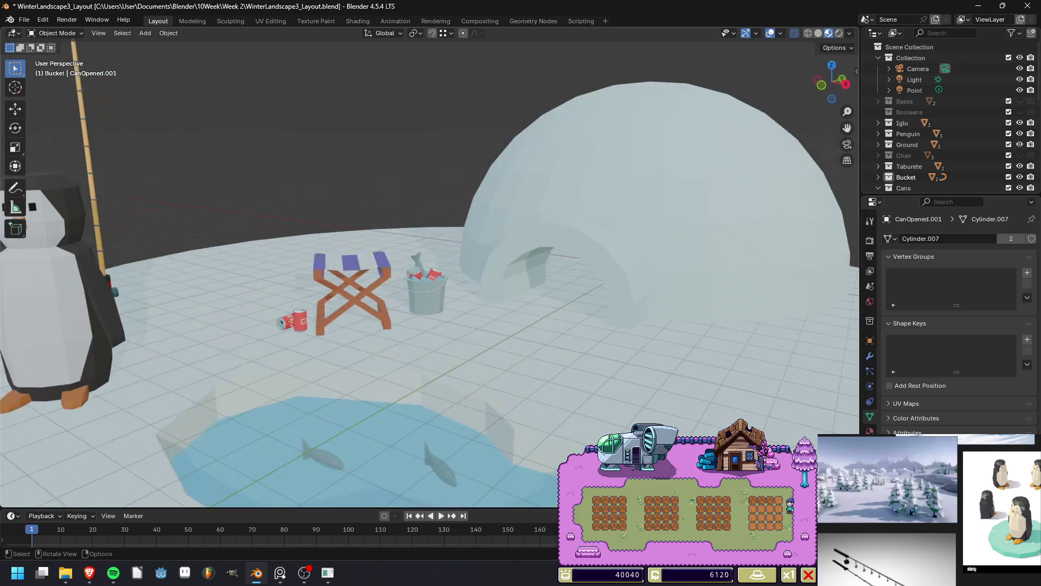
mouse_move(429, 271)
middle_down()
mouse_move(412, 303)
mouse_move(428, 228)
middle_up()
shift+click(217, 230)
shift+click(162, 348)
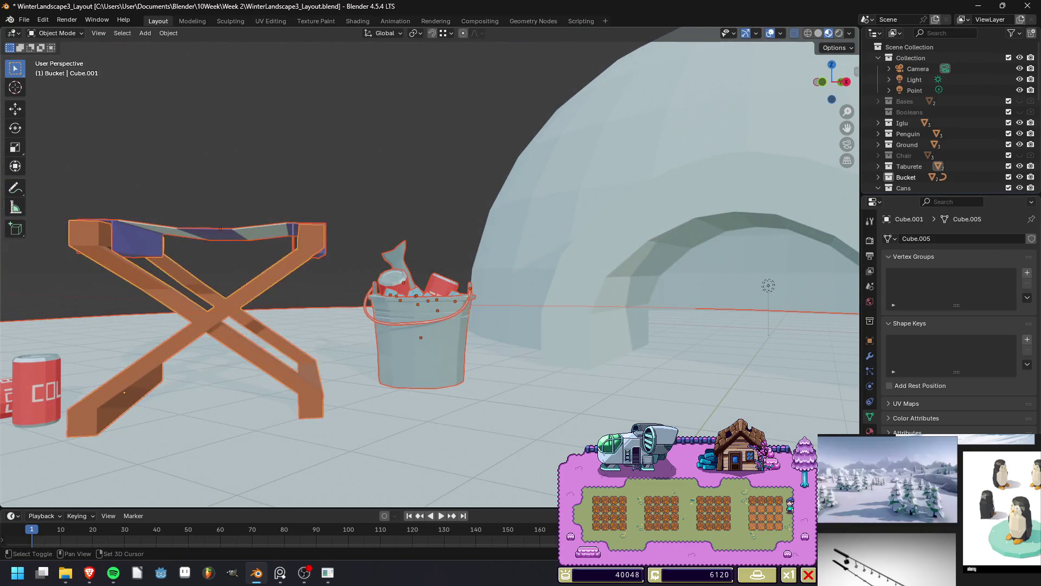
shift+click(35, 390)
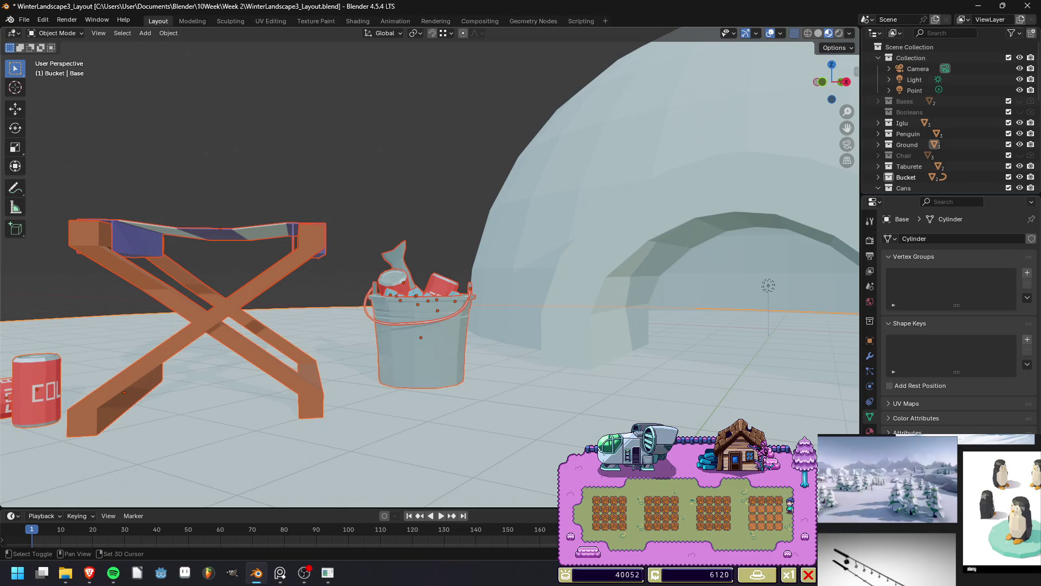
scroll(429, 271, down, 5)
middle_drag(429, 272, 429, 227)
Scale the props by about 1.389, raise them along Z, deselect and render.
key(s)
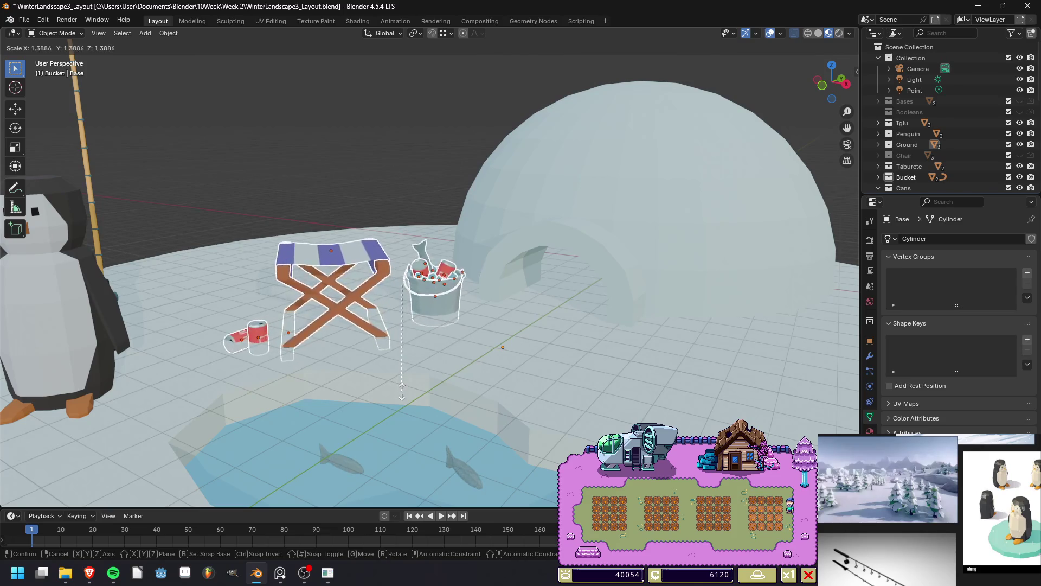
click(402, 390)
key(g)
key(z)
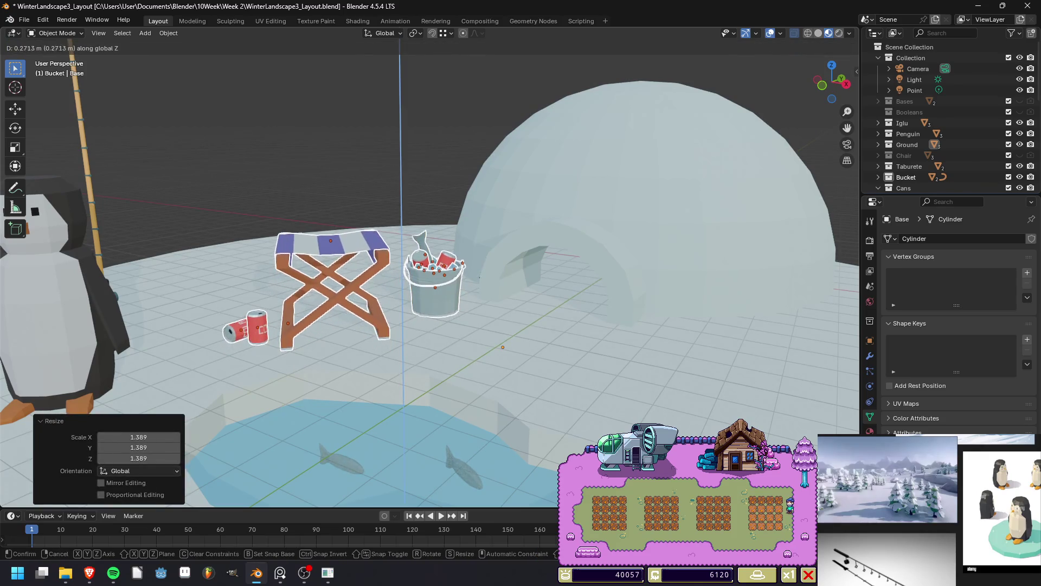
click(401, 143)
key(alt+a)
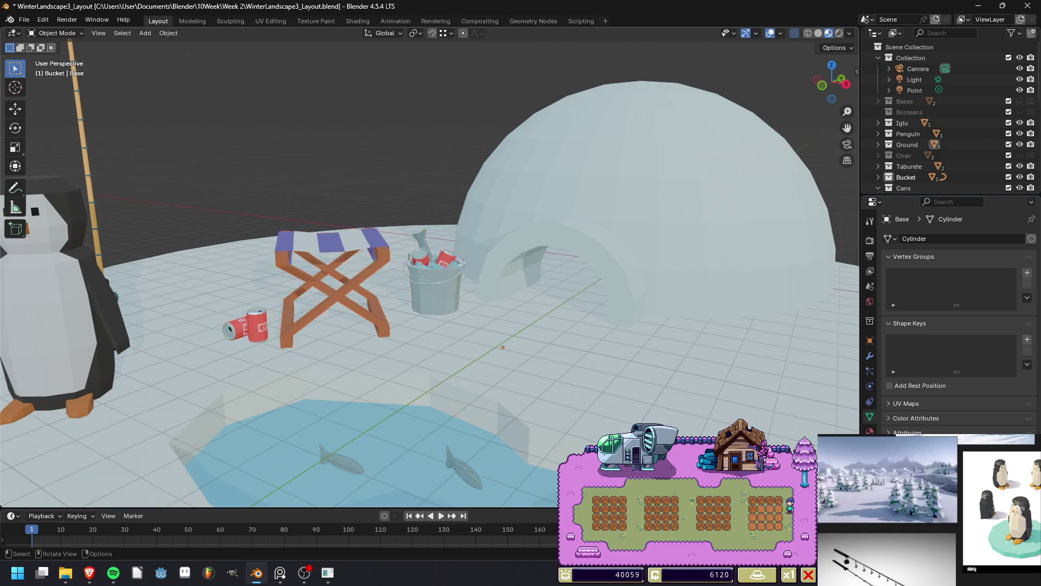
key(F12)
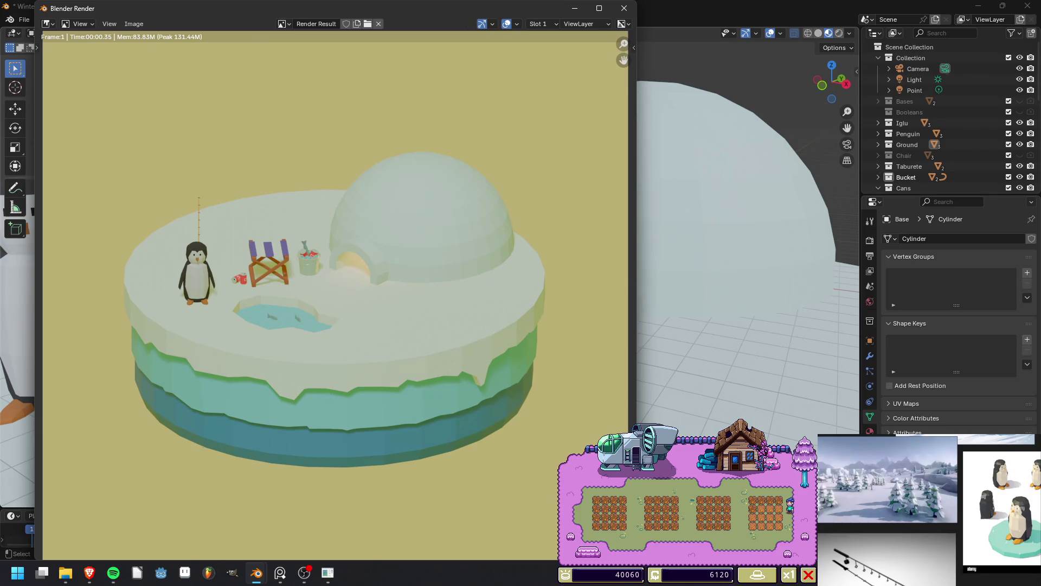
Reframe the whole island from a raised perspective and render a fresh preview.
click(625, 8)
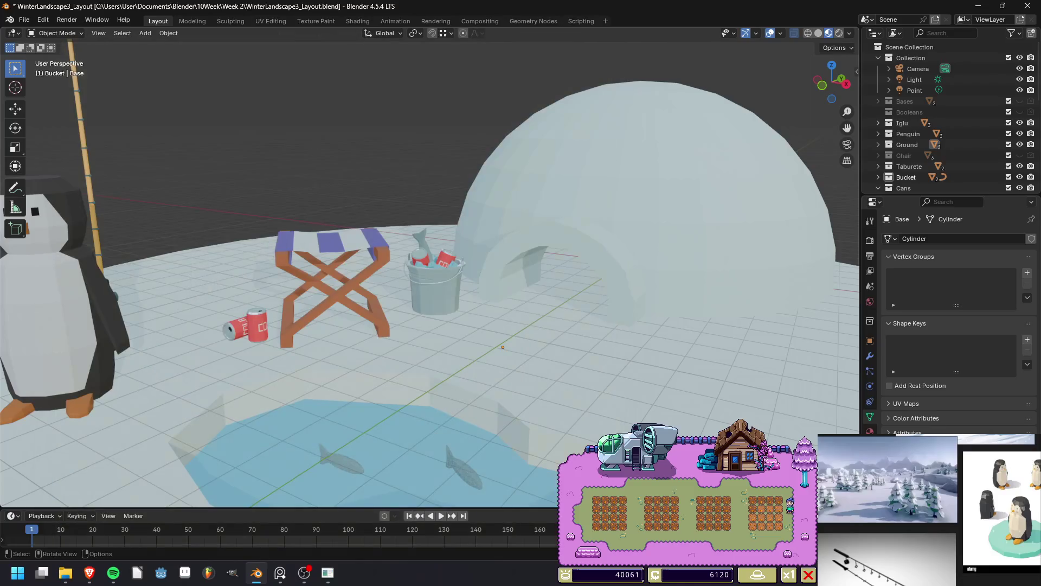
click(841, 79)
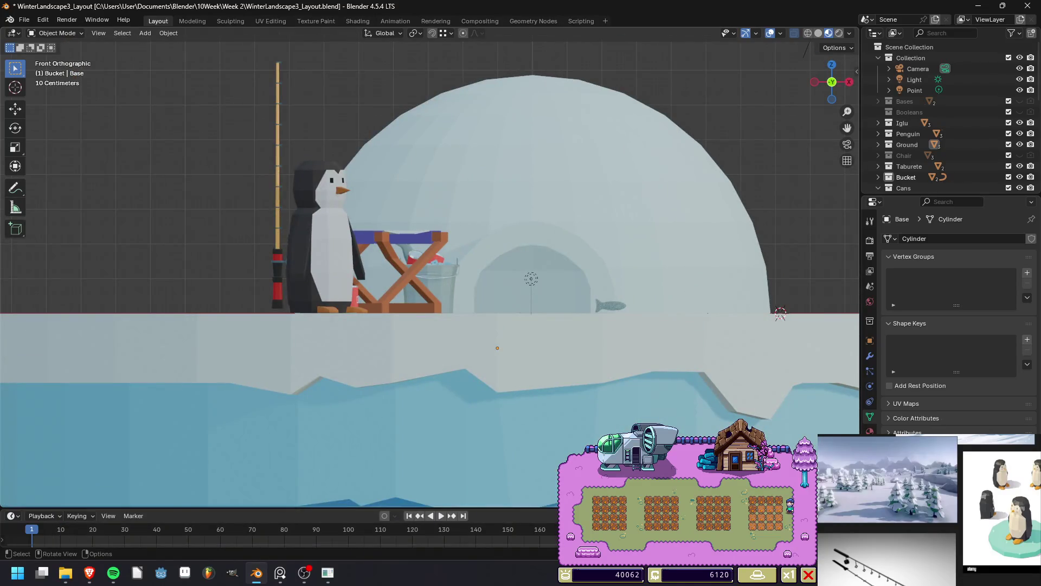
middle_drag(434, 244, 426, 325)
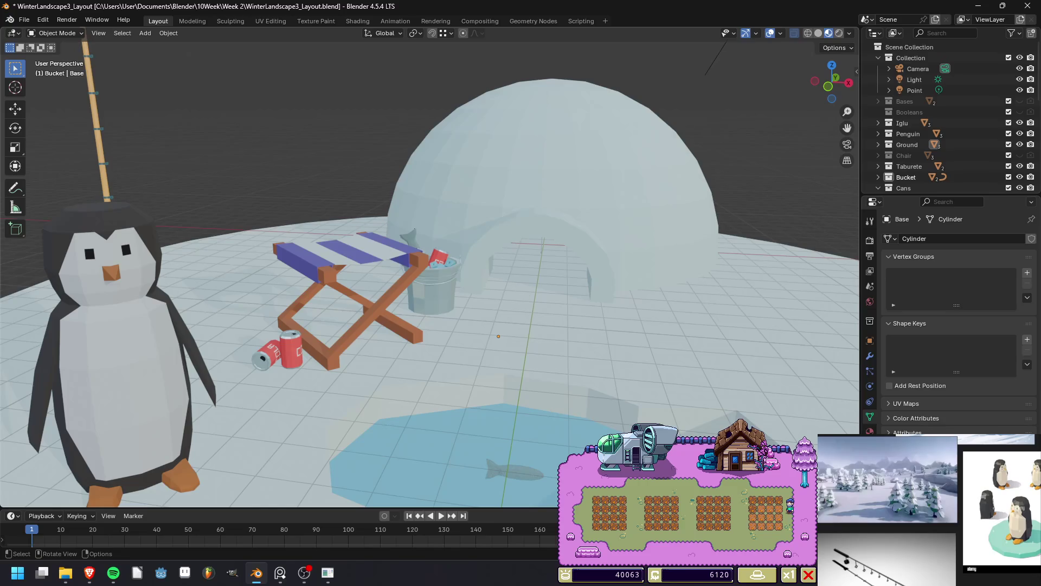
middle_drag(488, 271, 554, 261)
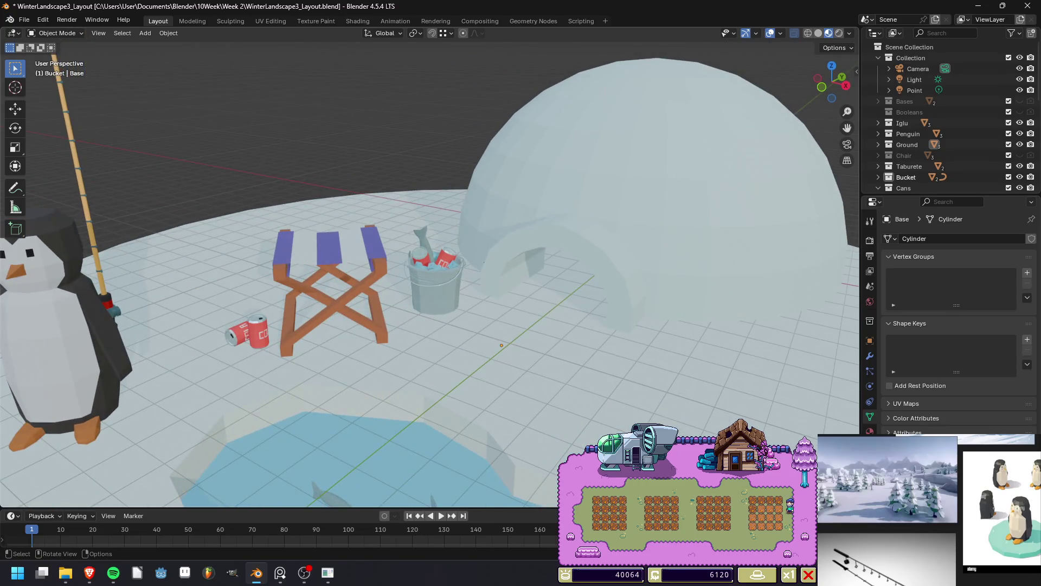
scroll(428, 280, down, 5)
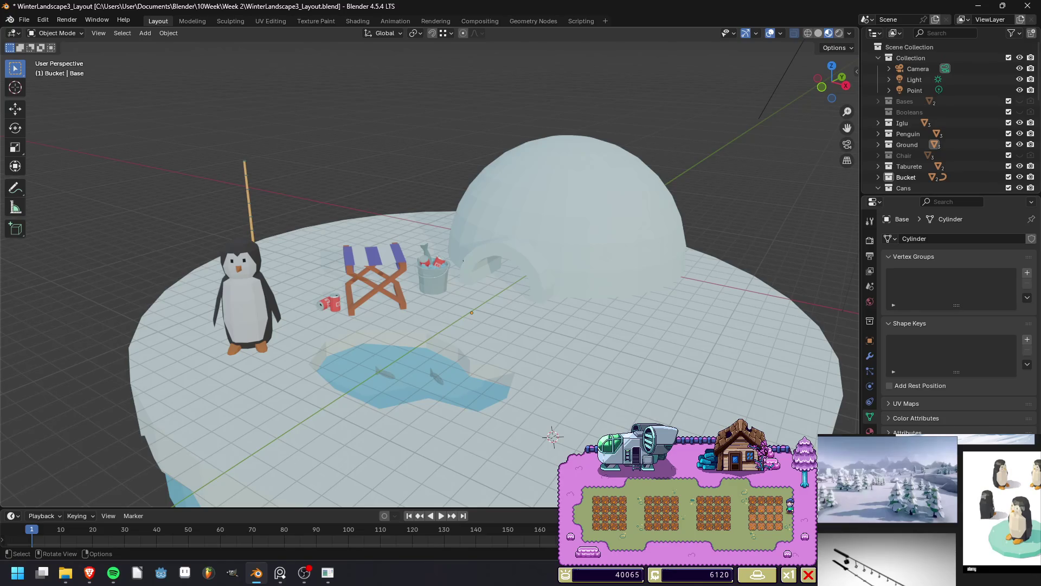
key(F12)
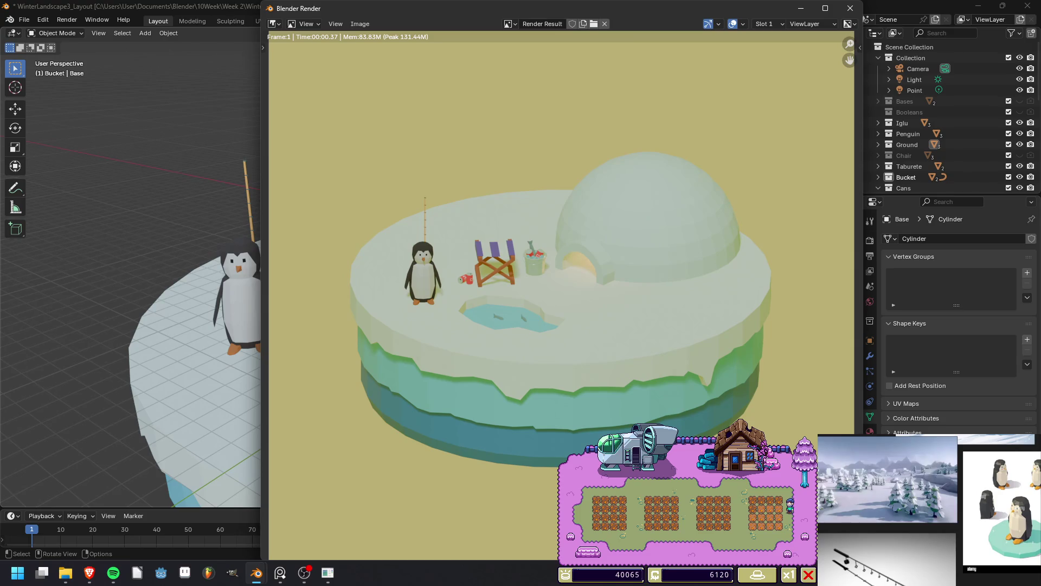
click(851, 8)
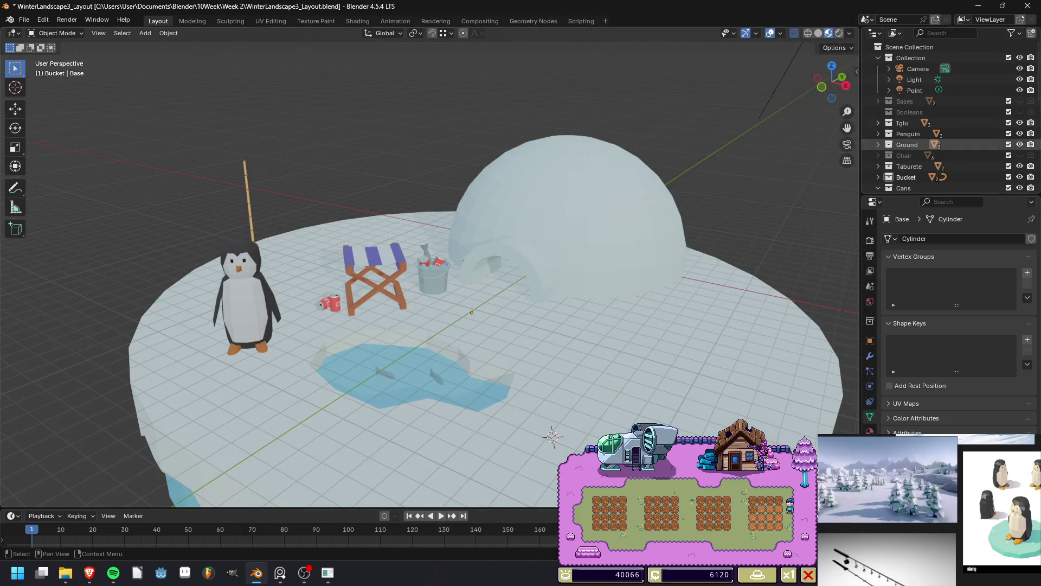
Select all Penguin collection objects, place them right of the igloo and turn them to face the scene.
right_click(908, 134)
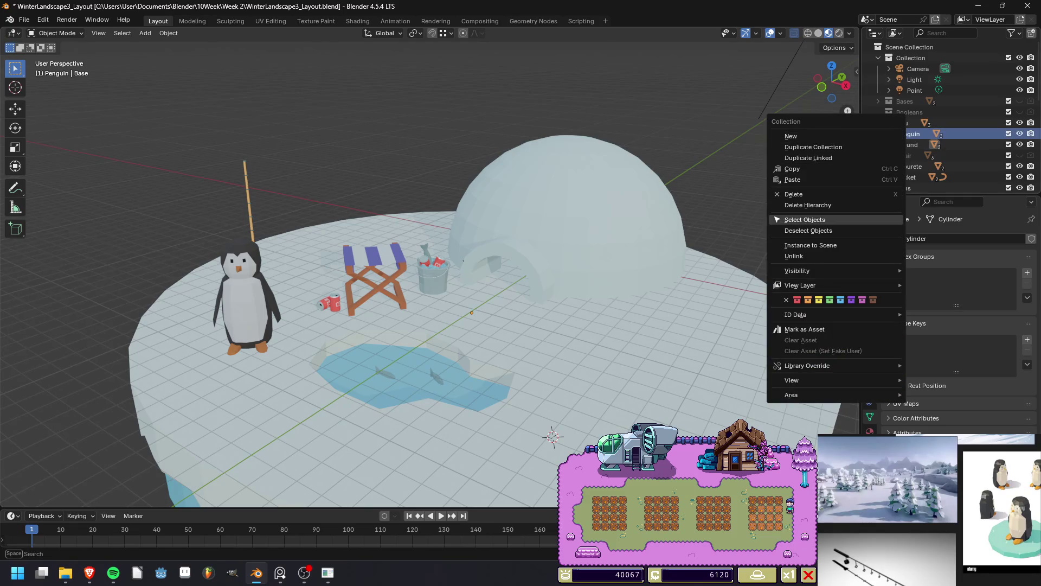
click(792, 220)
scroll(428, 271, down, 3)
key(g)
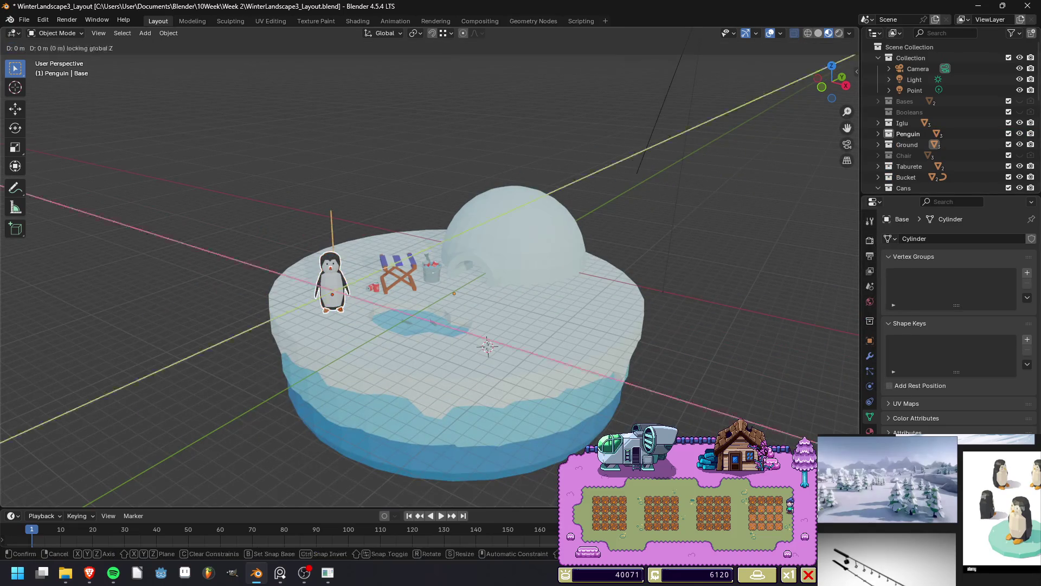
key(Return)
key(r)
key(z)
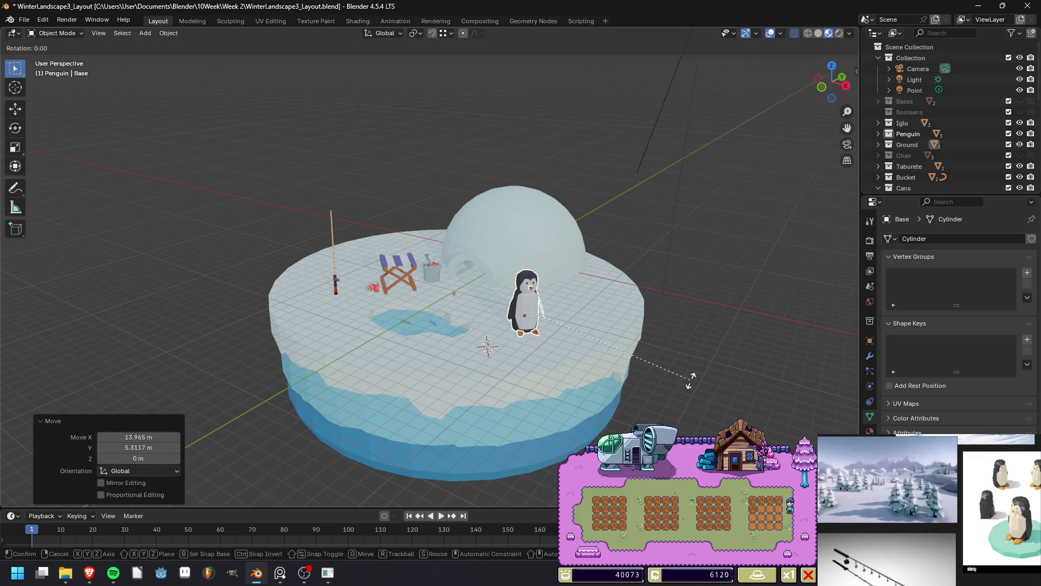
key(Return)
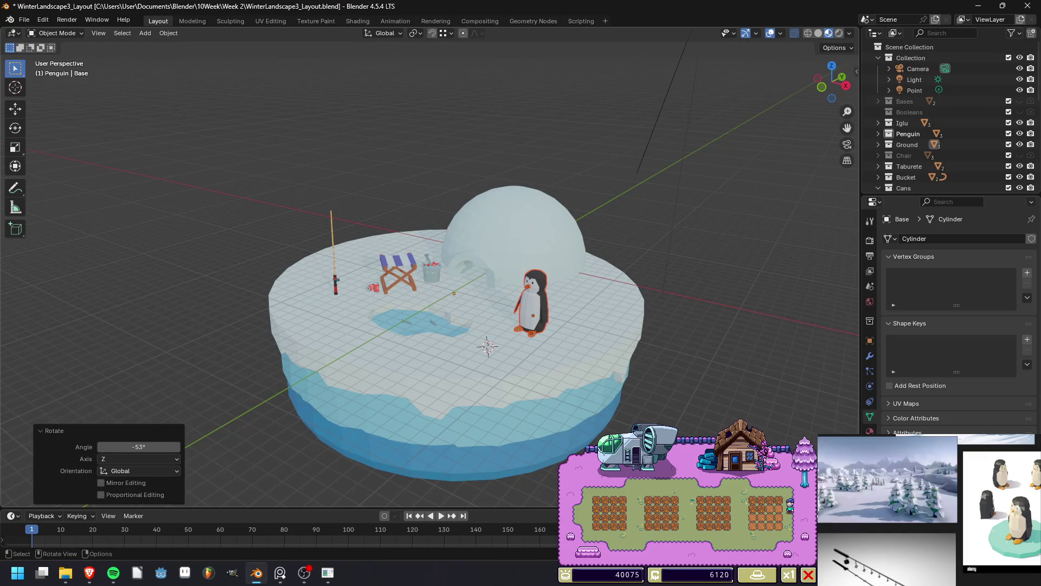
Place a rotated, enlarged penguin copy behind the chair.
middle_drag(434, 244, 448, 304)
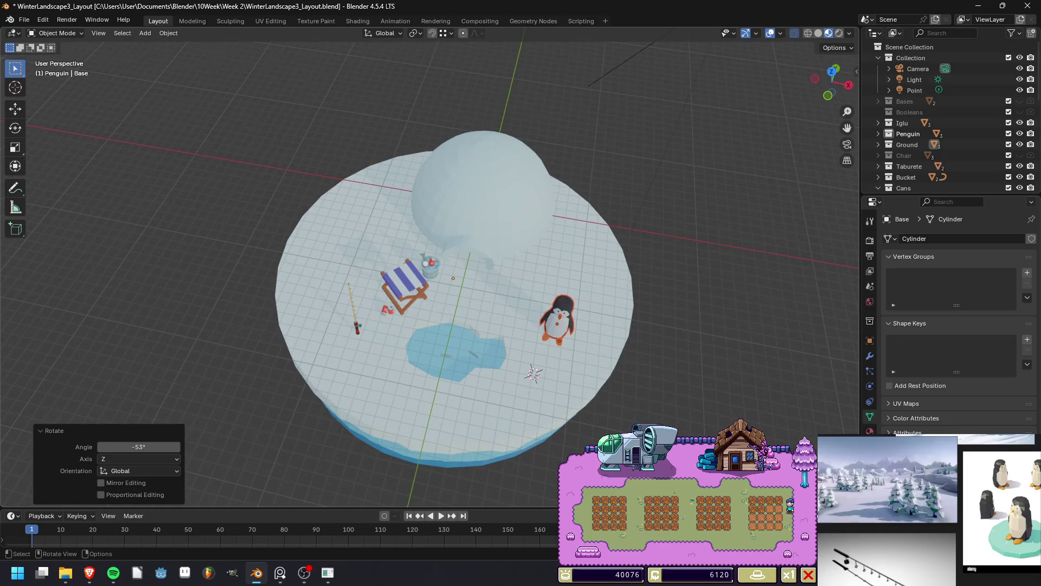
key(g)
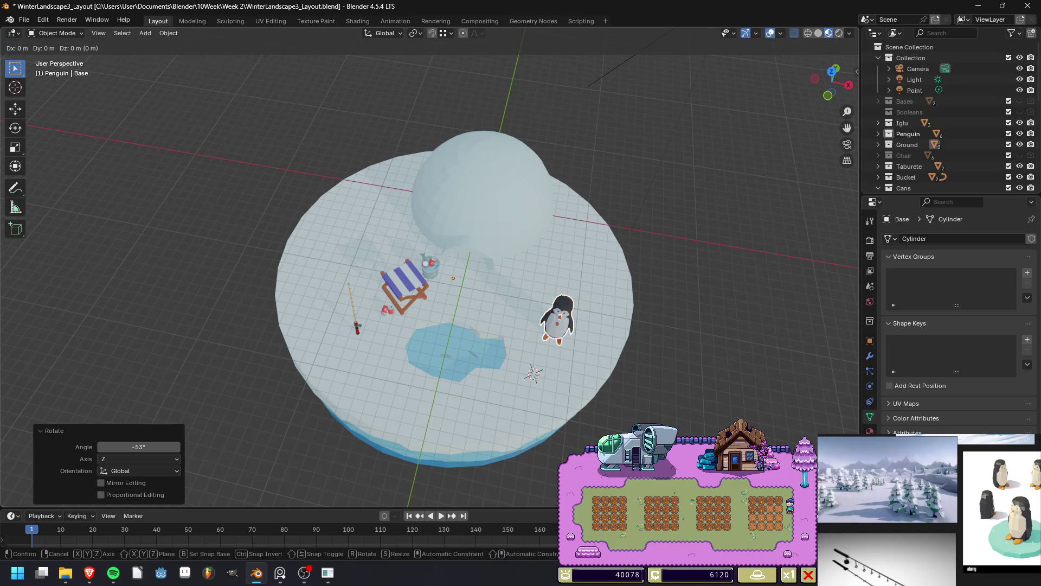
click(451, 261)
key(r)
click(434, 239)
key(s)
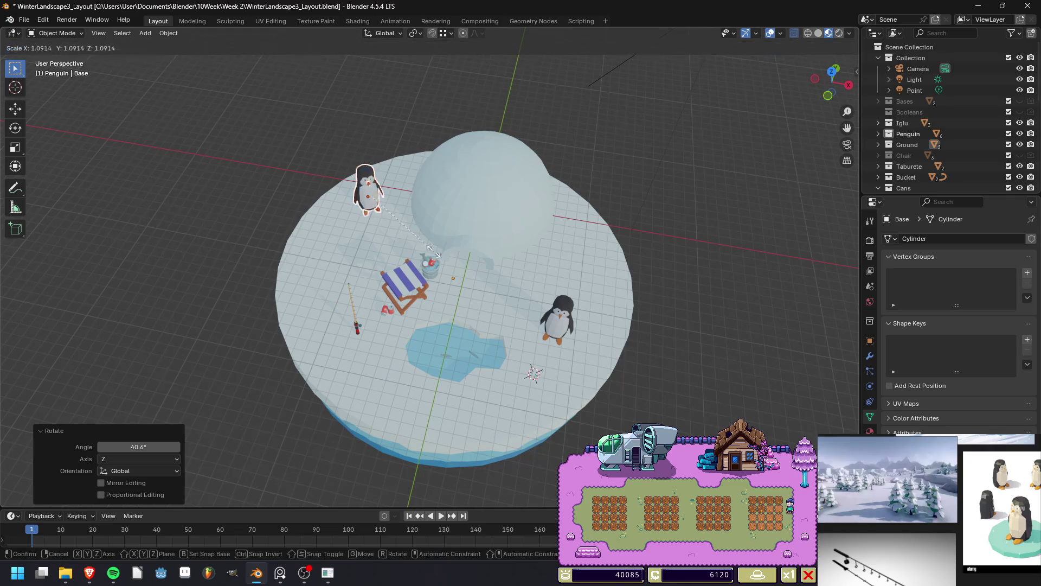
click(458, 257)
Rescale the penguin copy to 1.167 and lower it along Z onto the ice surface.
drag(833, 82, 832, 127)
click(826, 82)
scroll(469, 271, up, 3)
shift+middle_drag(632, 294, 663, 353)
key(s)
click(662, 353)
key(g)
key(z)
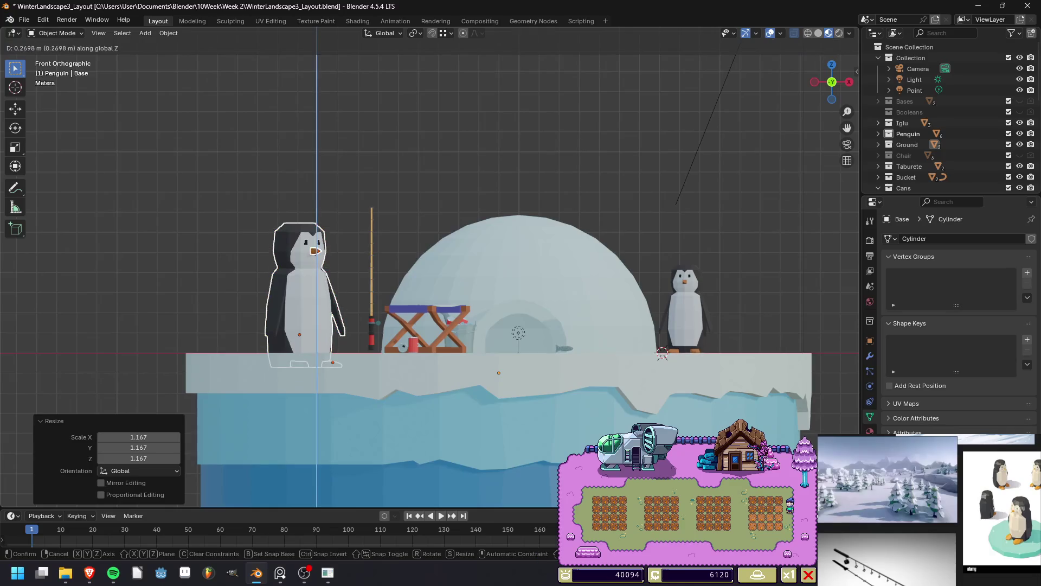
click(662, 354)
middle_drag(662, 354, 618, 322)
Render to check the penguins, then undo and readjust the copy's height along Z.
key(F12)
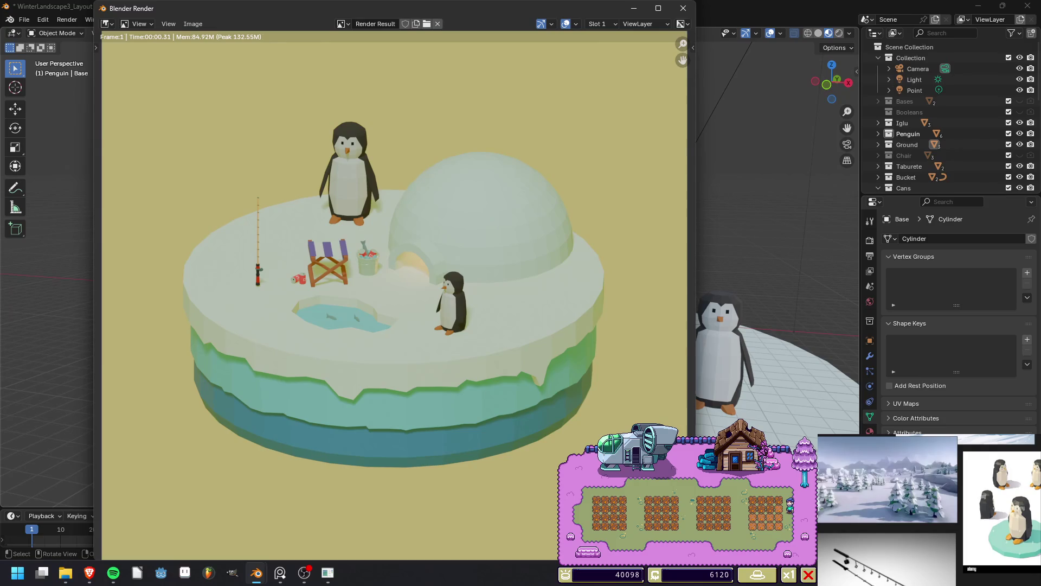
click(684, 8)
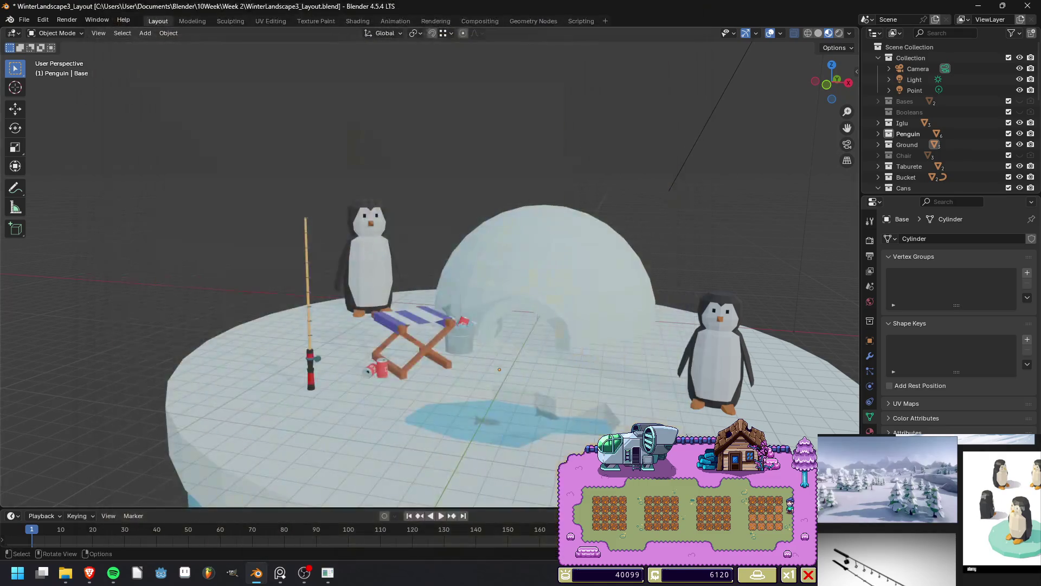
key(ctrl+z)
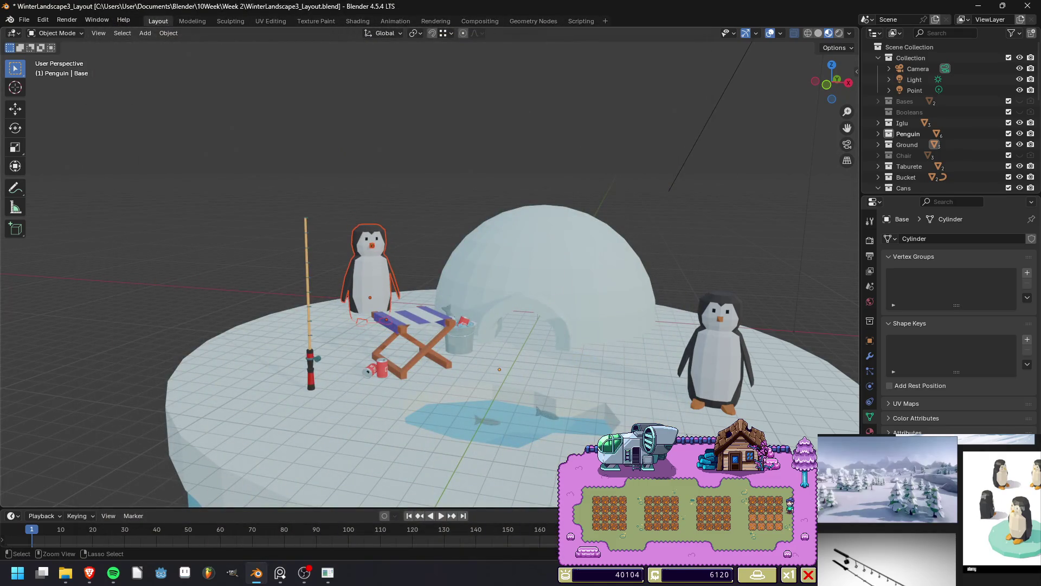
key(g)
key(z)
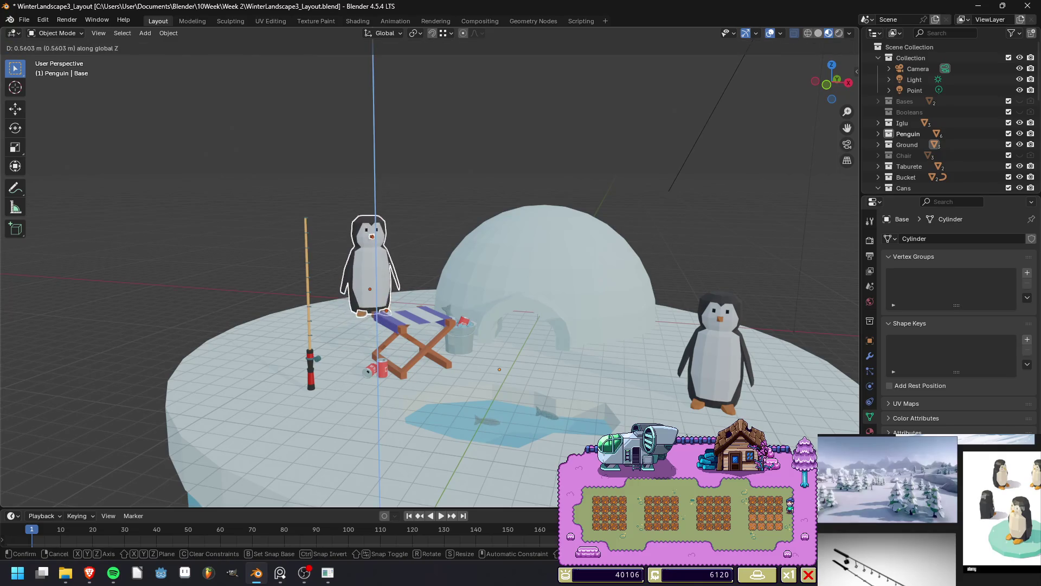
key(Return)
key(alt+a)
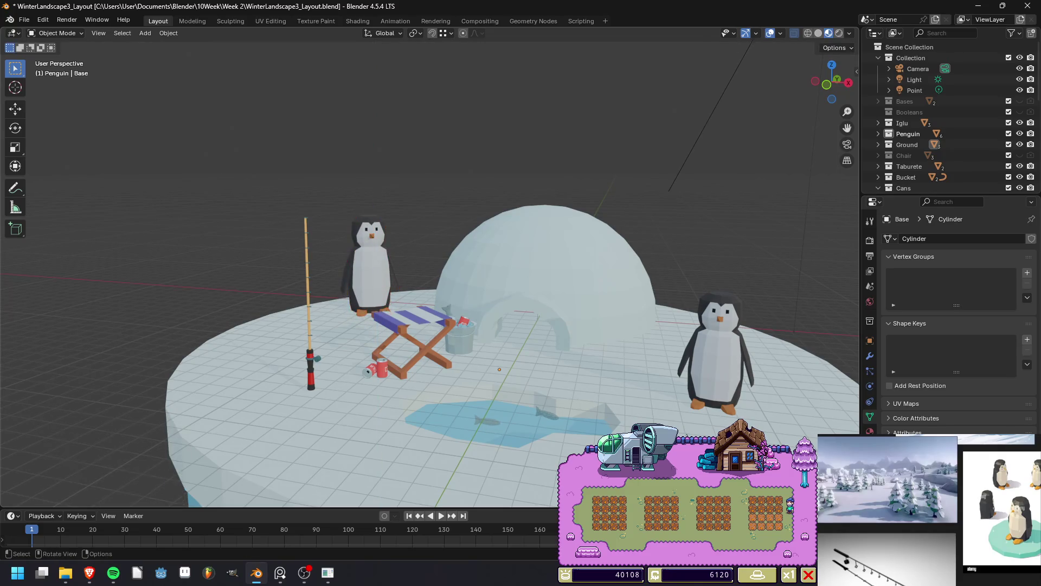
Select the right penguin's body, beak and foot and shrink them to 0.743.
mouse_move(760, 412)
middle_down()
mouse_move(741, 358)
mouse_move(724, 409)
middle_up()
click(741, 358)
shift+click(724, 298)
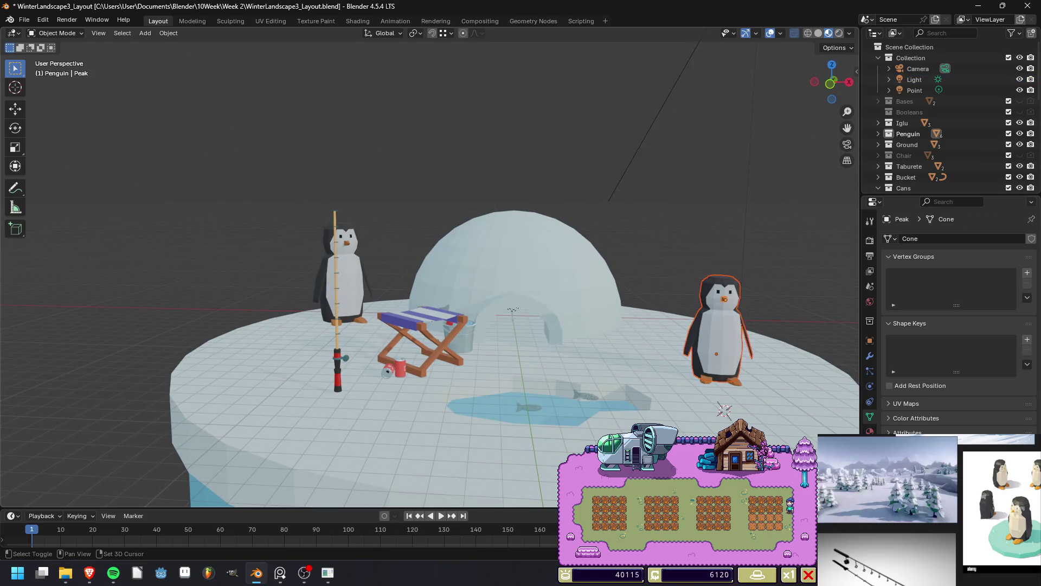
shift+click(733, 381)
key(s)
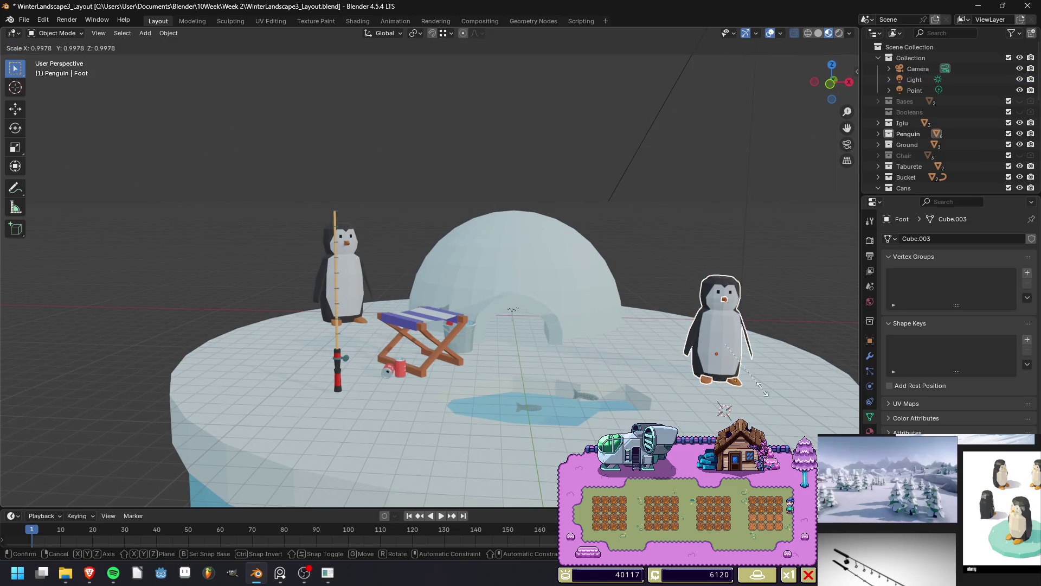
click(724, 410)
Rescale the right penguin to 0.902, lower it onto the ice and render the scene.
middle_drag(724, 409, 743, 347)
key(s)
click(743, 347)
key(g)
key(z)
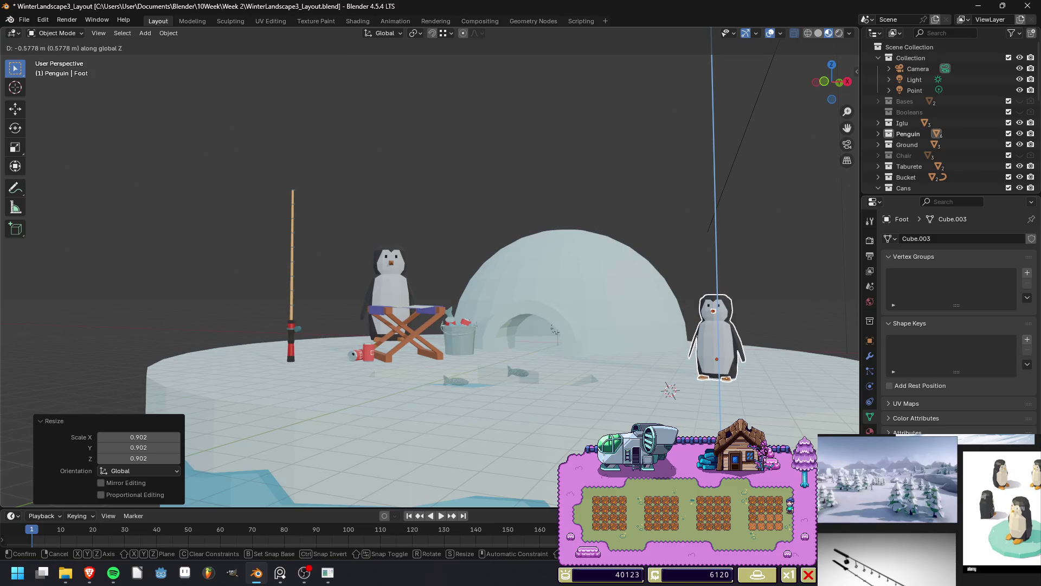
key(Return)
click(725, 375)
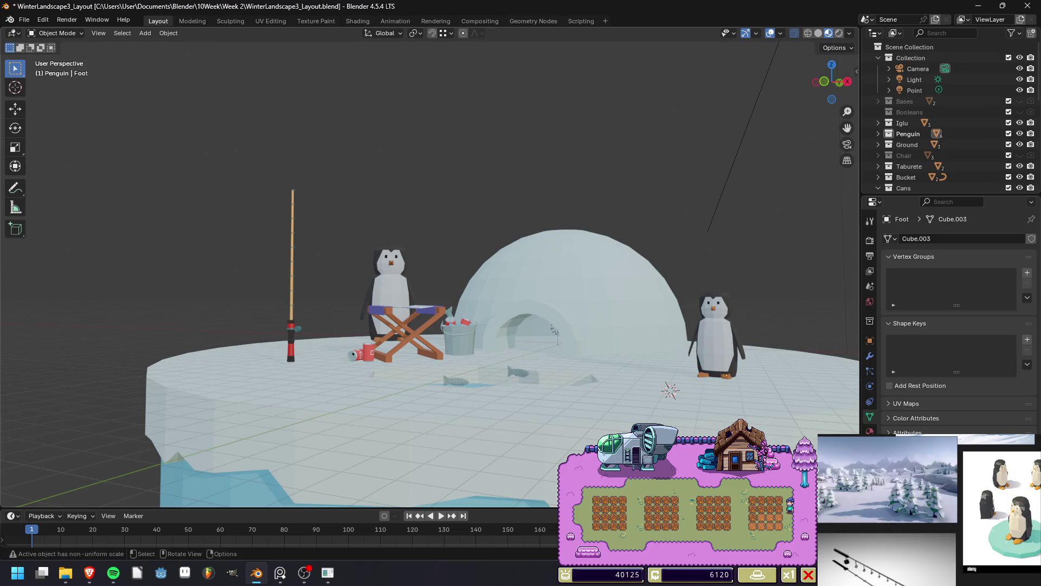
key(F12)
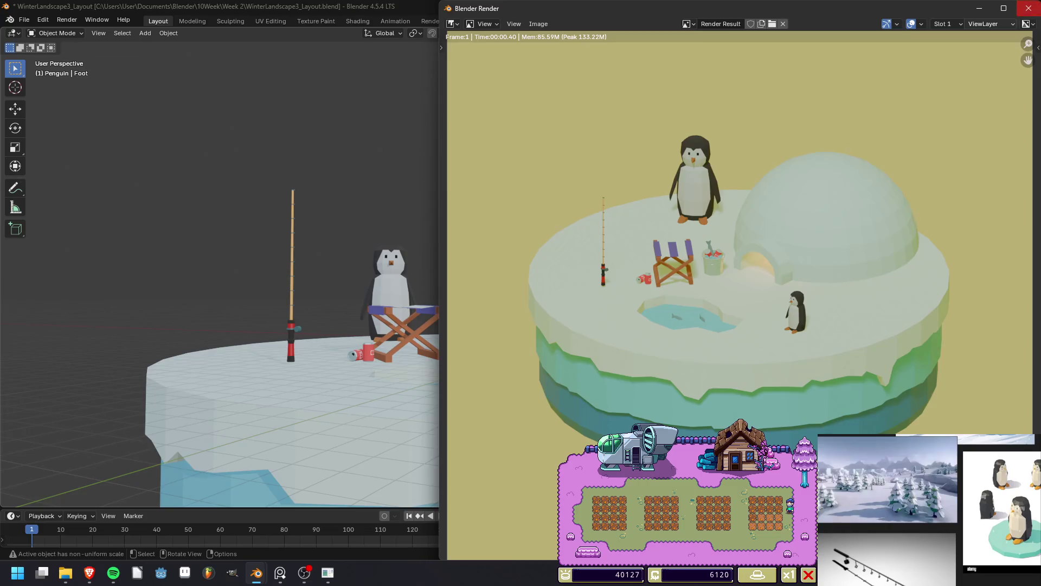
click(1028, 8)
key(ctrl+z)
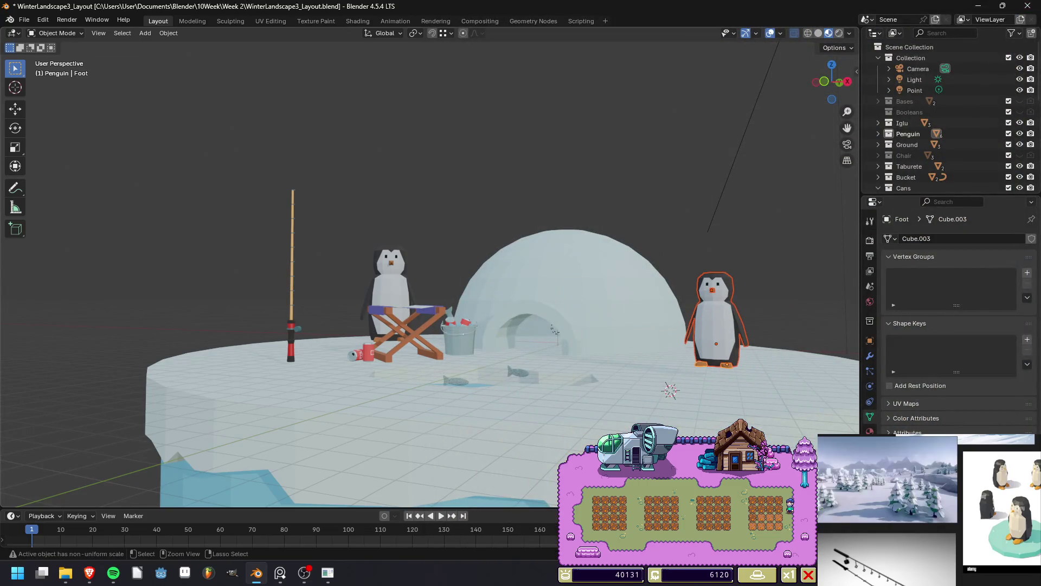
key(g)
key(z)
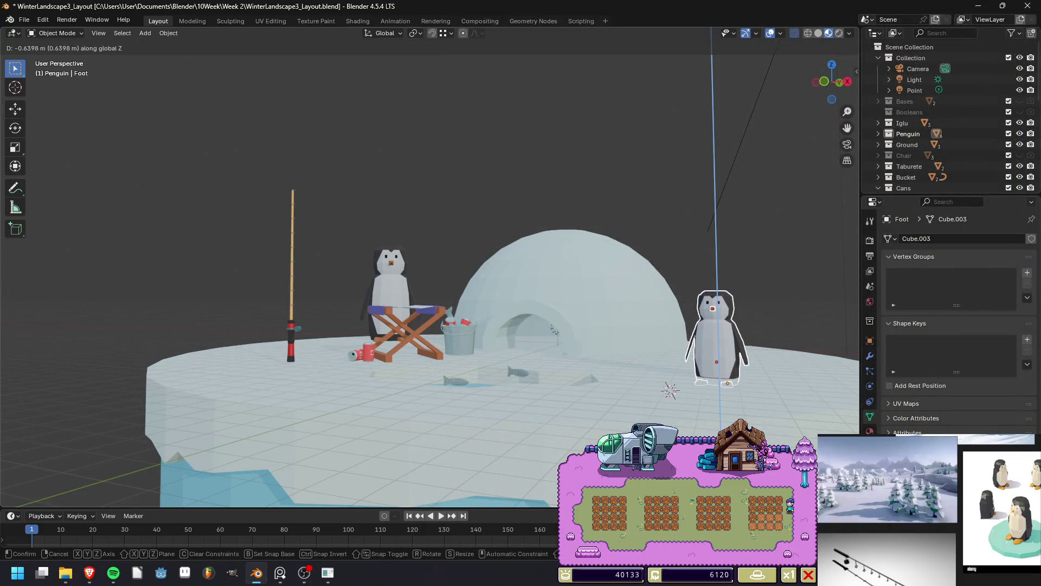
click(555, 329)
key(alt+a)
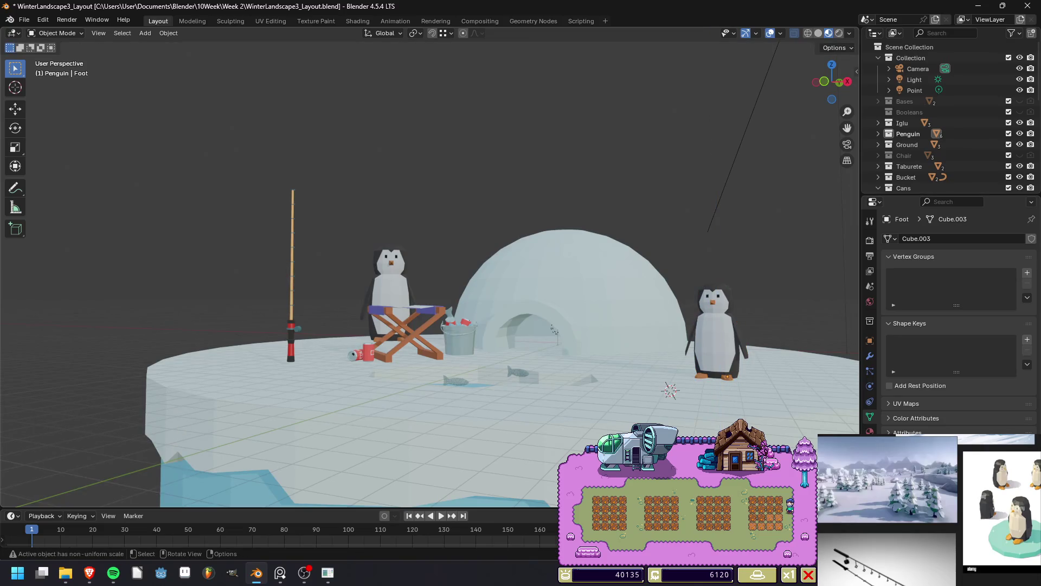
key(F12)
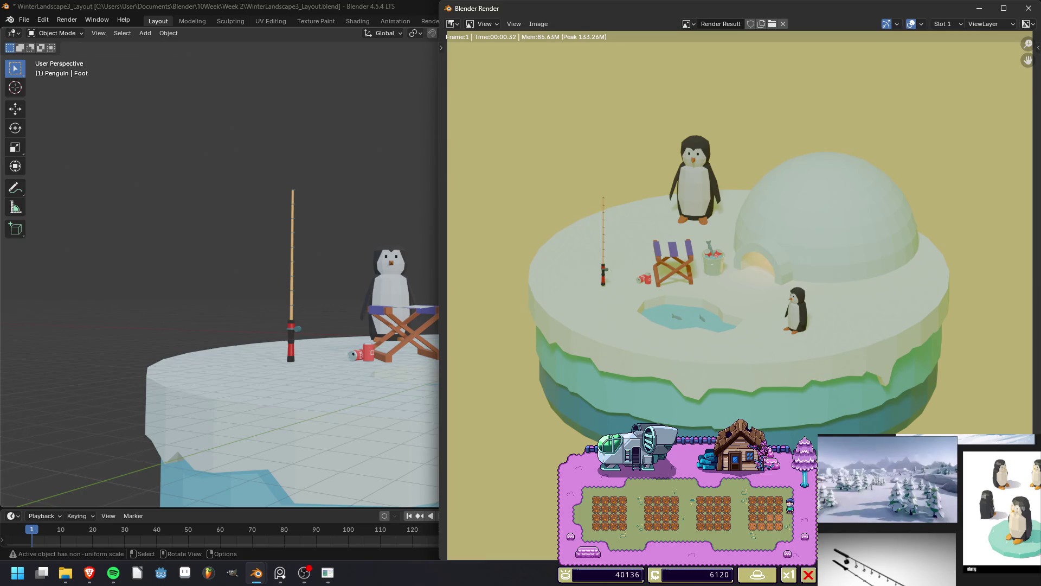
click(1028, 8)
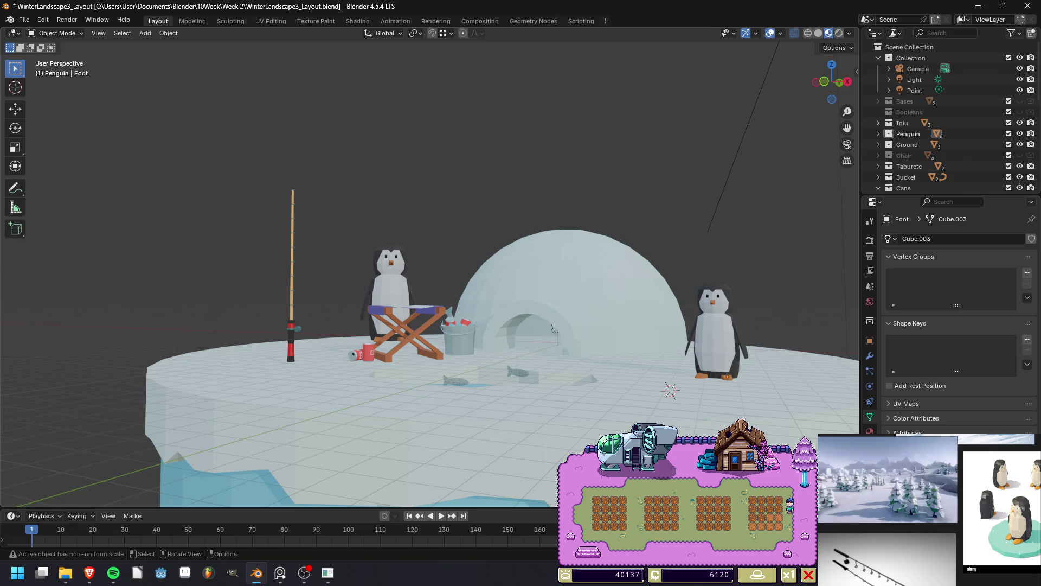
middle_drag(554, 329, 396, 255)
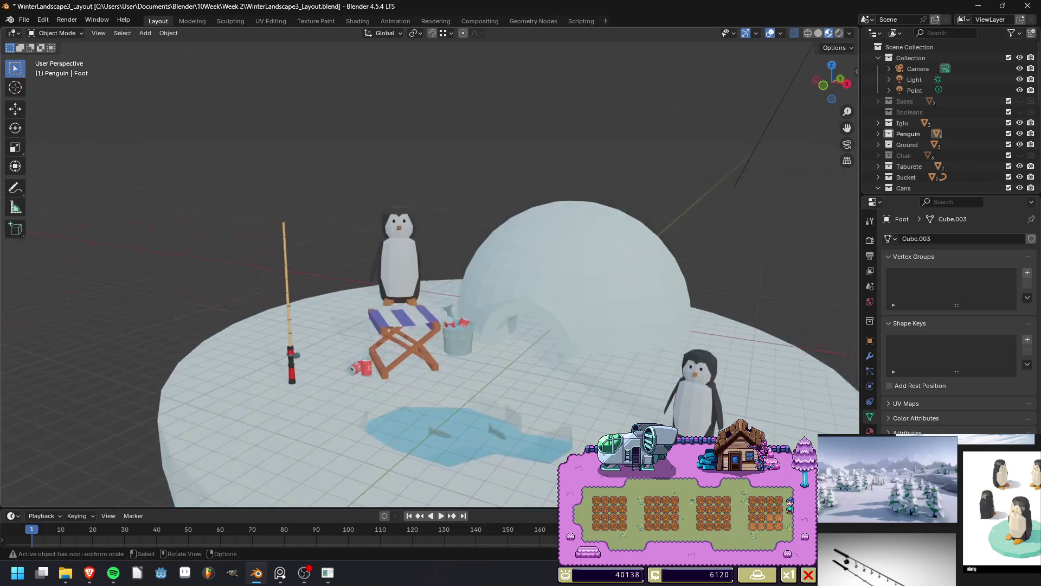
Select the left penguin's body and check its mesh in Edit Mode with X-ray on.
click(396, 255)
key(Tab)
scroll(382, 179, up, 3)
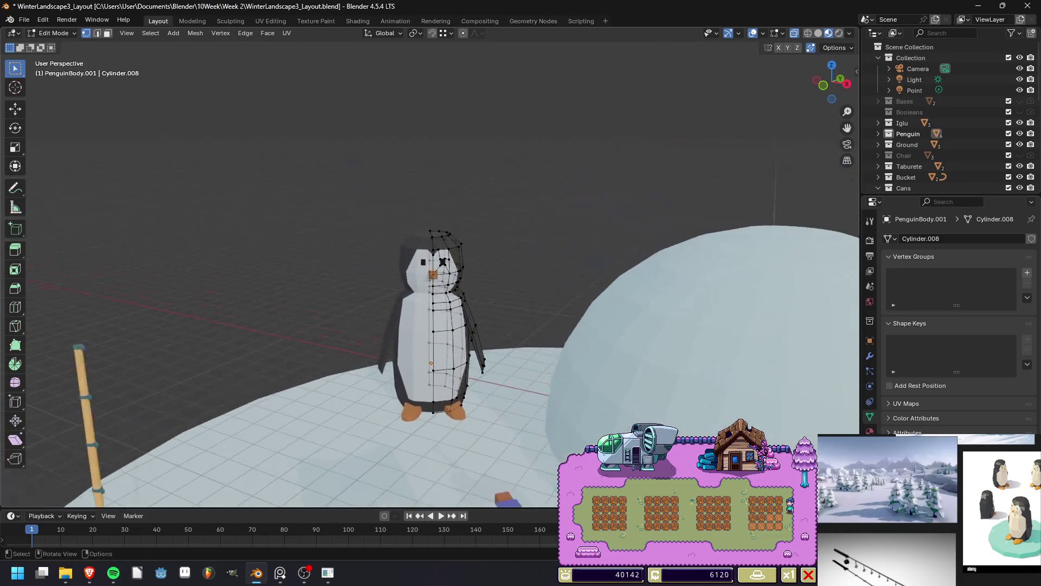
key(Tab)
key(z)
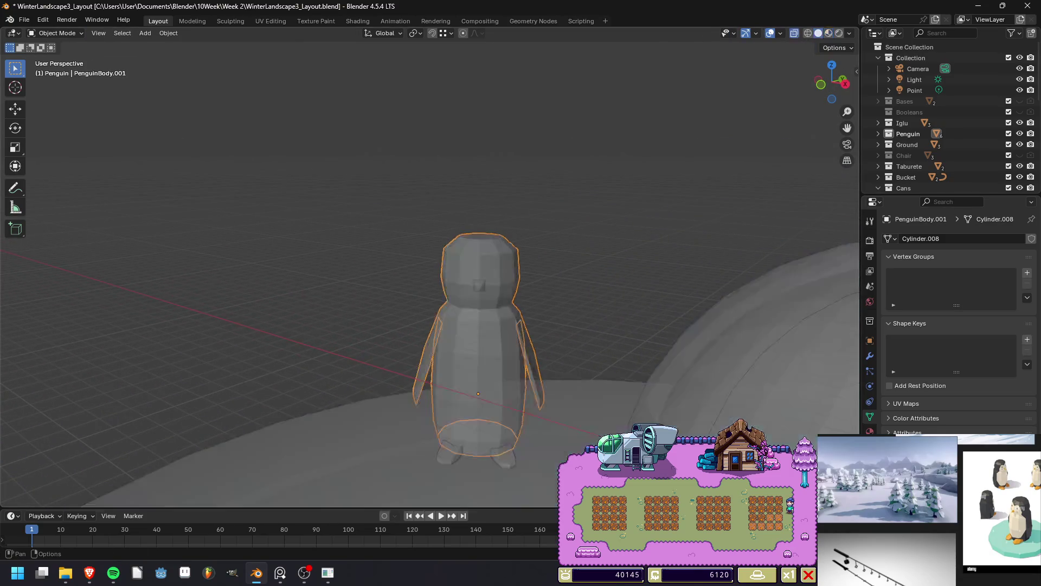
key(Tab)
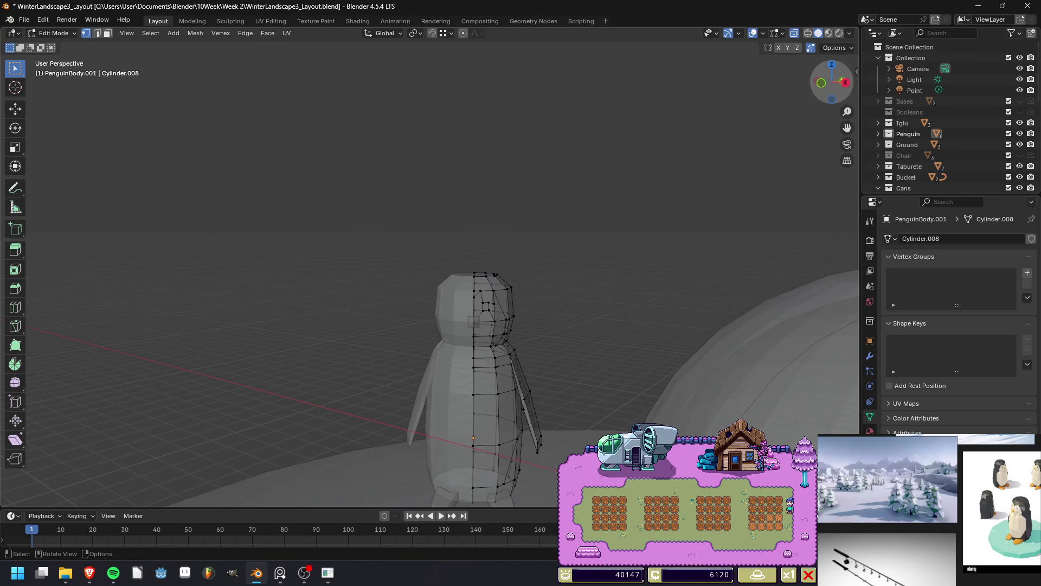
key(Tab)
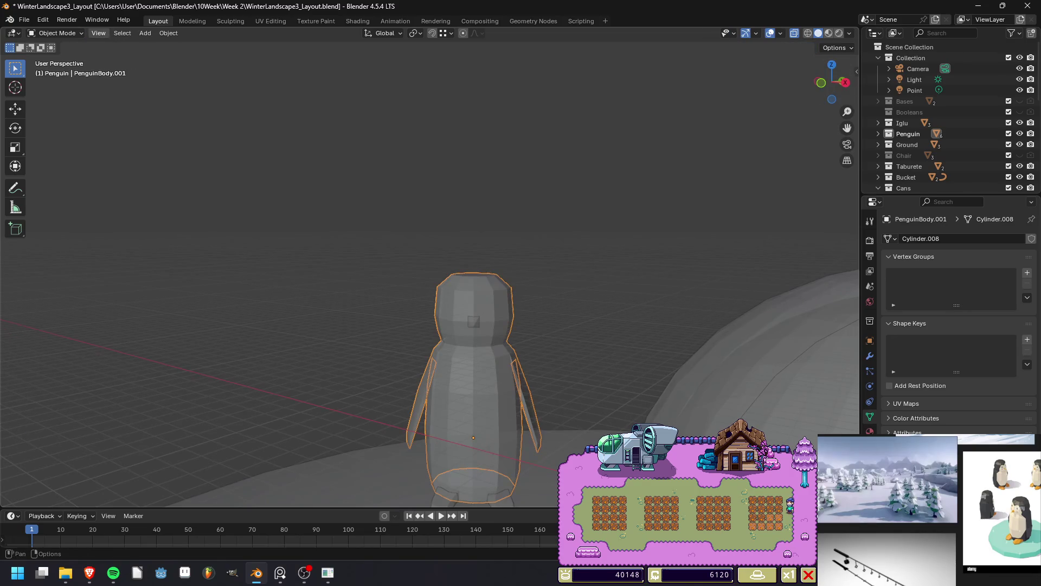
Isolate PenguinBody.001 in Local View and inspect its waist mesh in Edit Mode.
click(98, 33)
mouse_move(120, 136)
click(271, 137)
key(Tab)
scroll(429, 265, up, 6)
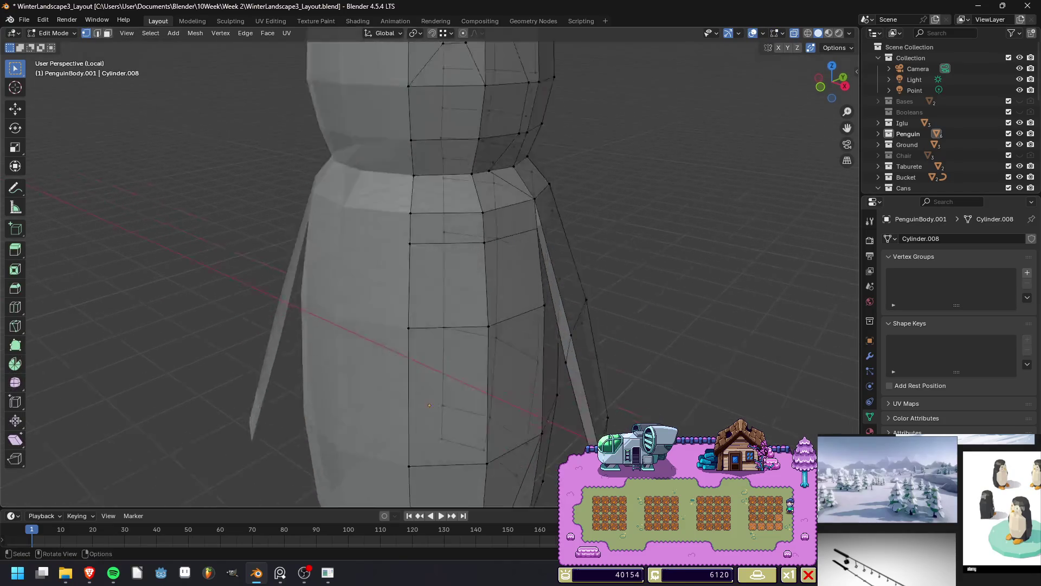
middle_drag(413, 260, 433, 255)
alt+click(399, 133)
middle_drag(398, 133, 379, 141)
mouse_move(436, 387)
middle_down()
mouse_move(440, 466)
mouse_move(448, 402)
middle_up()
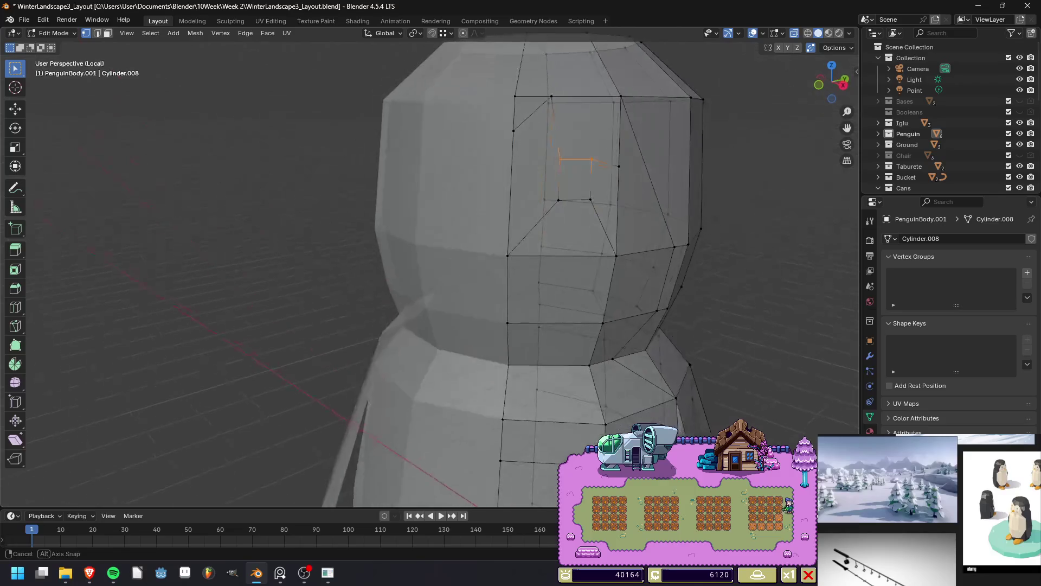
key(Tab)
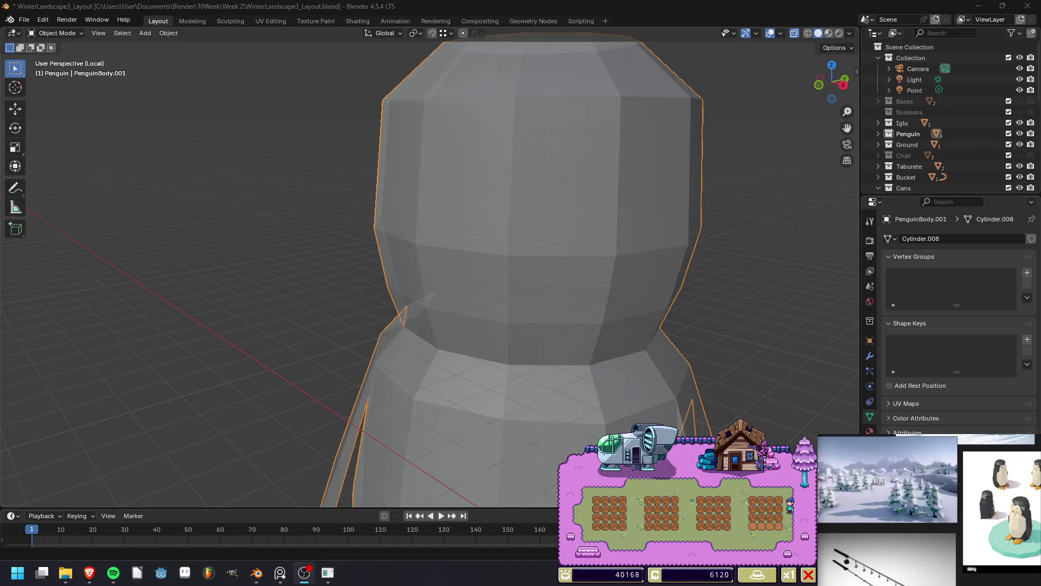
key(alt+Tab)
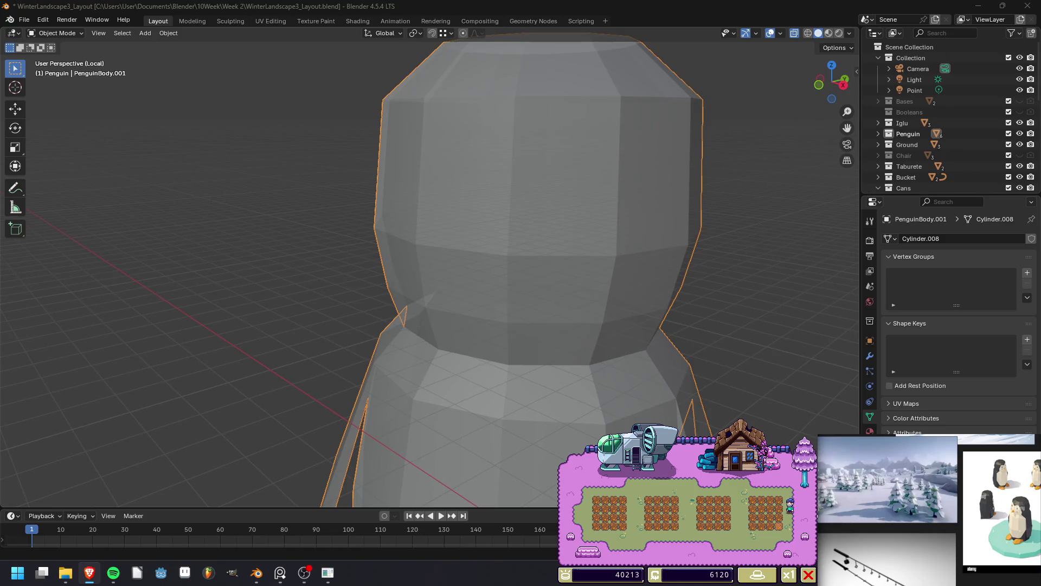
Enter Edit Mode on the penguin body and select the square eye face in face mode.
key(Tab)
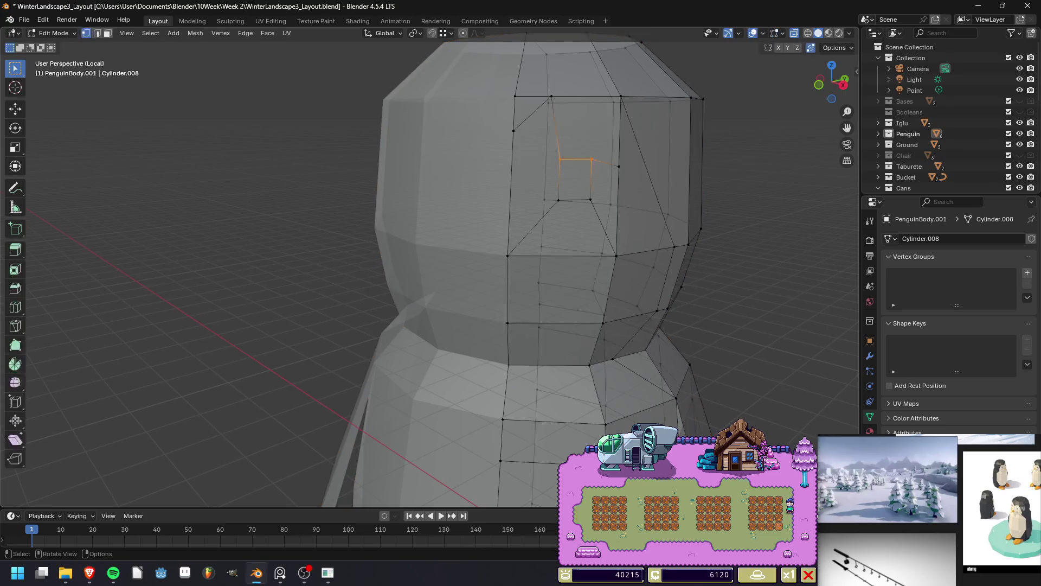
click(592, 159)
key(3)
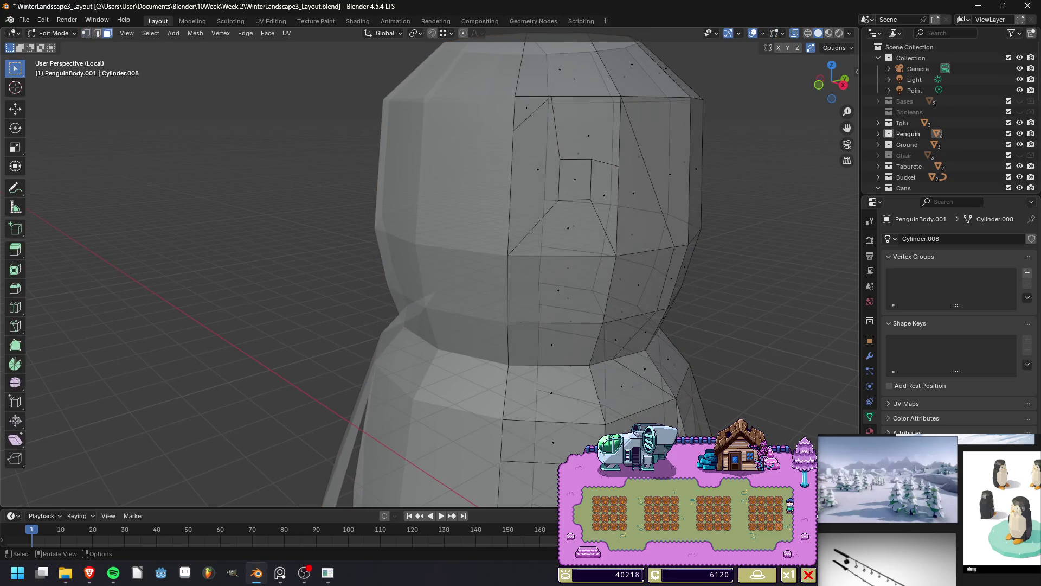
click(575, 179)
Browse the View menu's submenus, then close the menu.
click(127, 33)
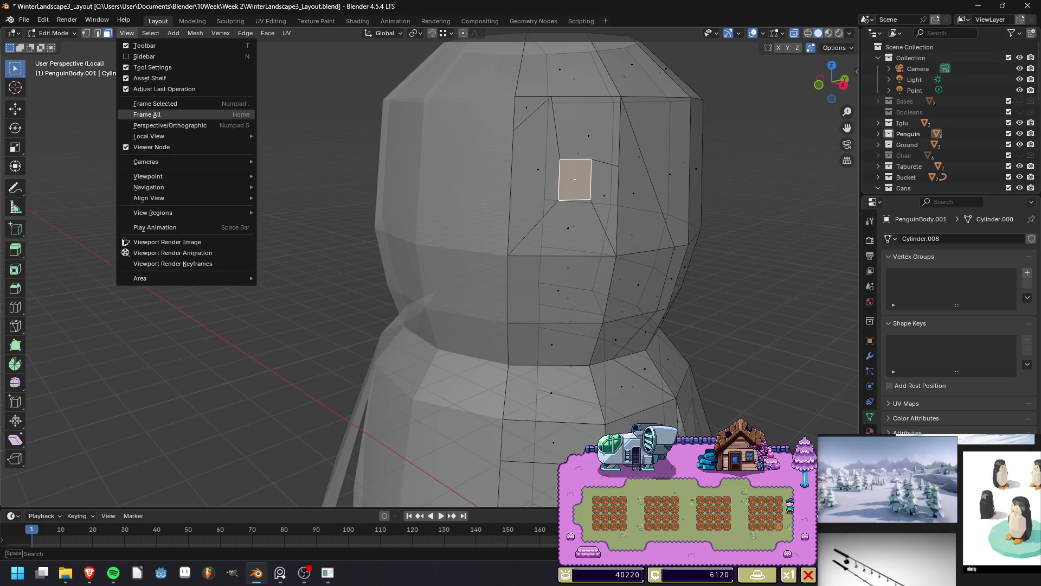
mouse_move(163, 176)
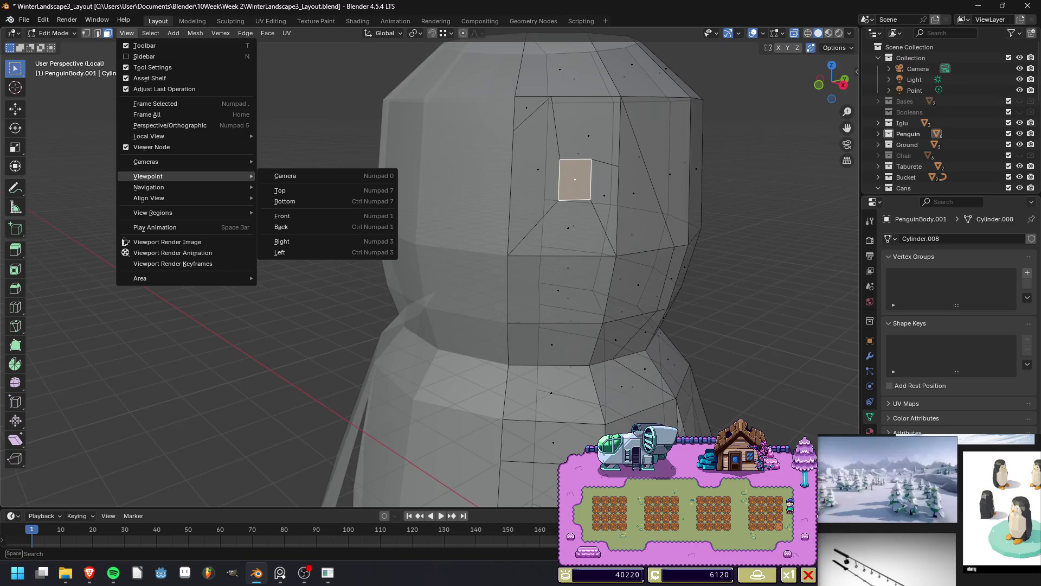
mouse_move(149, 198)
mouse_move(304, 197)
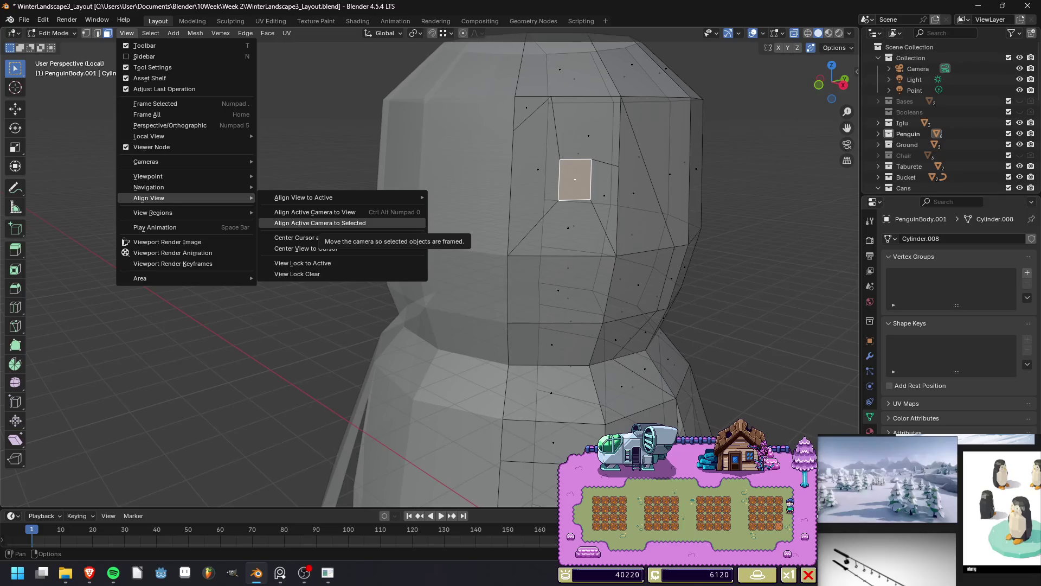
mouse_move(163, 187)
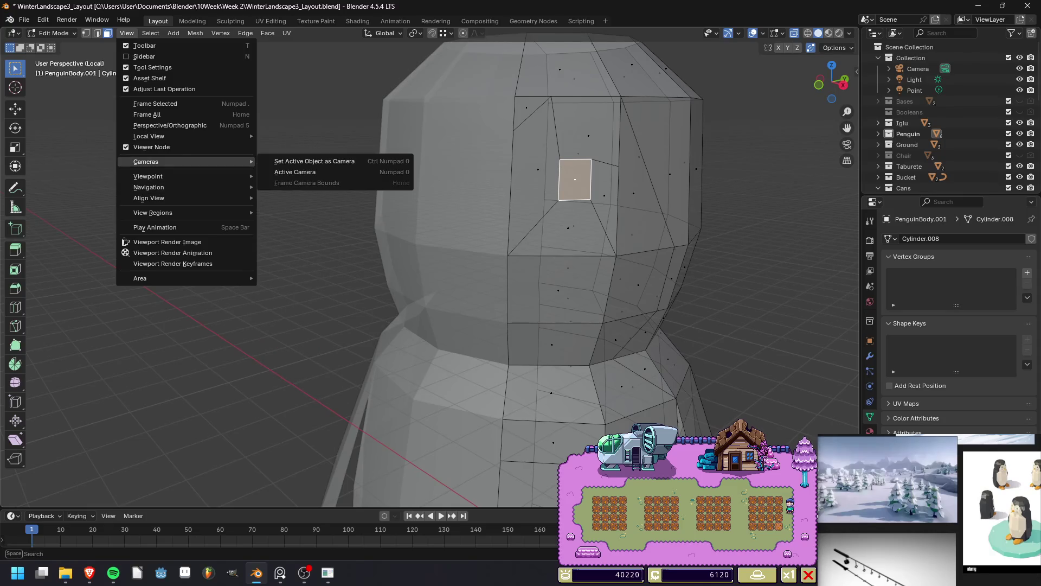
mouse_move(152, 136)
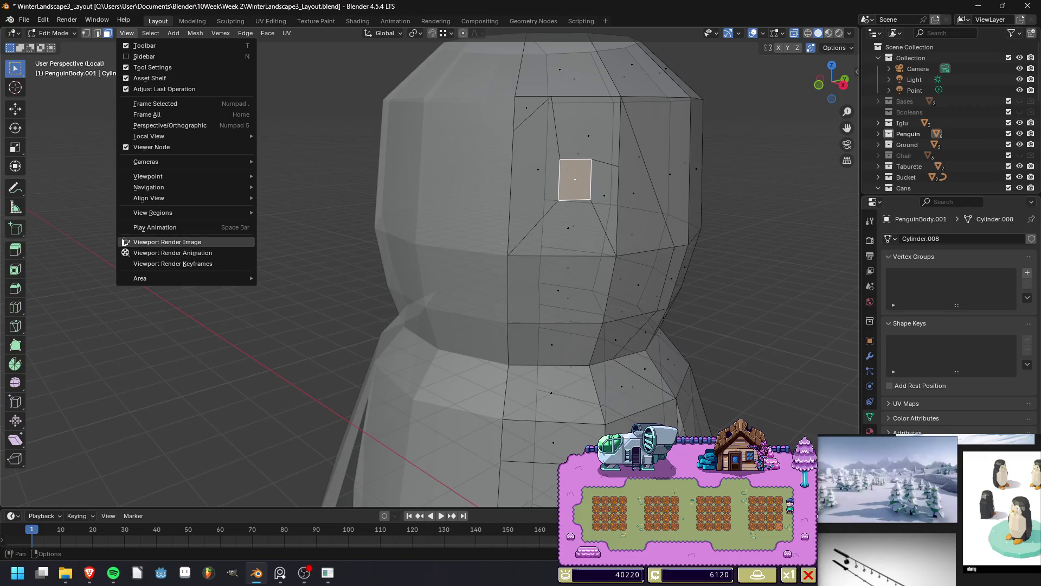
key(Escape)
Switch to vertex select and box-select the vertices around the eye loop.
key(alt+a)
key(1)
middle_drag(488, 272, 423, 271)
drag(479, 214, 522, 233)
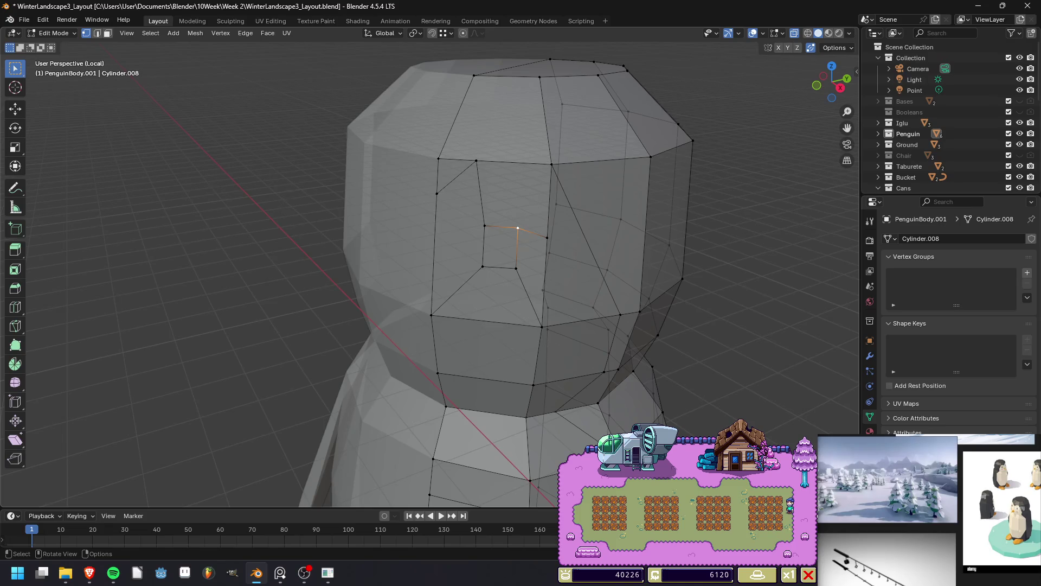
Knife-cut a new edge from the eye corner to the head's upper edge.
key(k)
click(518, 228)
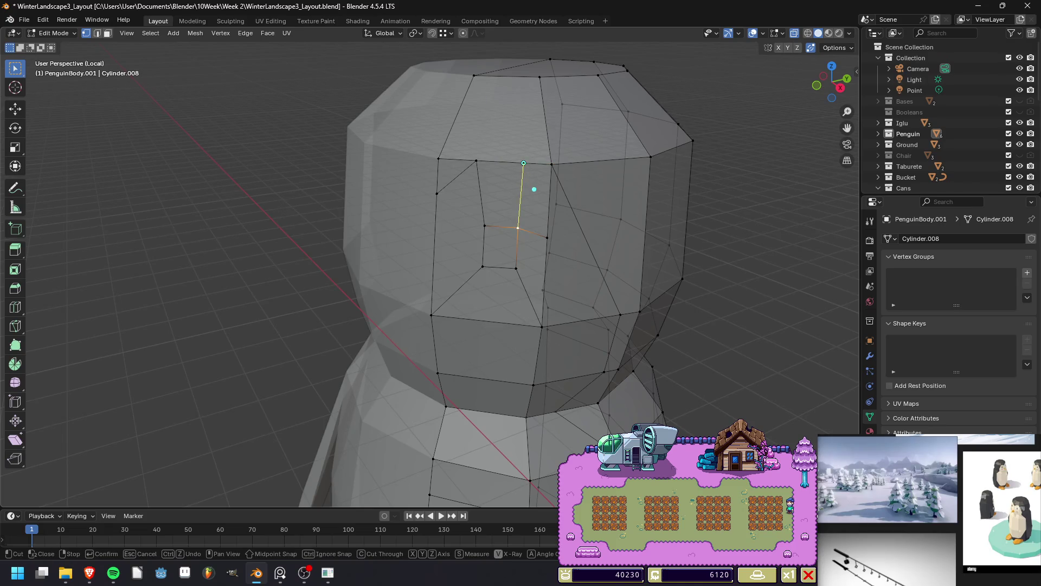
click(523, 163)
key(Return)
Slide the edges left of the cut and one eye vertex into new positions.
shift+click(486, 239)
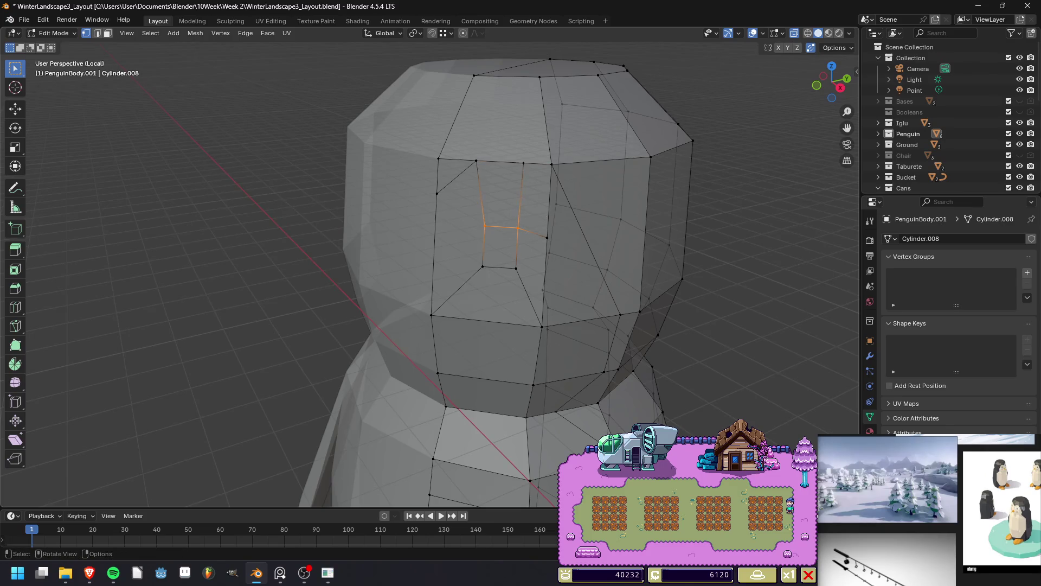
key(g)
key(g)
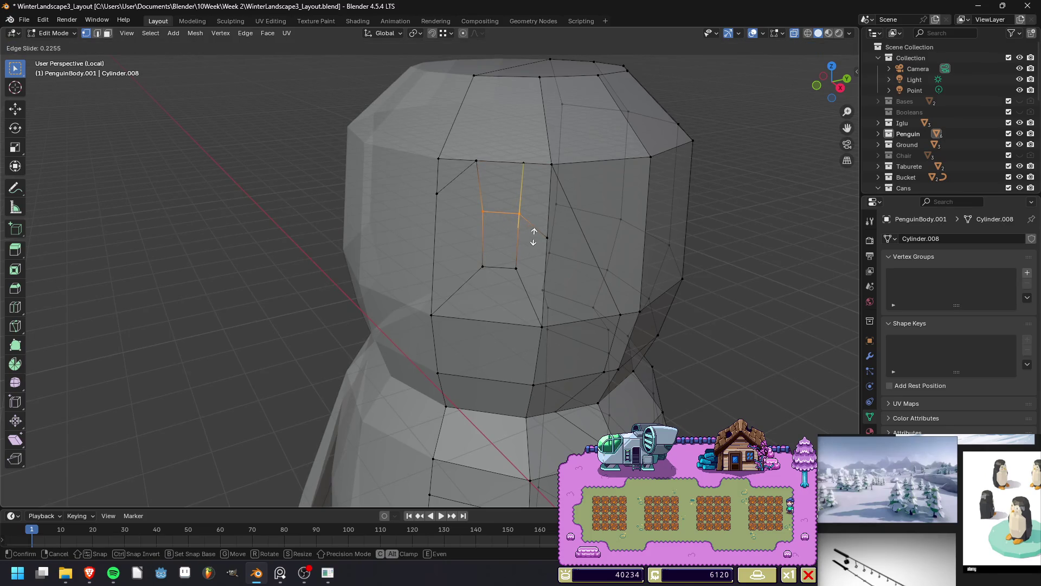
click(533, 237)
click(483, 211)
key(g)
key(g)
click(504, 217)
Check the reshaped eye and switch to Material Preview to see the black eyes.
key(Tab)
key(Tab)
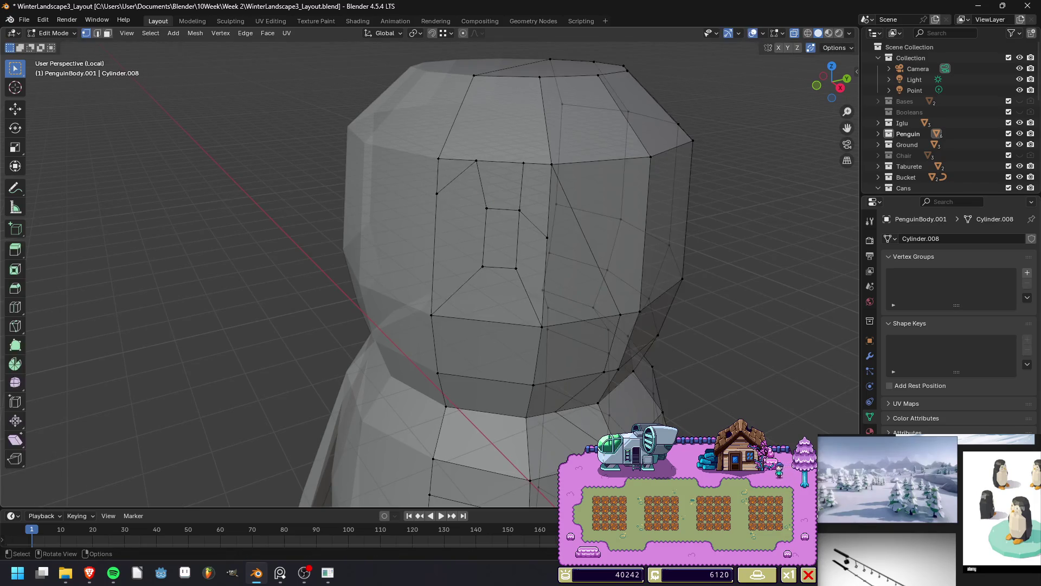
key(Tab)
key(z)
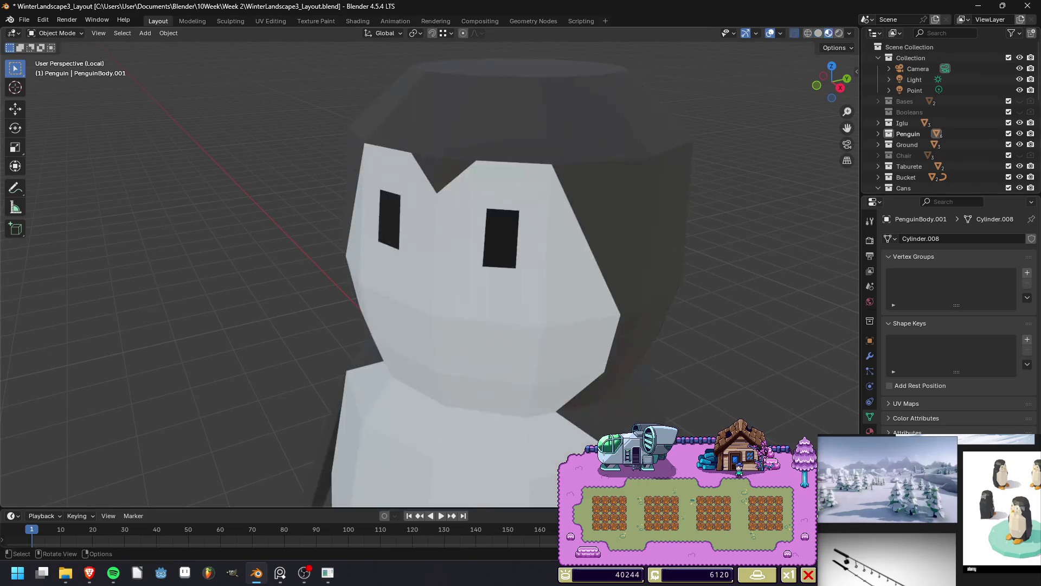
scroll(461, 326, down, 3)
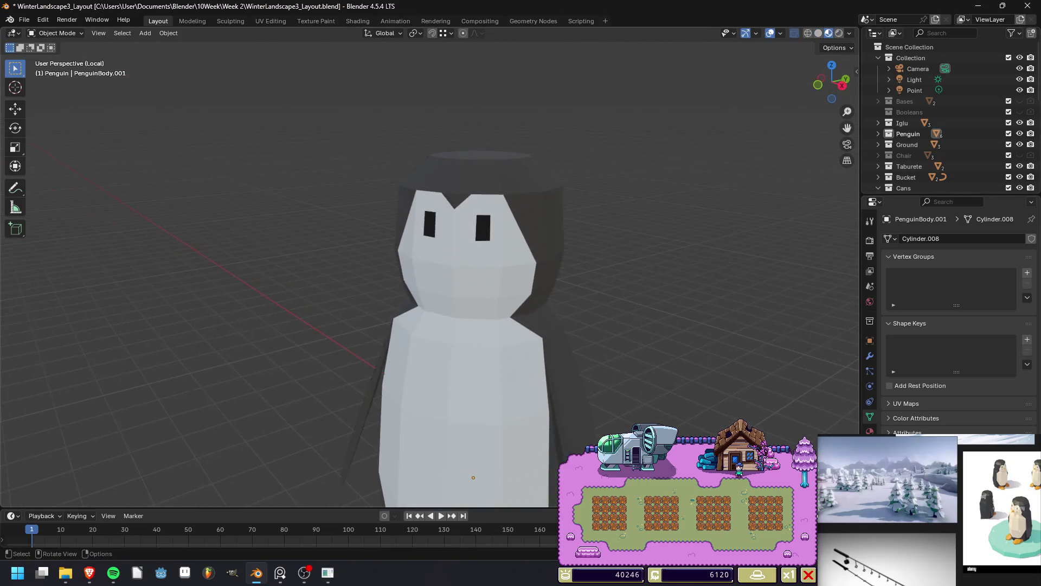